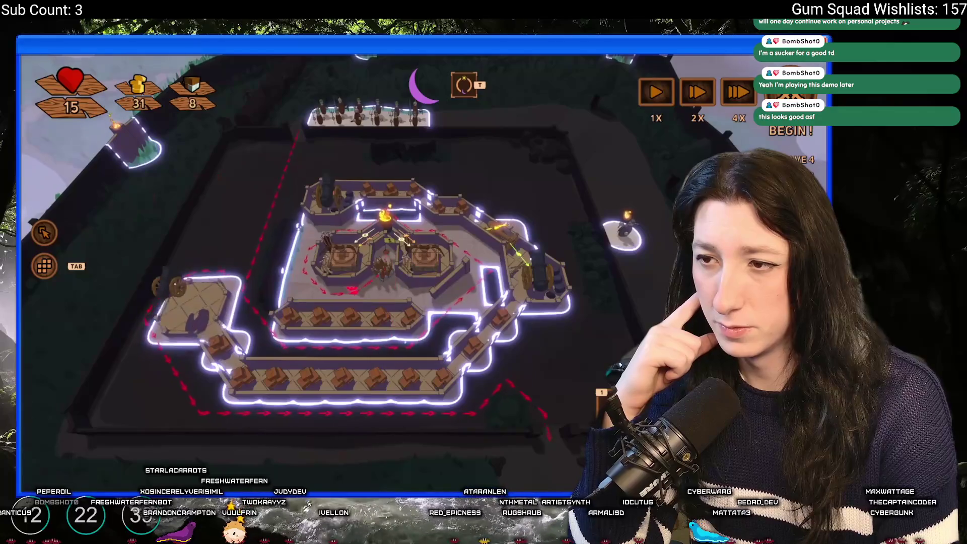
Step: Watch the Labyren trailer fullscreen, then exit back to the Labyren store page
{"action": "key", "text": "1"}
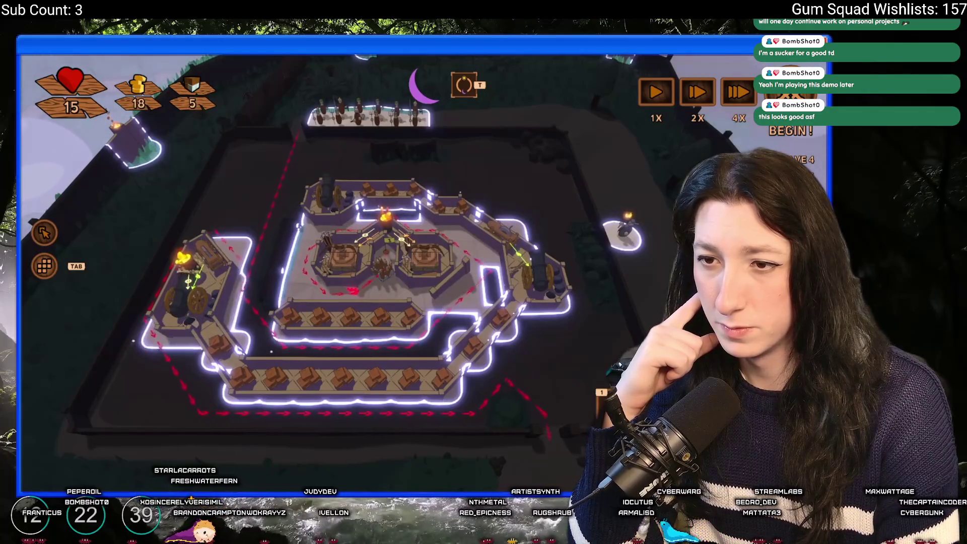
{"action": "left_click", "coordinate": [187, 282]}
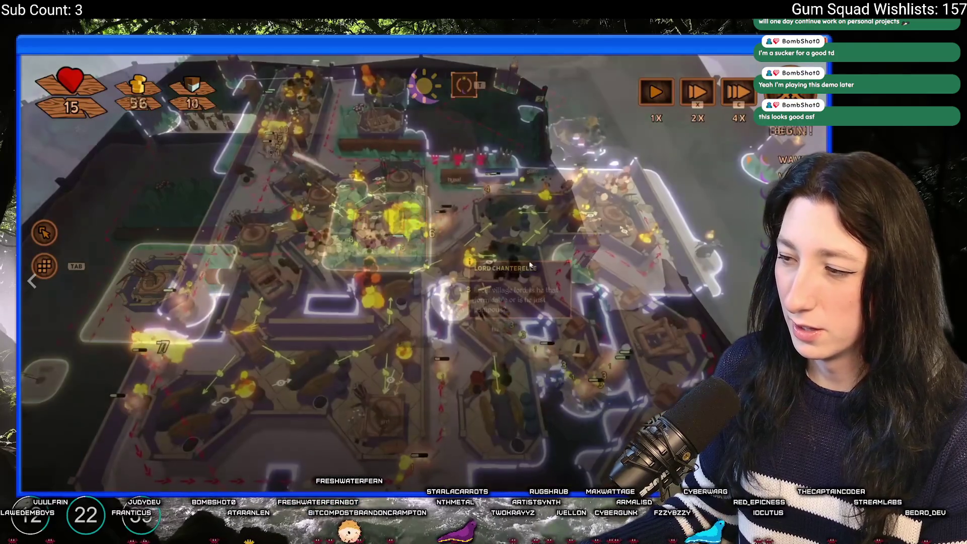
{"action": "key", "text": "Escape"}
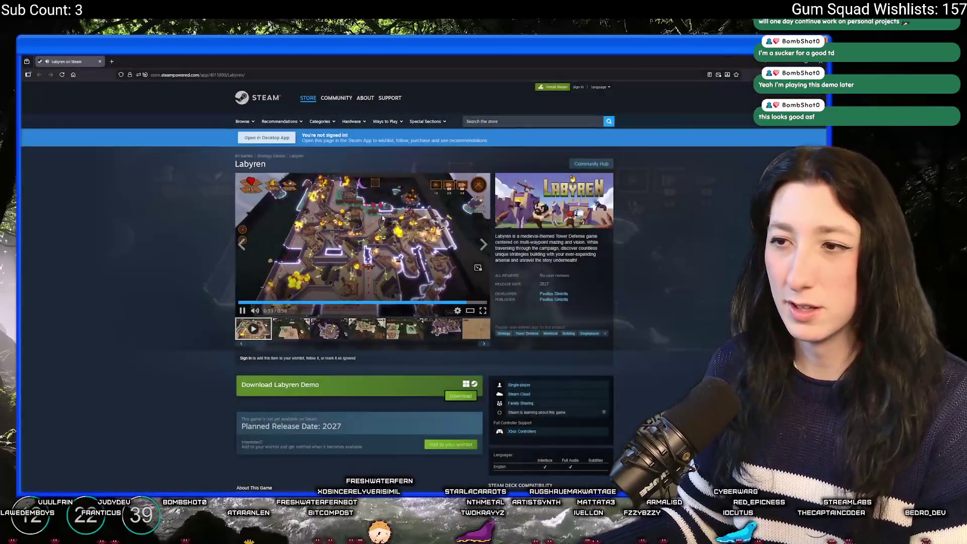
Step: Try adding Labyren to the wishlist, reach the Steam sign-in prompt, and go back
{"action": "scroll", "coordinate": [407, 293], "scroll_direction": "down", "scroll_amount": 1}
{"action": "scroll", "coordinate": [407, 293], "scroll_direction": "down", "scroll_amount": 3}
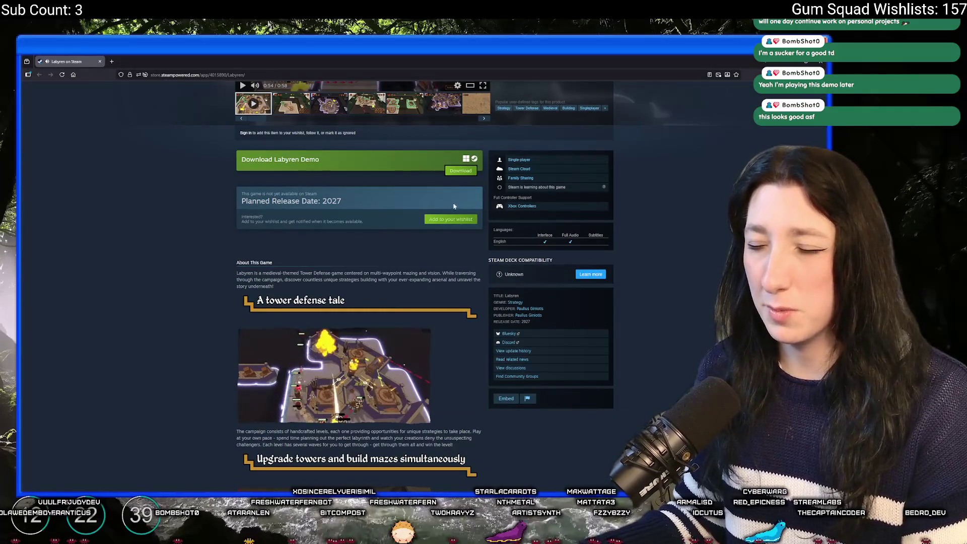
{"action": "left_click", "coordinate": [451, 219]}
{"action": "left_click", "coordinate": [491, 305]}
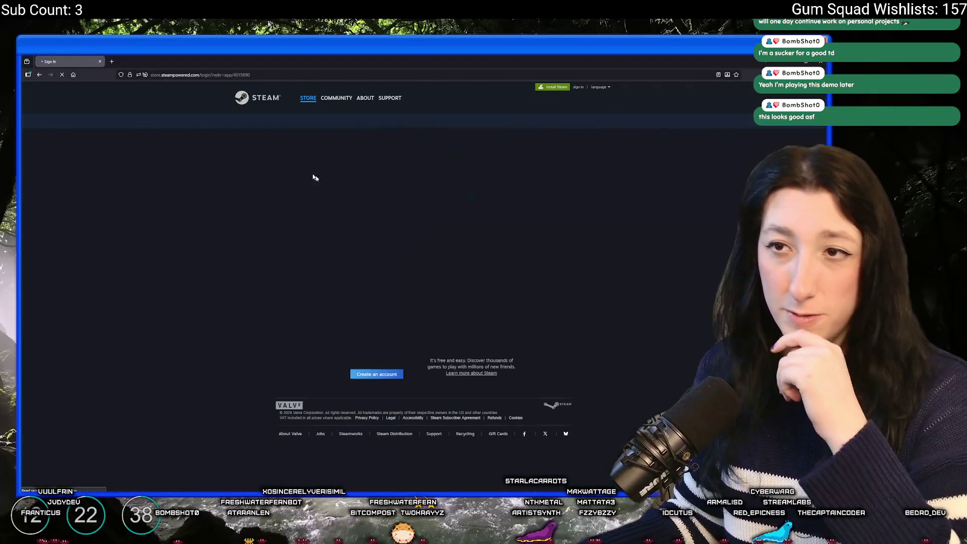
{"action": "left_click", "coordinate": [36, 75]}
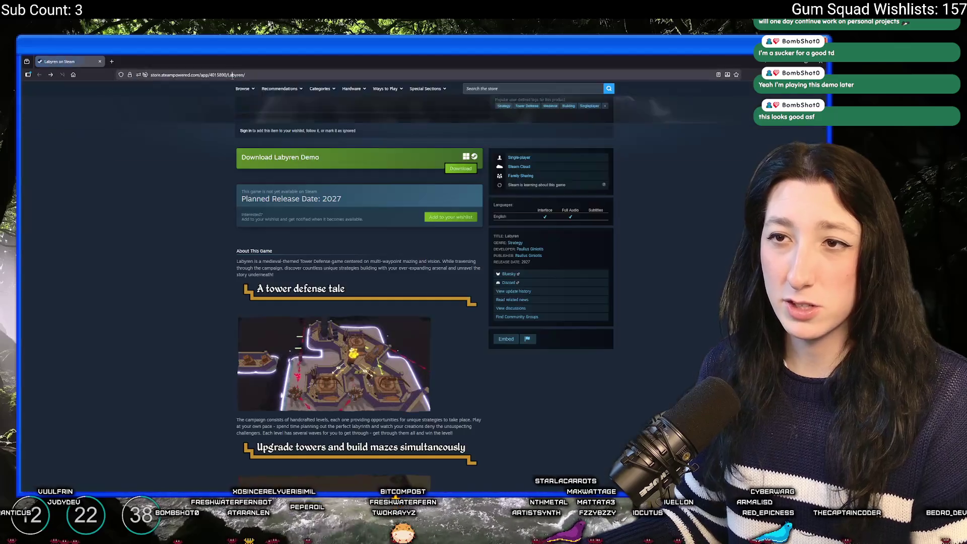
Step: Switch to the browser already signed in to Steam on the Labyren page
{"action": "key", "text": "alt+Tab"}
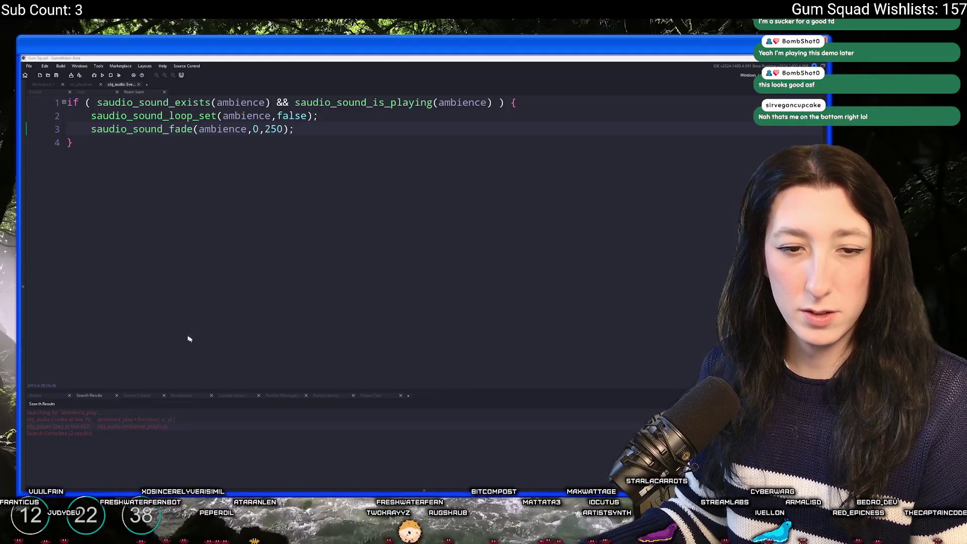
{"action": "mouse_move", "coordinate": [361, 533]}
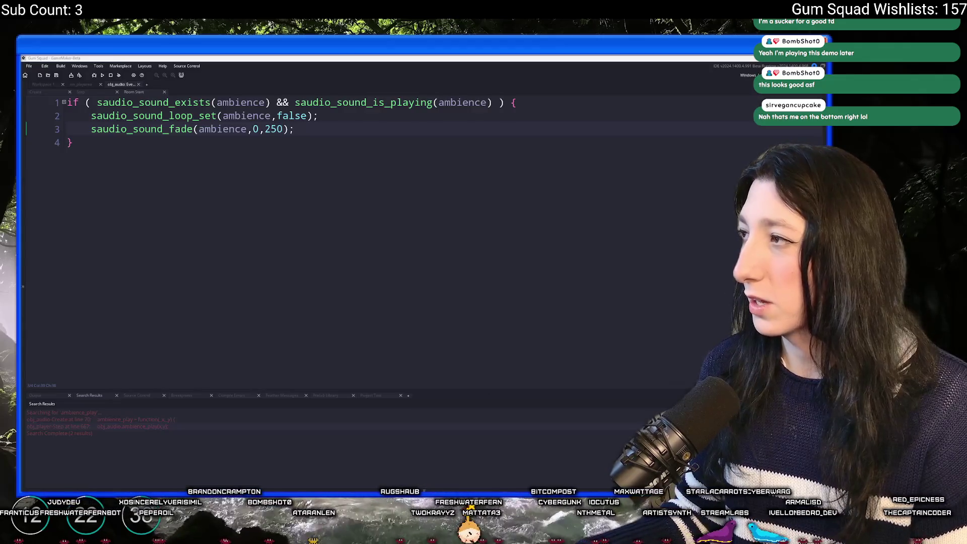
{"action": "key", "text": "alt+Tab"}
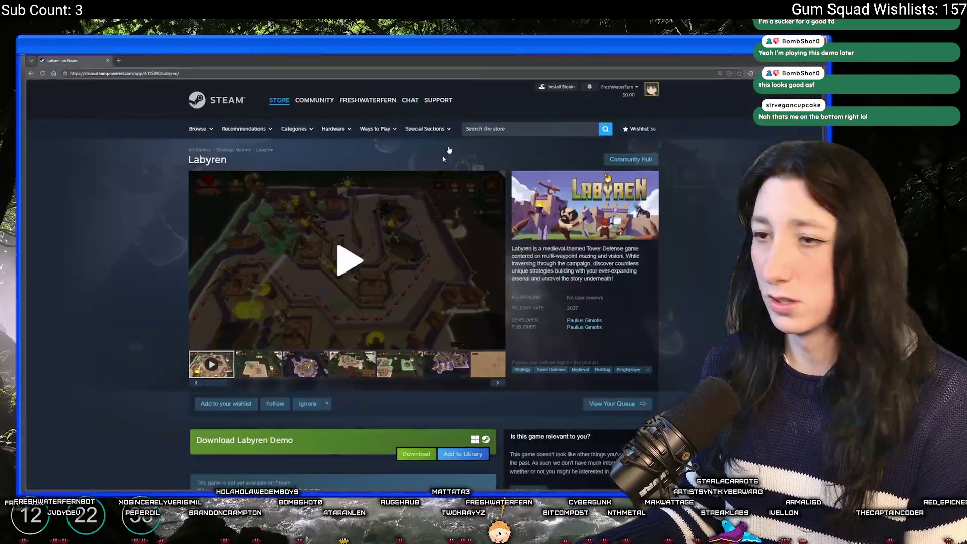
Step: Add Labyren to the wishlist and expand its full game description
{"action": "scroll", "coordinate": [433, 430], "scroll_direction": "down", "scroll_amount": 3}
{"action": "left_click", "coordinate": [433, 423]}
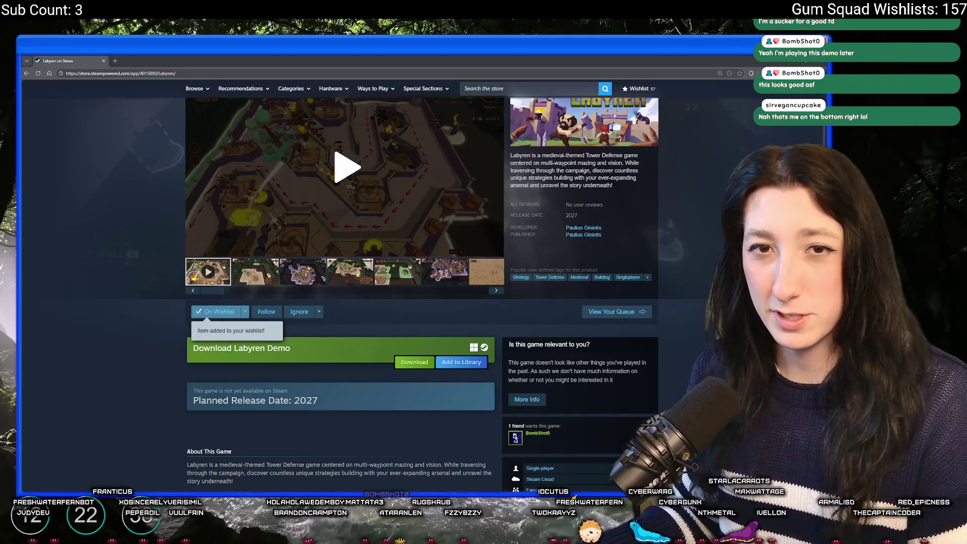
{"action": "scroll", "coordinate": [128, 235], "scroll_direction": "up", "scroll_amount": 2}
{"action": "scroll", "coordinate": [91, 257], "scroll_direction": "down", "scroll_amount": 3}
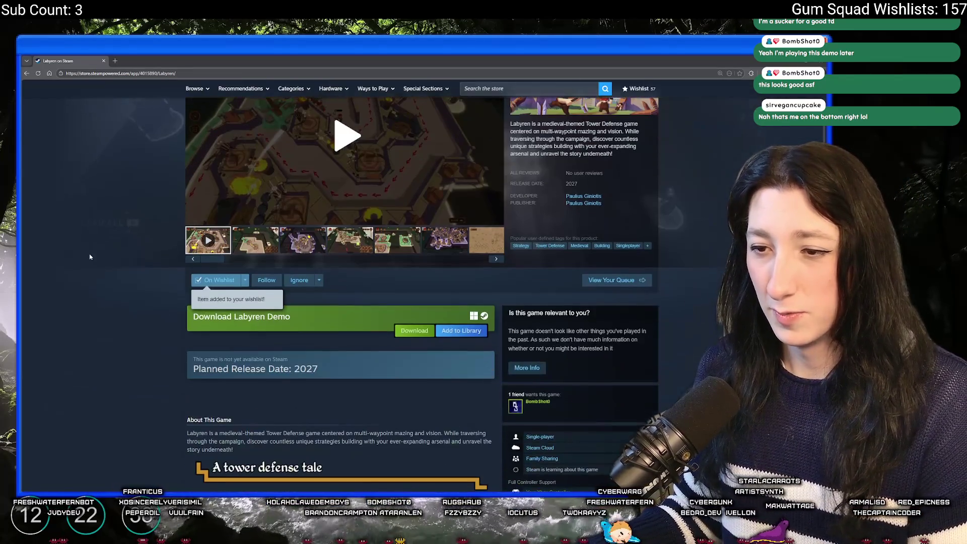
{"action": "scroll", "coordinate": [65, 209], "scroll_direction": "up", "scroll_amount": 2}
{"action": "scroll", "coordinate": [328, 305], "scroll_direction": "down", "scroll_amount": 8}
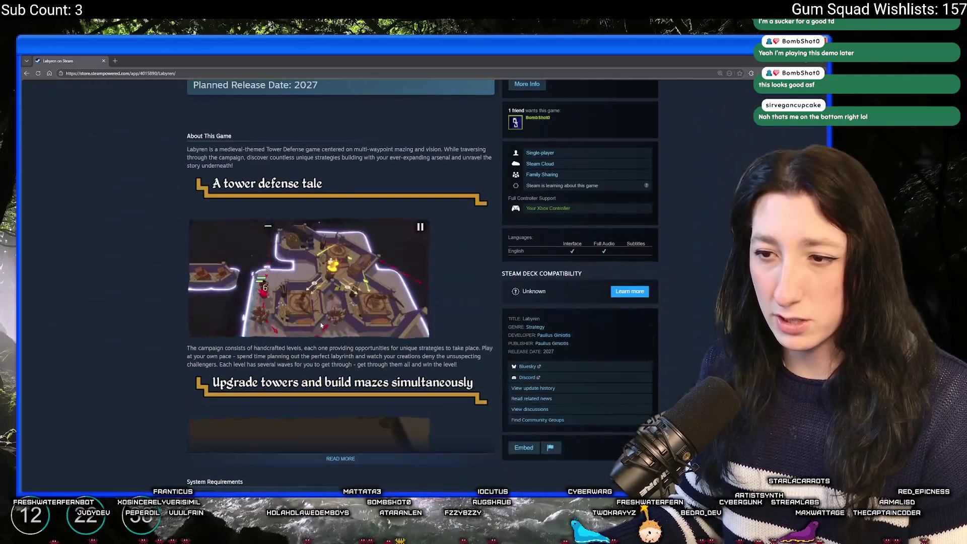
{"action": "scroll", "coordinate": [362, 215], "scroll_direction": "down", "scroll_amount": 4}
{"action": "left_click", "coordinate": [342, 239]}
{"action": "scroll", "coordinate": [342, 241], "scroll_direction": "down", "scroll_amount": 5}
{"action": "scroll", "coordinate": [33, 164], "scroll_direction": "up", "scroll_amount": 15}
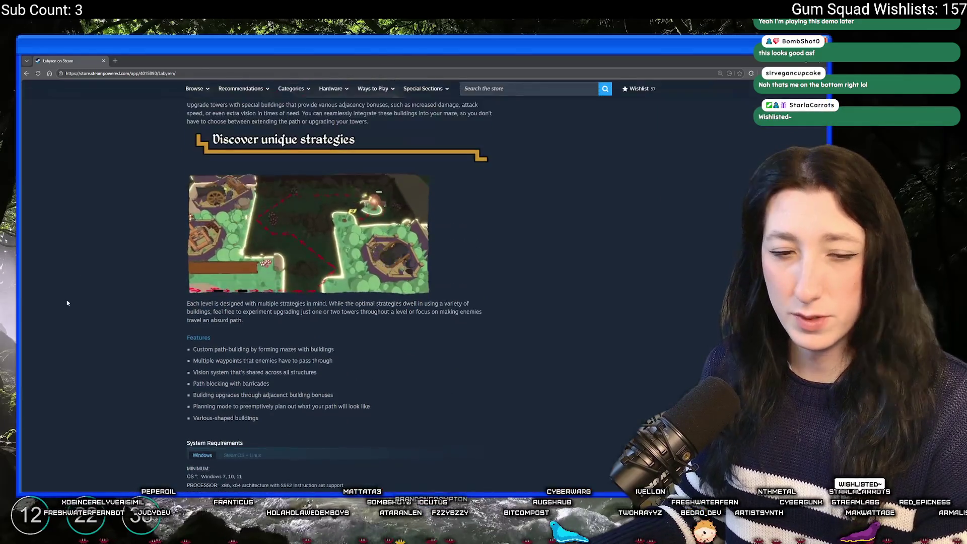
Step: Launch the Steam app from a Start search for 'ste'
{"action": "key", "text": "alt+Tab"}
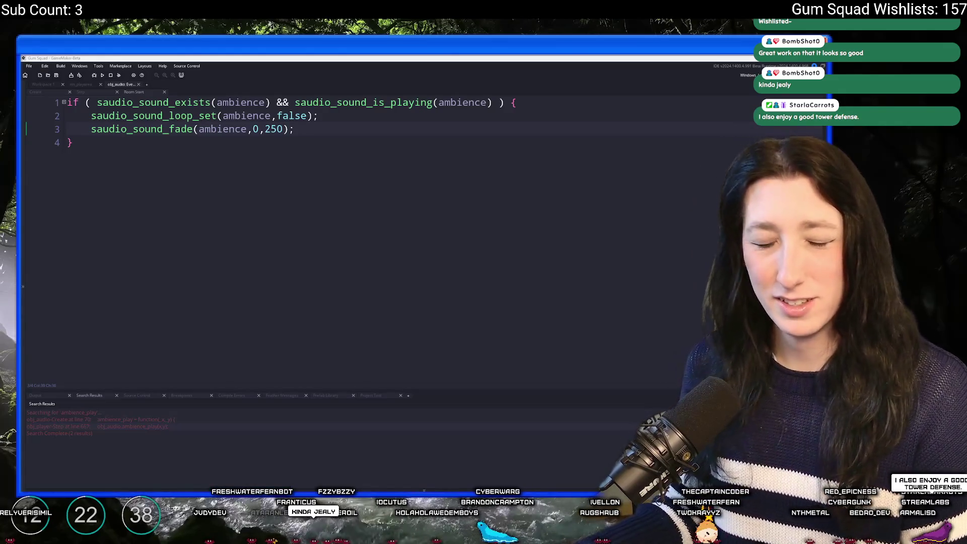
{"action": "left_click", "coordinate": [320, 119]}
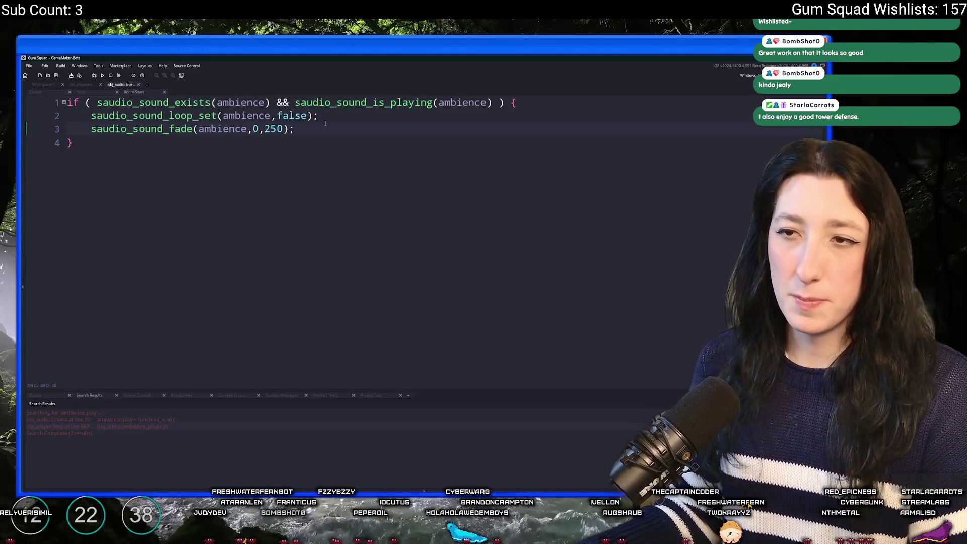
{"action": "key", "text": "super"}
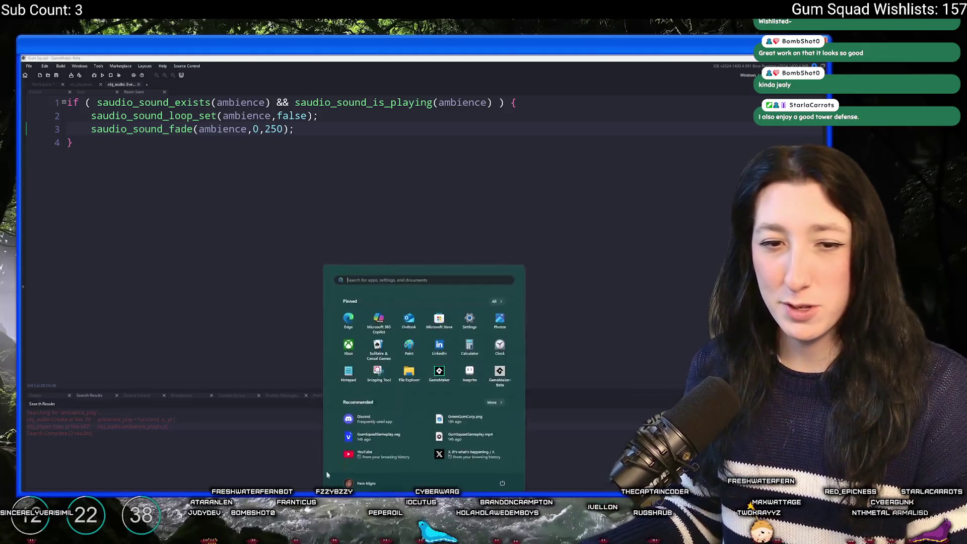
{"action": "type", "text": "ste"}
{"action": "left_click", "coordinate": [343, 320]}
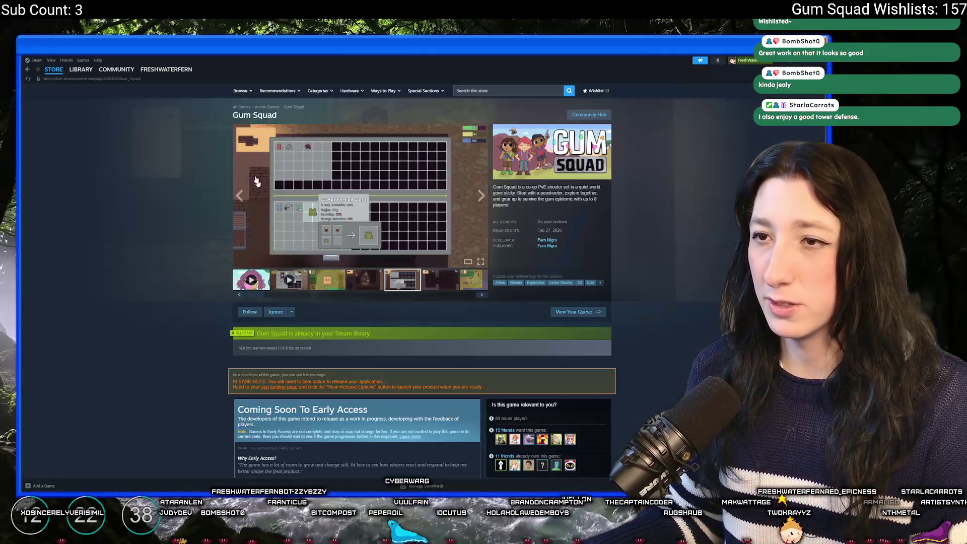
Step: Open Duke of Defense from the developer's games, watch its trailer, and show the third screenshot
{"action": "left_click", "coordinate": [546, 240]}
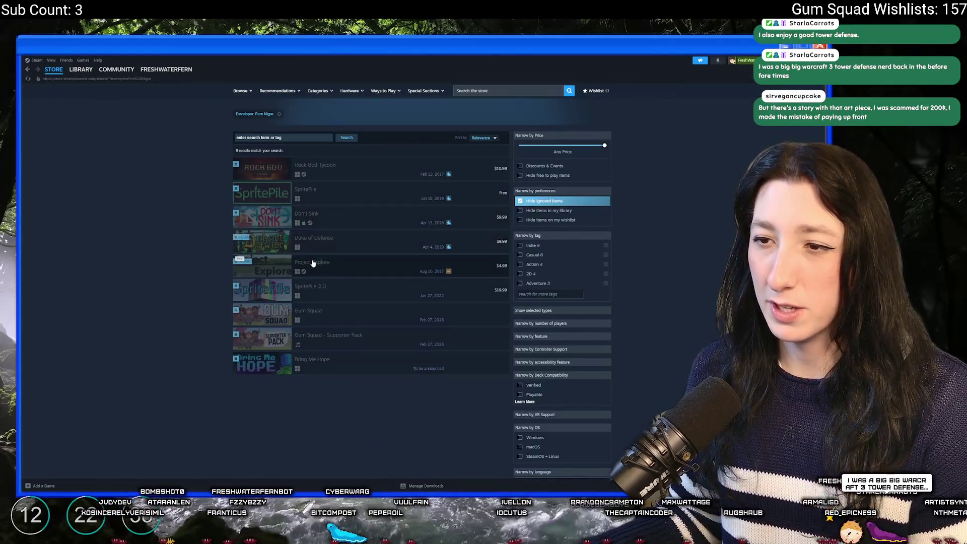
{"action": "left_click", "coordinate": [310, 242]}
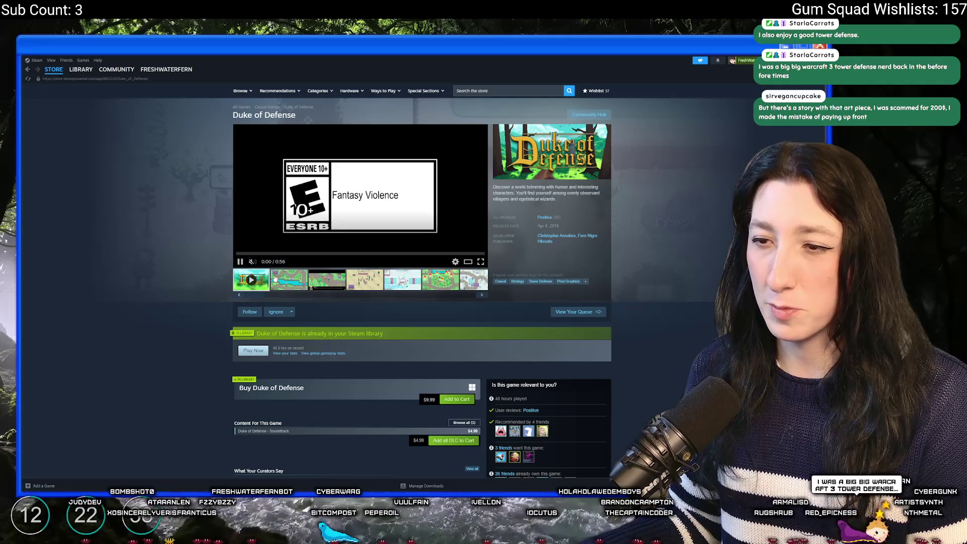
{"action": "left_click", "coordinate": [481, 261]}
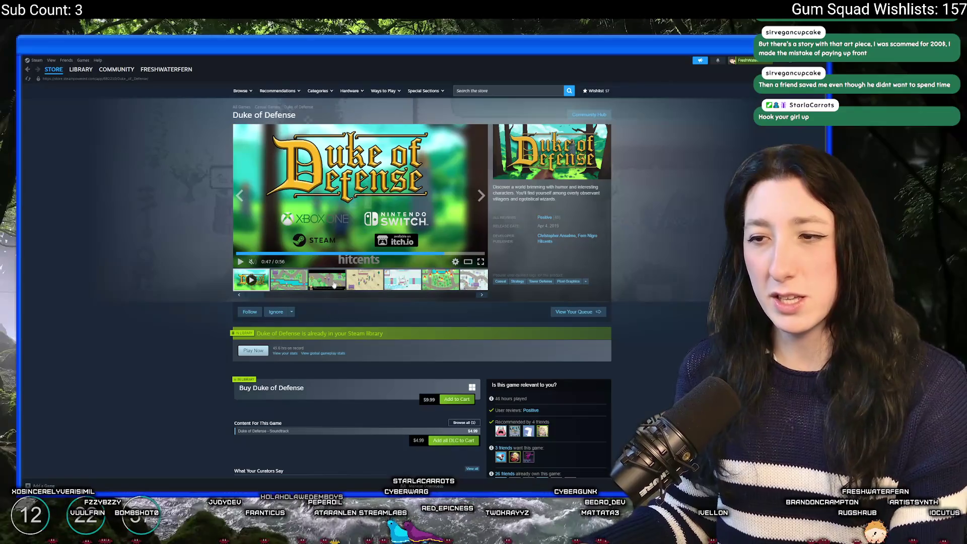
{"action": "left_click", "coordinate": [334, 285]}
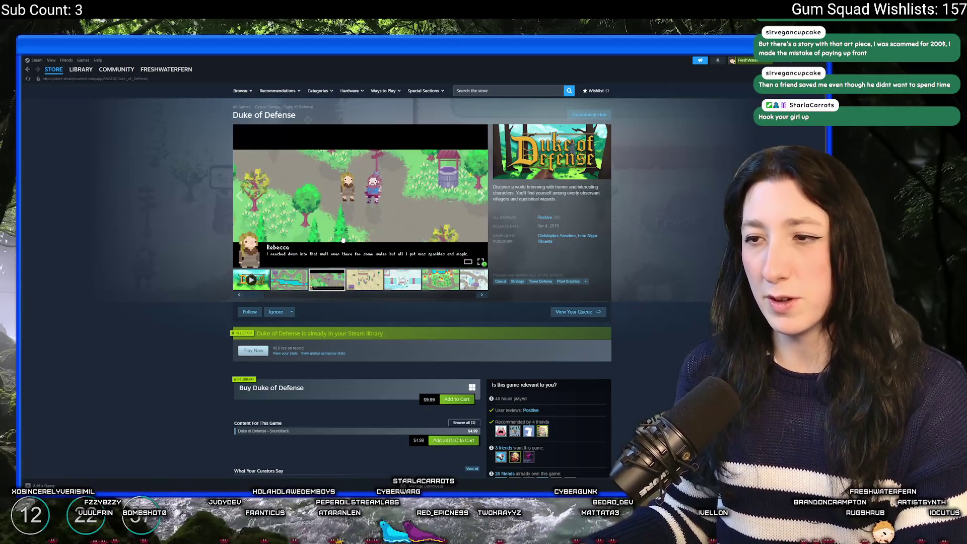
Step: Step through the Duke of Defense screenshot gallery and leave the desert level shot showing
{"action": "left_click", "coordinate": [428, 217]}
{"action": "key", "text": "Right"}
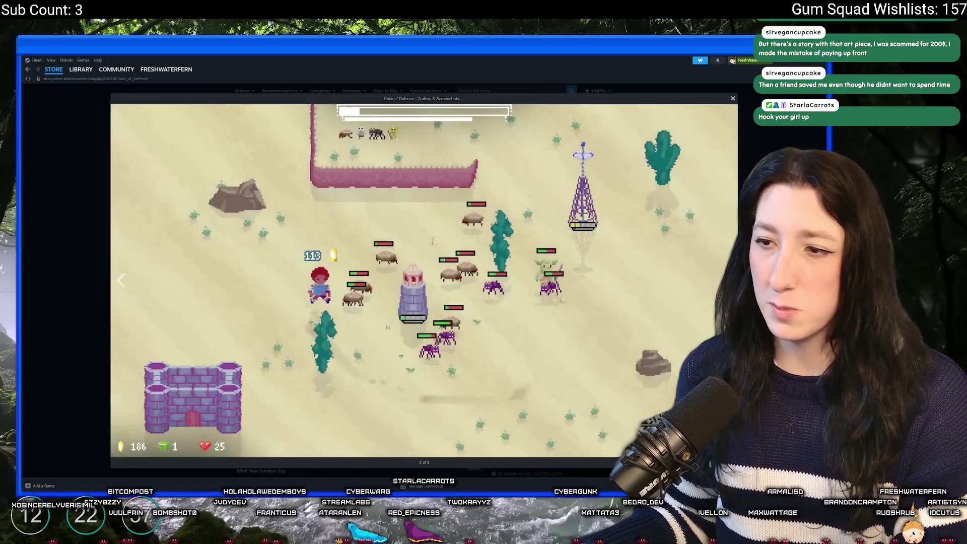
{"action": "key", "text": "Right"}
{"action": "left_click", "coordinate": [121, 280]}
{"action": "key", "text": "Escape"}
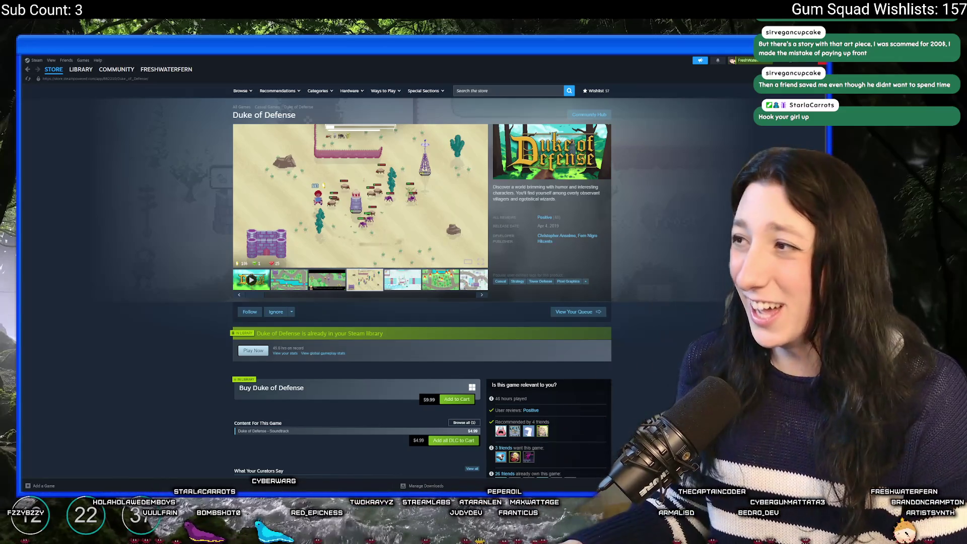
{"action": "key", "text": "alt+Tab"}
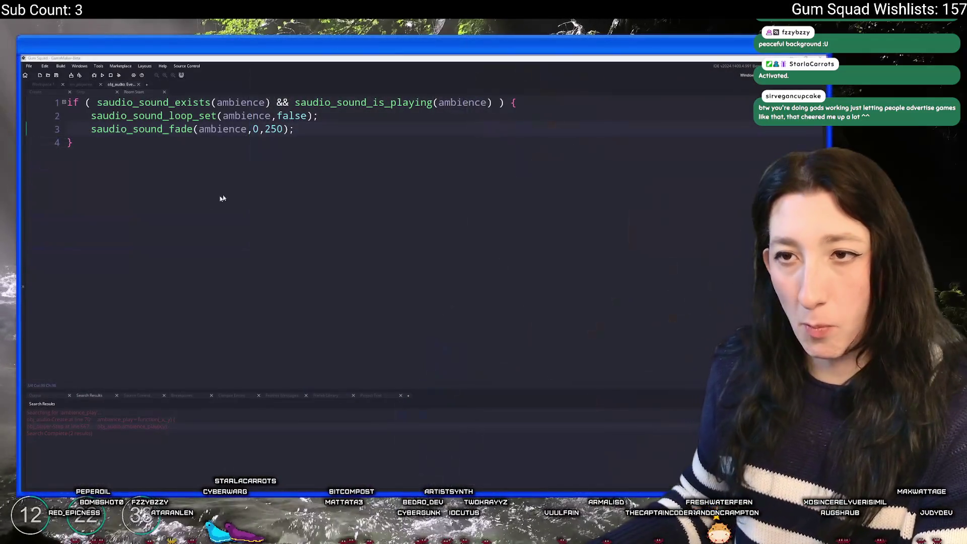
Step: Bring the GameMaker editor with the ambience fade-out script back to the front
{"action": "left_click", "coordinate": [321, 131]}
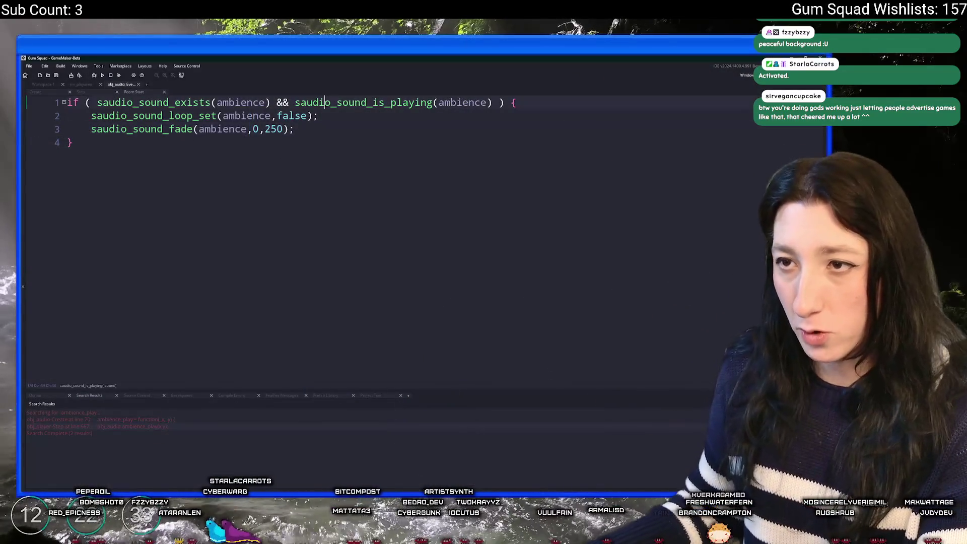
Step: Start a new line after the if block with 'ambience =' and browse audio_ function suggestions
{"action": "left_click", "coordinate": [253, 145]}
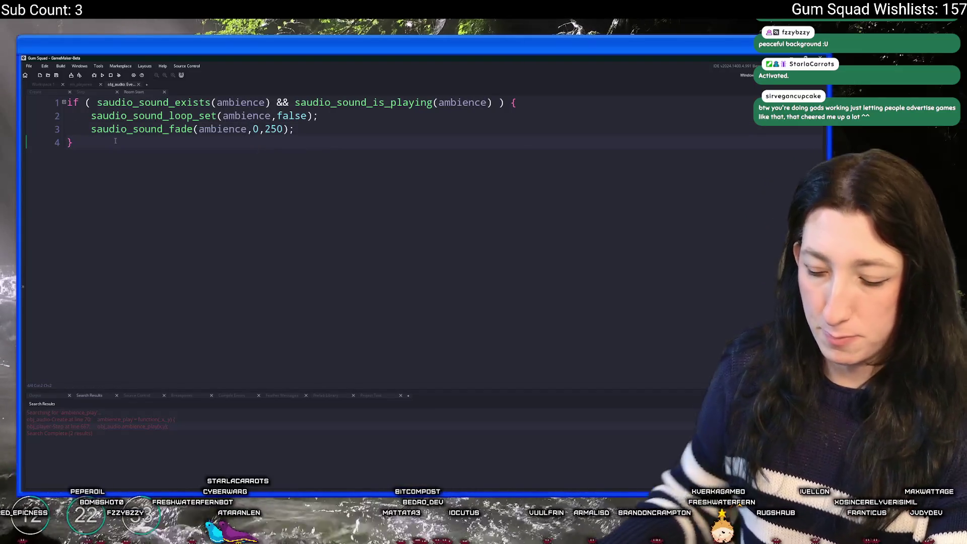
{"action": "key", "text": "Return"}
{"action": "key", "text": "Return"}
{"action": "type", "text": "ambience = "}
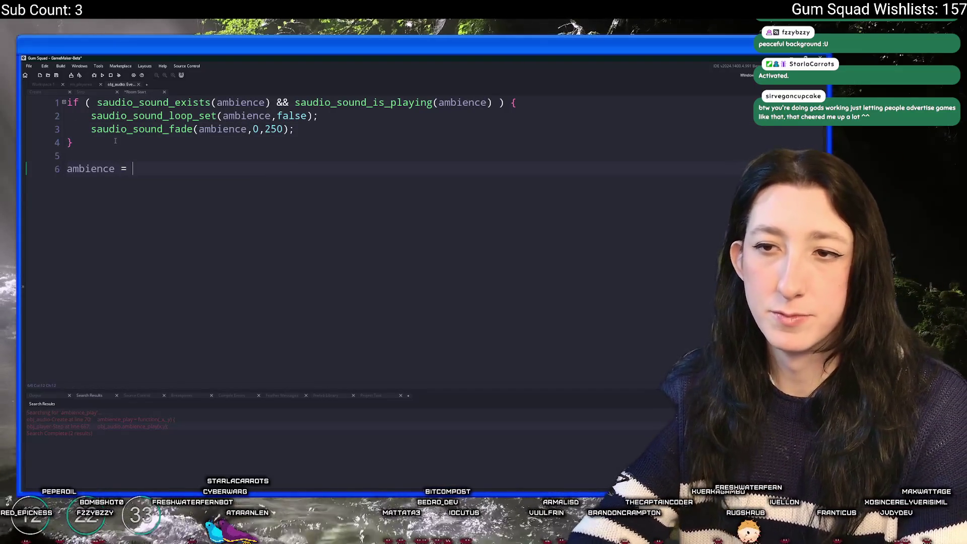
{"action": "type", "text": "audiosoun"}
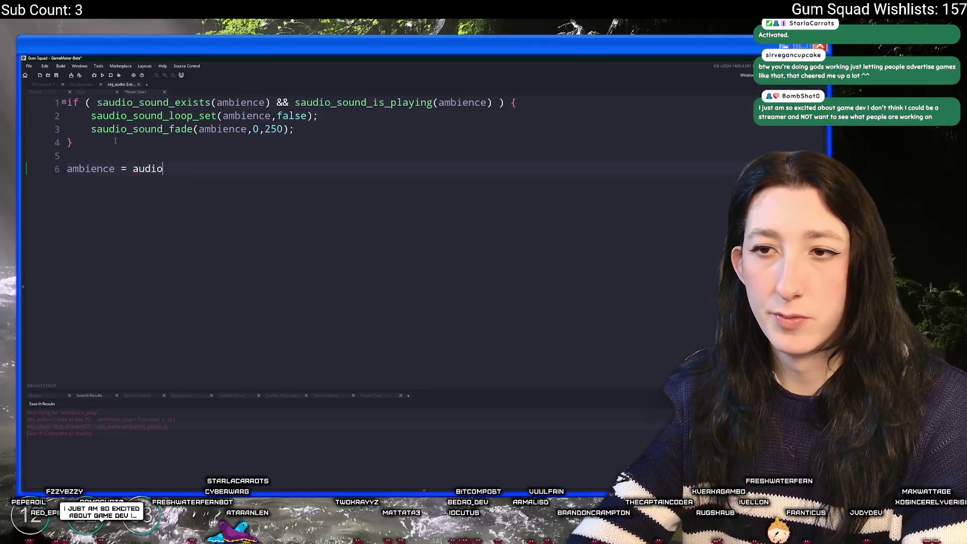
{"action": "key", "text": "BackSpace"}
{"action": "key", "text": "BackSpace"}
{"action": "key", "text": "BackSpace"}
{"action": "type", "text": "_sound_play"}
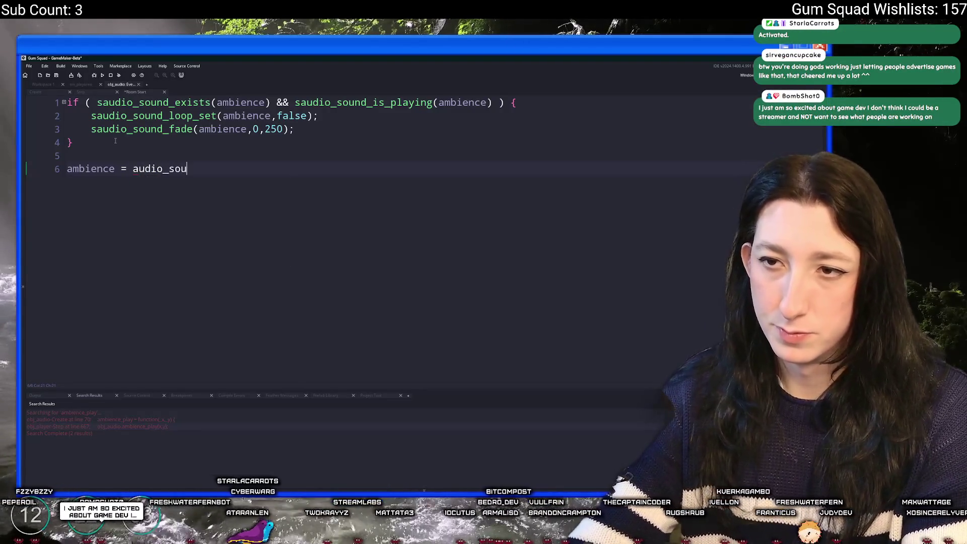
{"action": "key", "text": "BackSpace"}
{"action": "key", "text": "BackSpace"}
{"action": "key", "text": "BackSpace"}
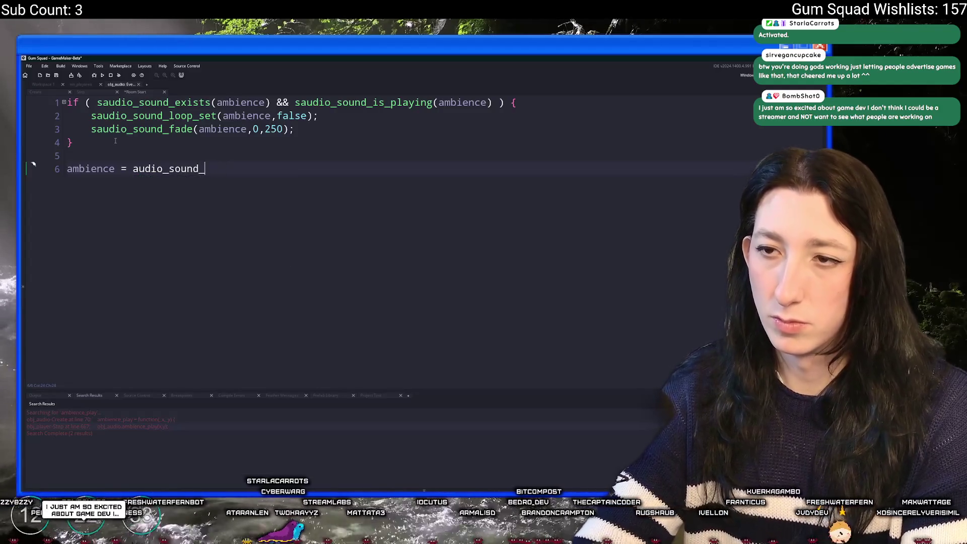
{"action": "key", "text": "BackSpace"}
{"action": "key", "text": "BackSpace"}
{"action": "key", "text": "BackSpace"}
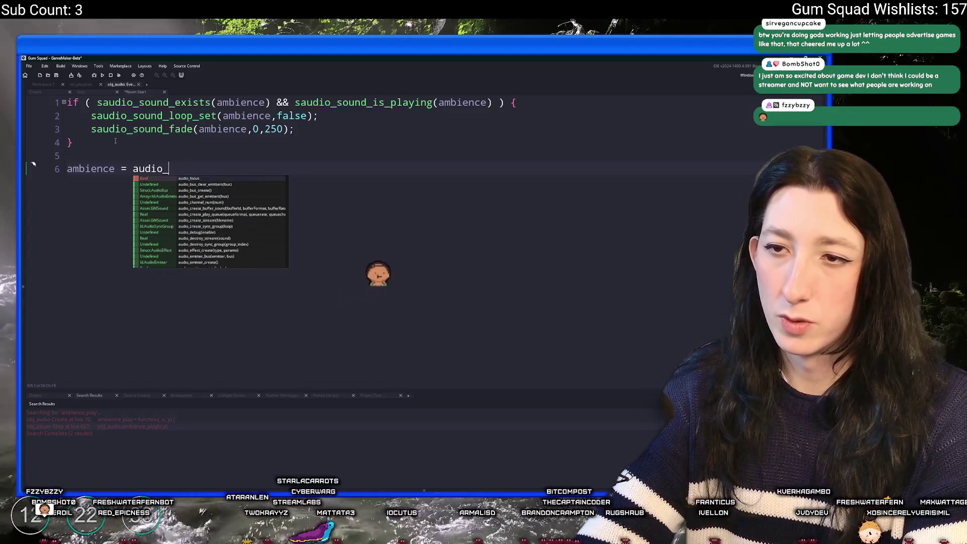
{"action": "type", "text": "pla"}
{"action": "key", "text": "Down"}
{"action": "key", "text": "Down"}
{"action": "key", "text": "Down"}
{"action": "key", "text": "Up"}
{"action": "key", "text": "Up"}
{"action": "key", "text": "BackSpace"}
{"action": "key", "text": "BackSpace"}
{"action": "key", "text": "BackSpace"}
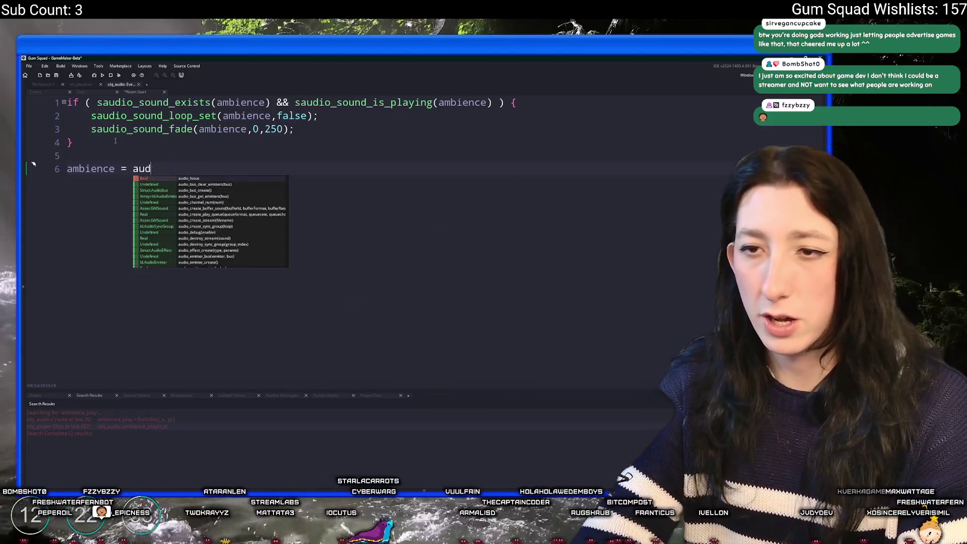
Step: Assign ambience from saudio_sound_play, correcting the 'paly' typo
{"action": "type", "text": "saudio_sound_paly"}
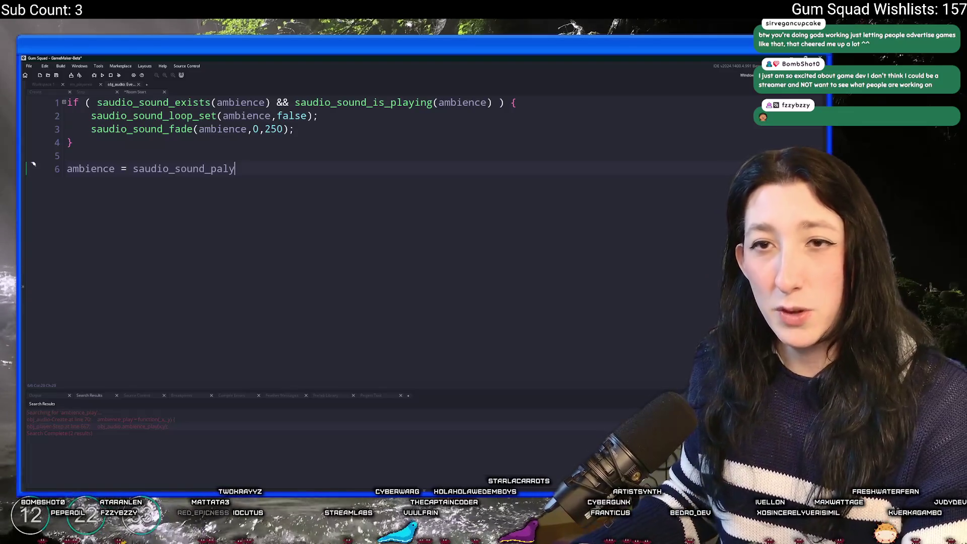
{"action": "key", "text": "BackSpace"}
{"action": "key", "text": "BackSpace"}
{"action": "key", "text": "BackSpace"}
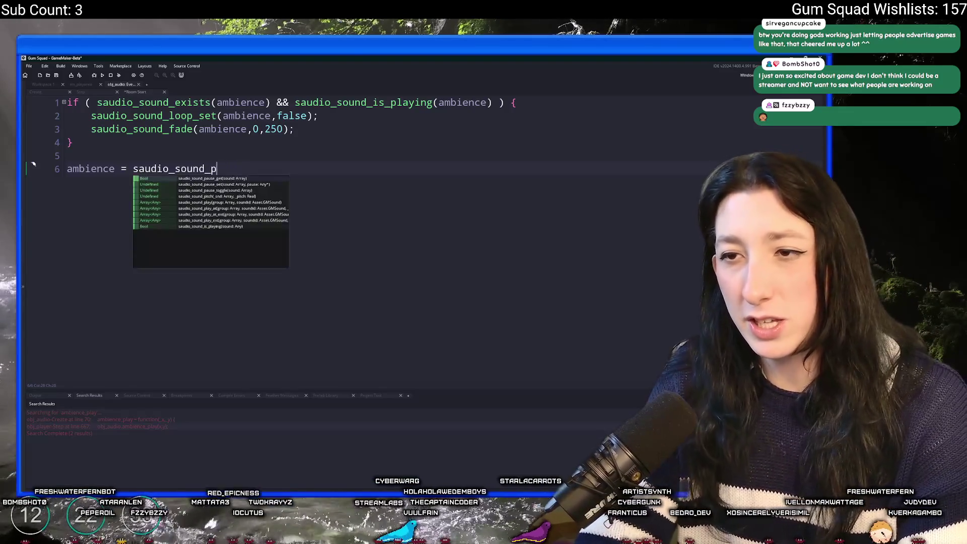
{"action": "type", "text": "play"}
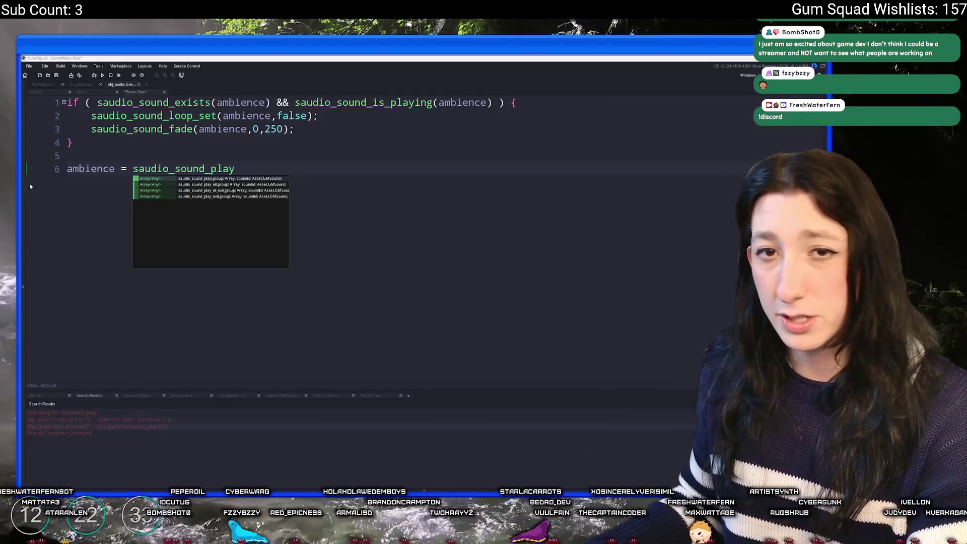
{"action": "key", "text": "super"}
Step: Launch Discord from a Start search for 'd' and open its chat channel
{"action": "type", "text": "d"}
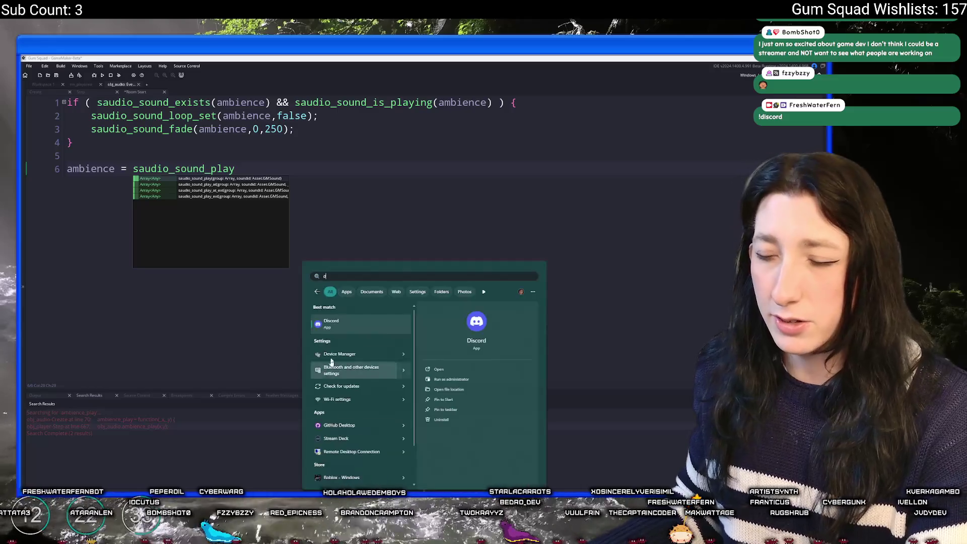
{"action": "left_click", "coordinate": [337, 325]}
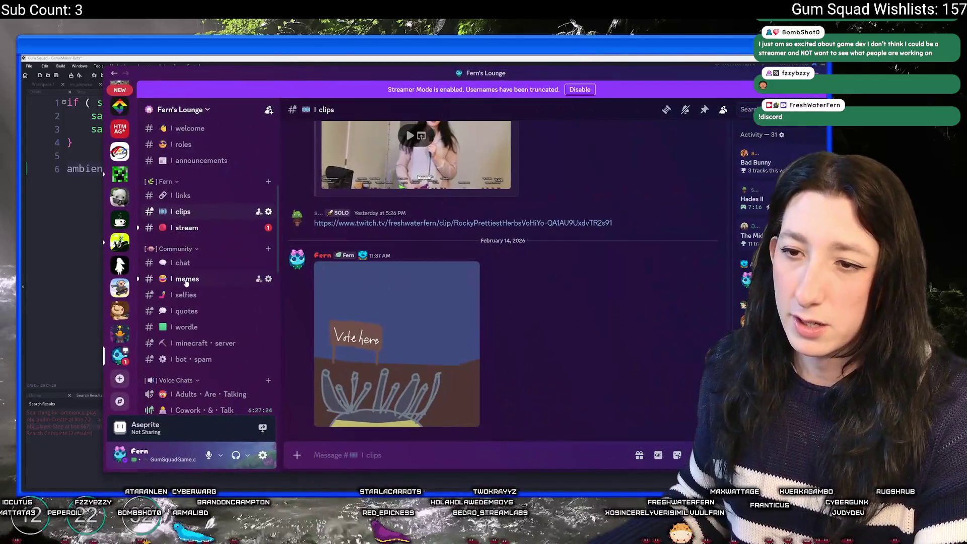
{"action": "left_click", "coordinate": [183, 263]}
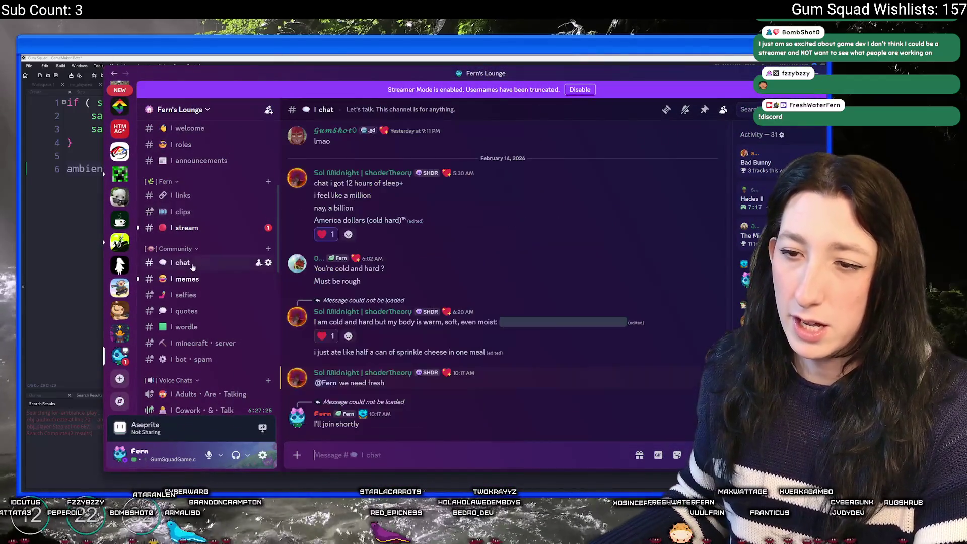
Step: Scroll through the Discord chat and its channel list
{"action": "scroll", "coordinate": [201, 302], "scroll_direction": "down", "scroll_amount": 3}
{"action": "left_click_drag", "start_coordinate": [312, 81], "coordinate": [257, 86]}
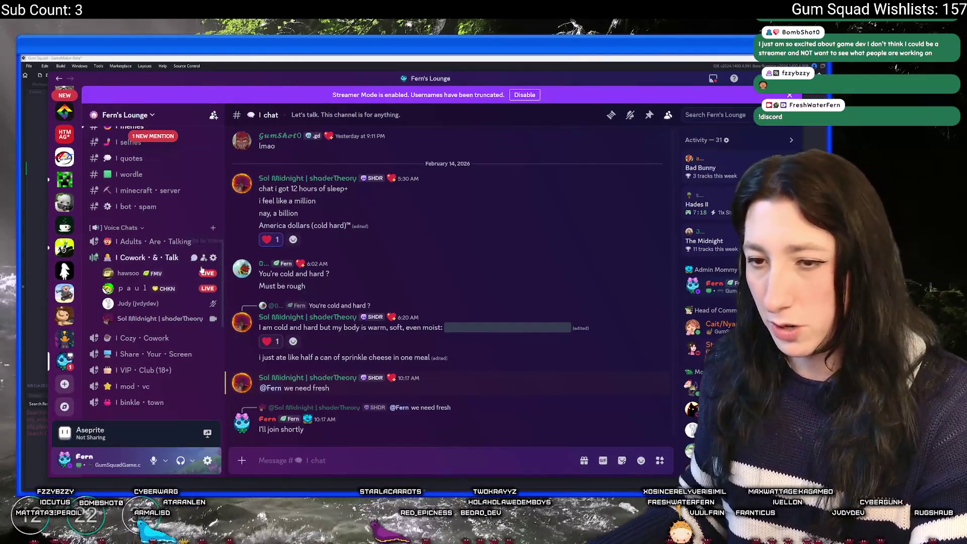
{"action": "mouse_move", "coordinate": [136, 277]}
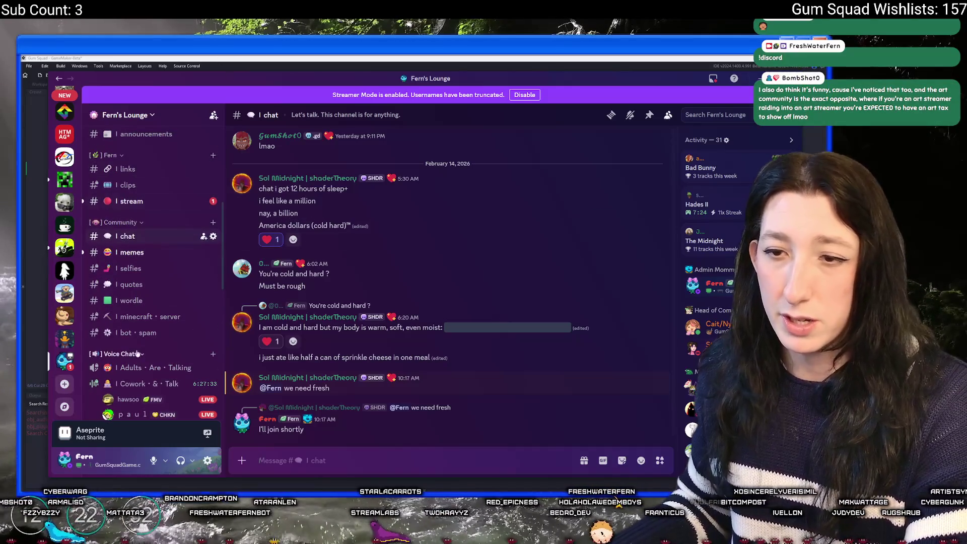
{"action": "scroll", "coordinate": [162, 302], "scroll_direction": "up", "scroll_amount": 1}
{"action": "mouse_move", "coordinate": [163, 302]}
{"action": "scroll", "coordinate": [166, 302], "scroll_direction": "down", "scroll_amount": 3}
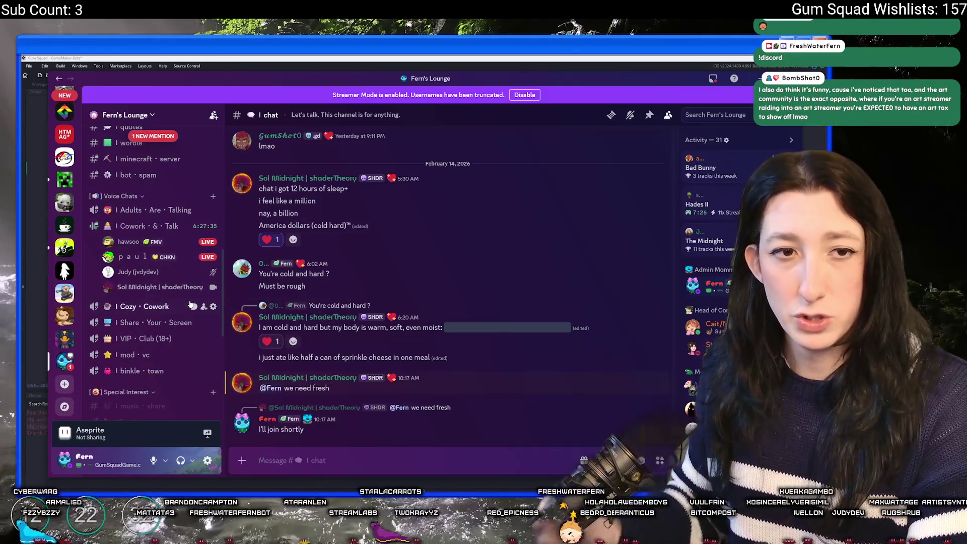
{"action": "mouse_move", "coordinate": [155, 255]}
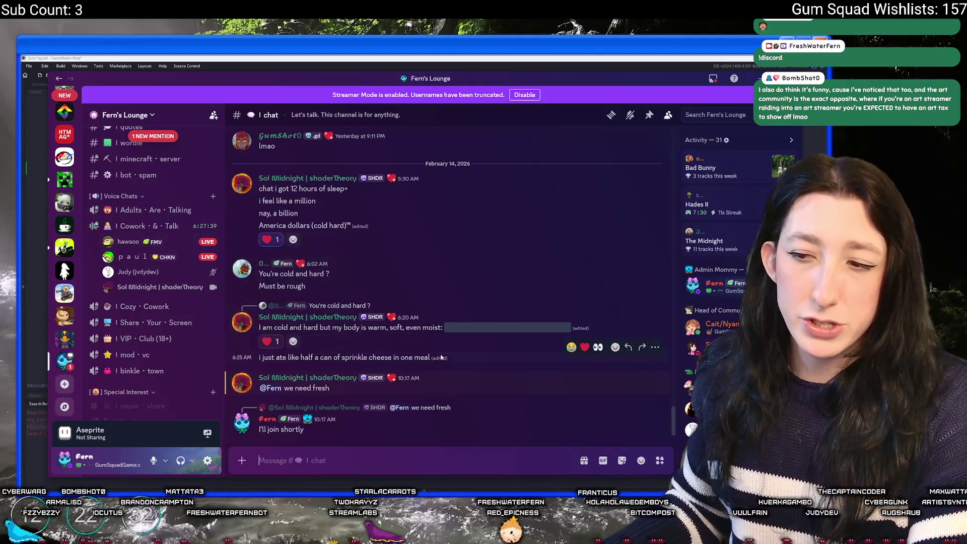
{"action": "scroll", "coordinate": [132, 318], "scroll_direction": "up", "scroll_amount": 3}
{"action": "scroll", "coordinate": [132, 318], "scroll_direction": "up", "scroll_amount": 4}
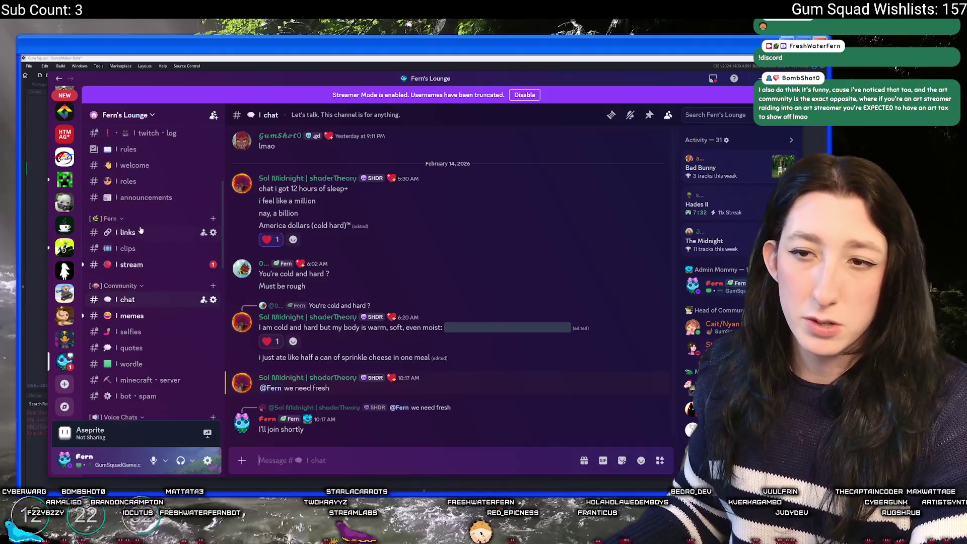
{"action": "scroll", "coordinate": [149, 221], "scroll_direction": "down", "scroll_amount": 5}
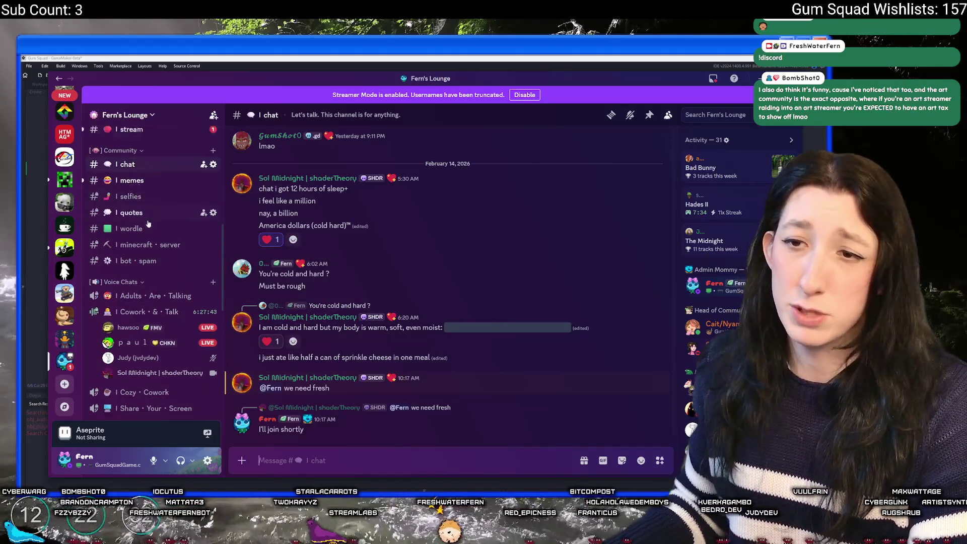
{"action": "scroll", "coordinate": [148, 221], "scroll_direction": "down", "scroll_amount": 1}
Step: Read back through #post-your-work, return to #chat, and switch back to GameMaker
{"action": "left_click", "coordinate": [150, 296]}
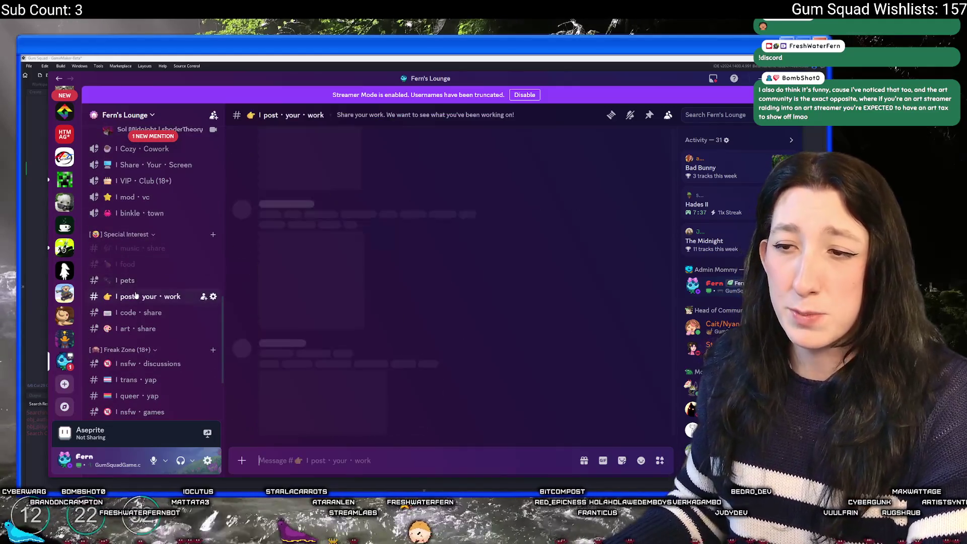
{"action": "scroll", "coordinate": [453, 272], "scroll_direction": "up", "scroll_amount": 10}
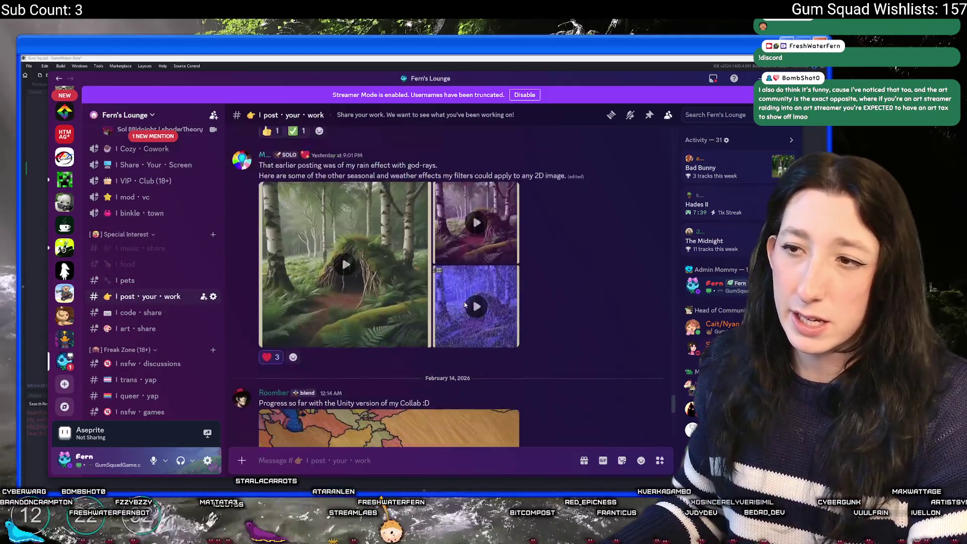
{"action": "scroll", "coordinate": [464, 289], "scroll_direction": "up", "scroll_amount": 15}
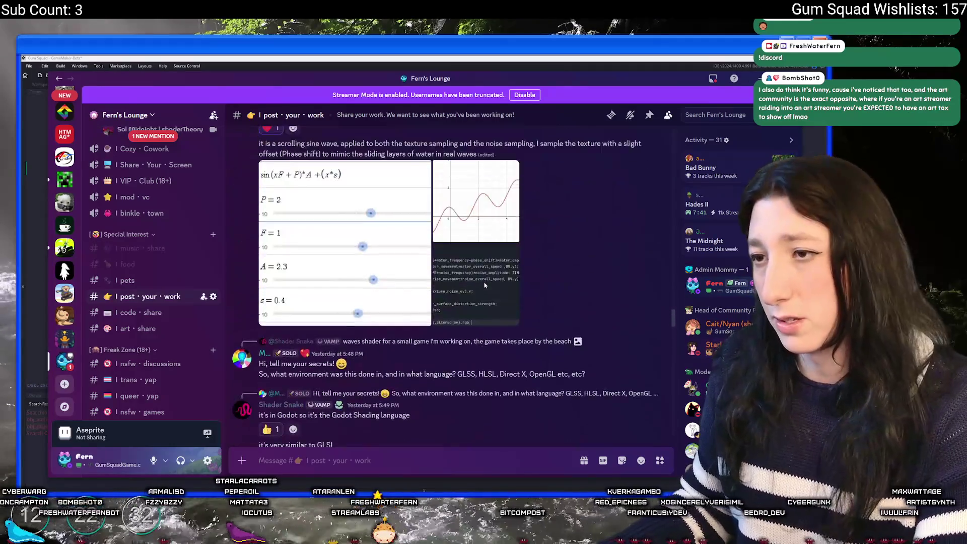
{"action": "scroll", "coordinate": [538, 271], "scroll_direction": "up", "scroll_amount": 15}
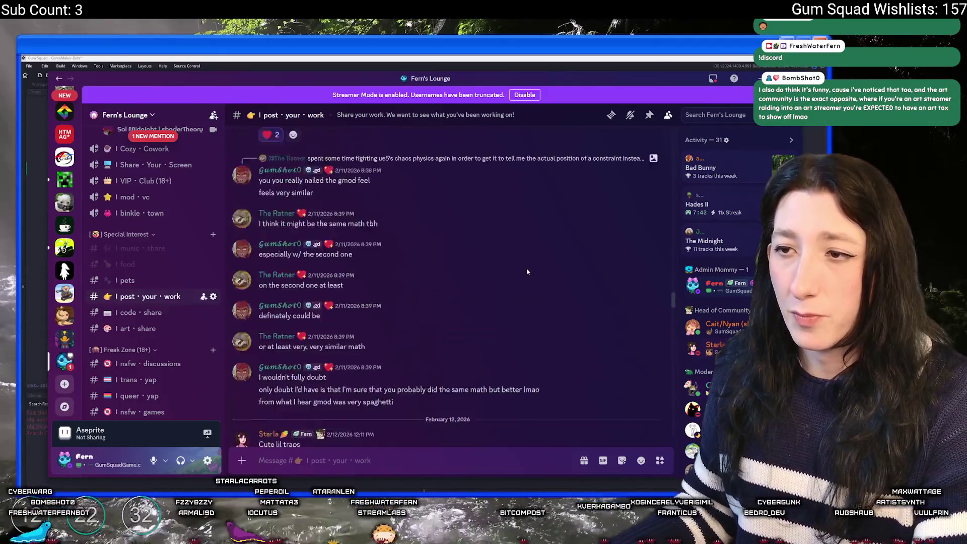
{"action": "scroll", "coordinate": [543, 442], "scroll_direction": "up", "scroll_amount": 4}
{"action": "scroll", "coordinate": [189, 279], "scroll_direction": "up", "scroll_amount": 3}
{"action": "mouse_move", "coordinate": [190, 280]}
{"action": "scroll", "coordinate": [159, 279], "scroll_direction": "up", "scroll_amount": 2}
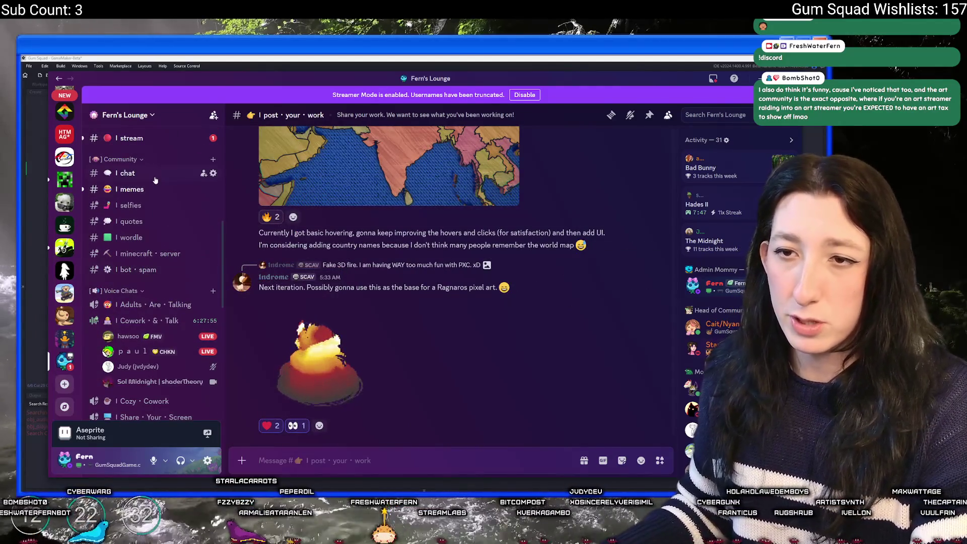
{"action": "left_click", "coordinate": [128, 172]}
{"action": "key", "text": "alt+Tab"}
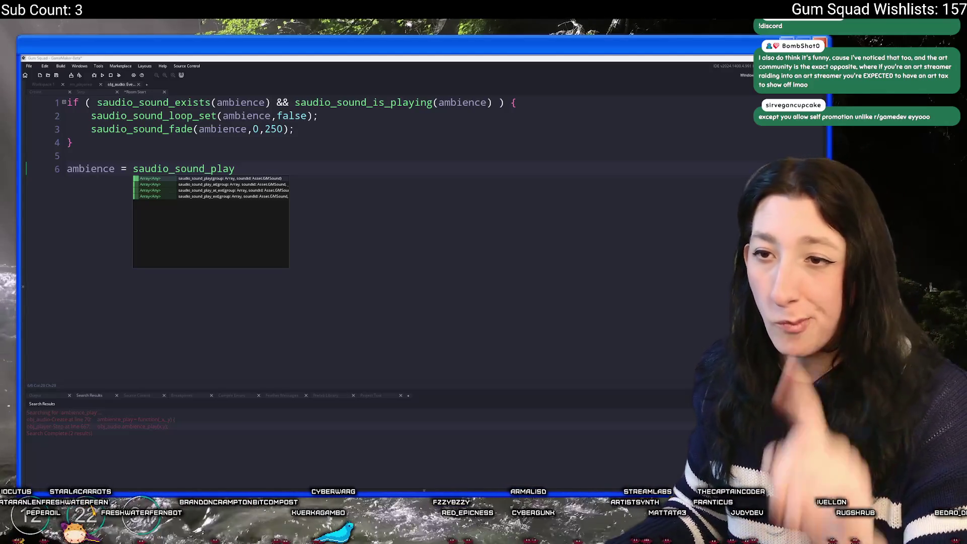
Step: Extend line 6 to saudio_sound_play(global.Audio_Ambience_Group, ); using autocomplete
{"action": "left_click", "coordinate": [266, 161]}
{"action": "type", "text": "();"}
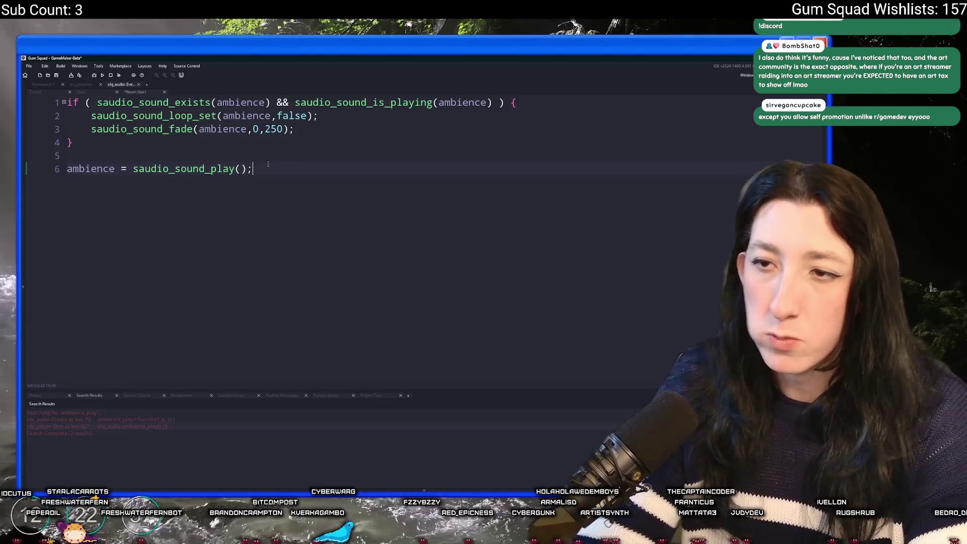
{"action": "key", "text": "Left"}
{"action": "type", "text": "global.Am"}
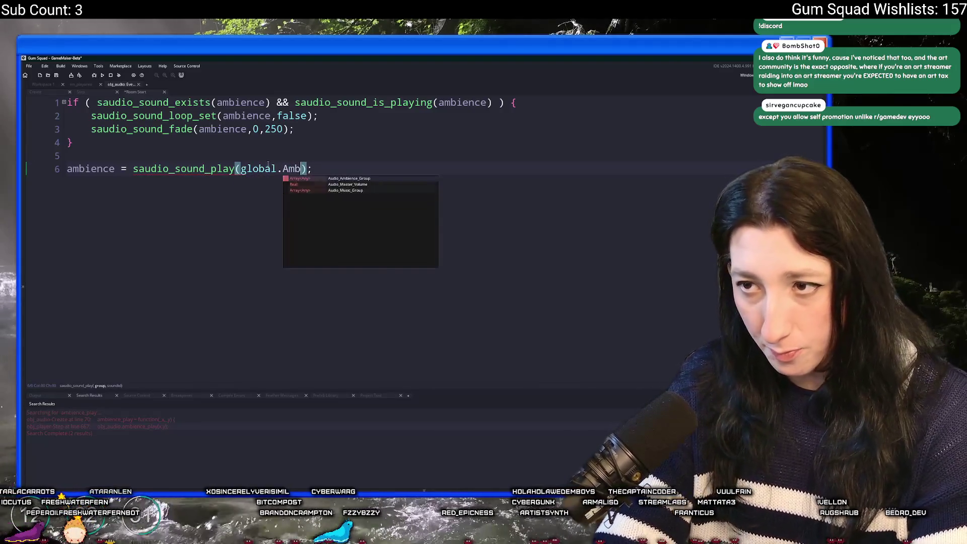
{"action": "key", "text": "Return"}
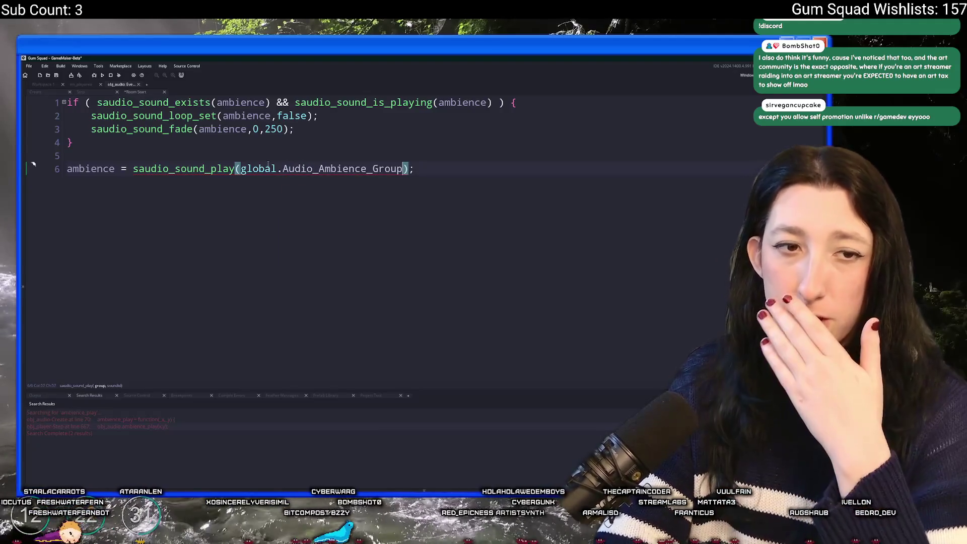
{"action": "type", "text": ","}
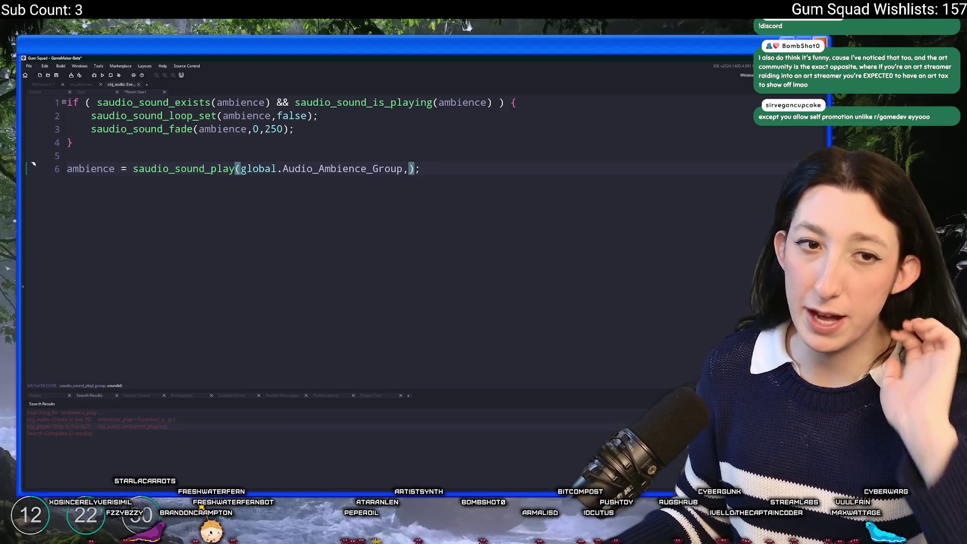
Step: Start a Windows search with the query 'd' to find Discord
{"action": "key", "text": "super"}
{"action": "type", "text": "d"}
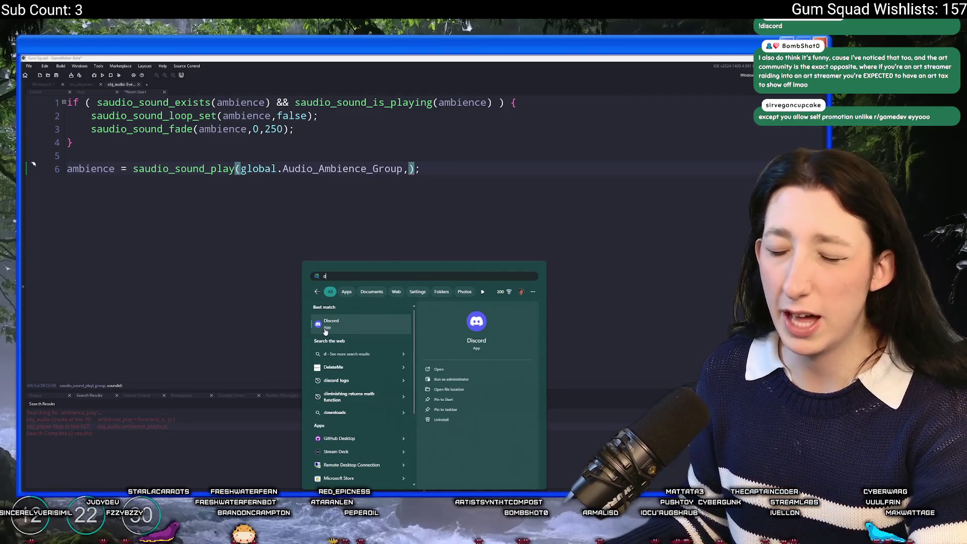
Step: Launch Discord, nudge its window left, scroll through its channels, then switch back to GameMaker
{"action": "key", "text": "Return"}
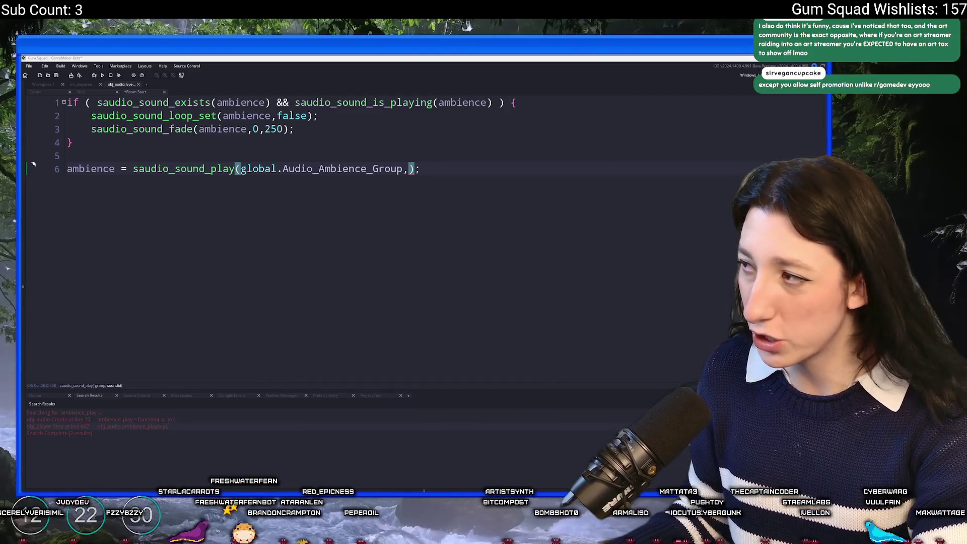
{"action": "left_click_drag", "start_coordinate": [288, 83], "coordinate": [259, 86]}
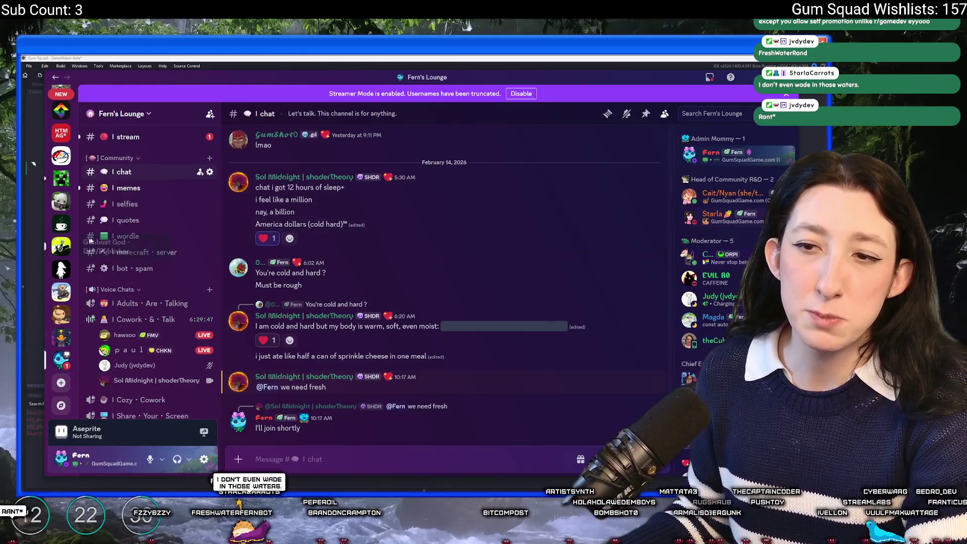
{"action": "scroll", "coordinate": [128, 326], "scroll_direction": "down", "scroll_amount": 3}
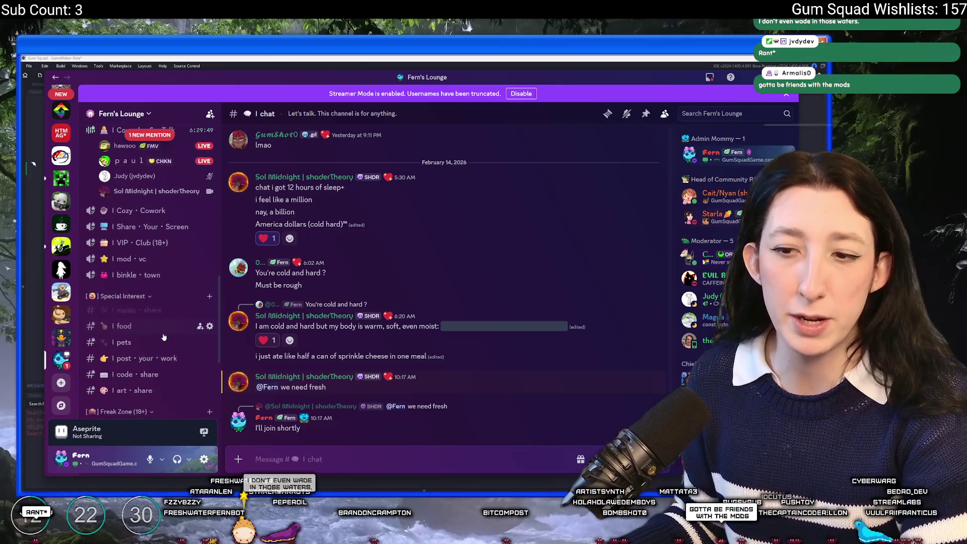
{"action": "scroll", "coordinate": [128, 327], "scroll_direction": "down", "scroll_amount": 3}
{"action": "scroll", "coordinate": [193, 208], "scroll_direction": "up", "scroll_amount": 7}
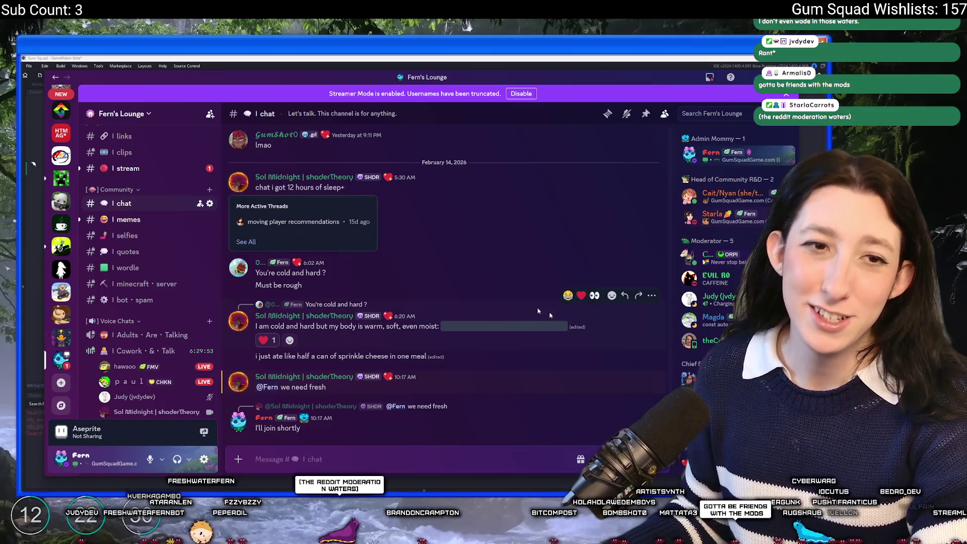
{"action": "mouse_move", "coordinate": [202, 207]}
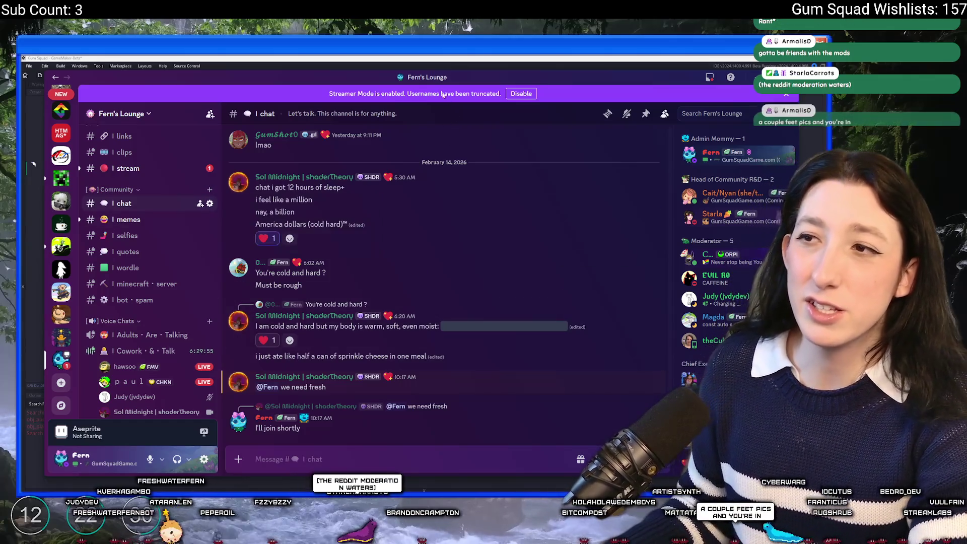
{"action": "key", "text": "alt+Tab"}
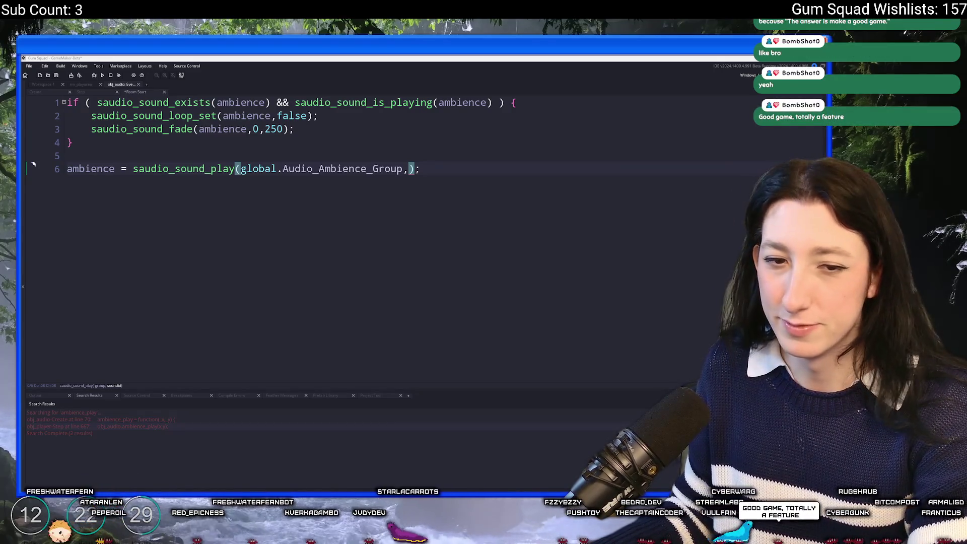
Step: Refocus the GameMaker code editor and run a Windows search for 'soundly'
{"action": "left_click", "coordinate": [278, 94]}
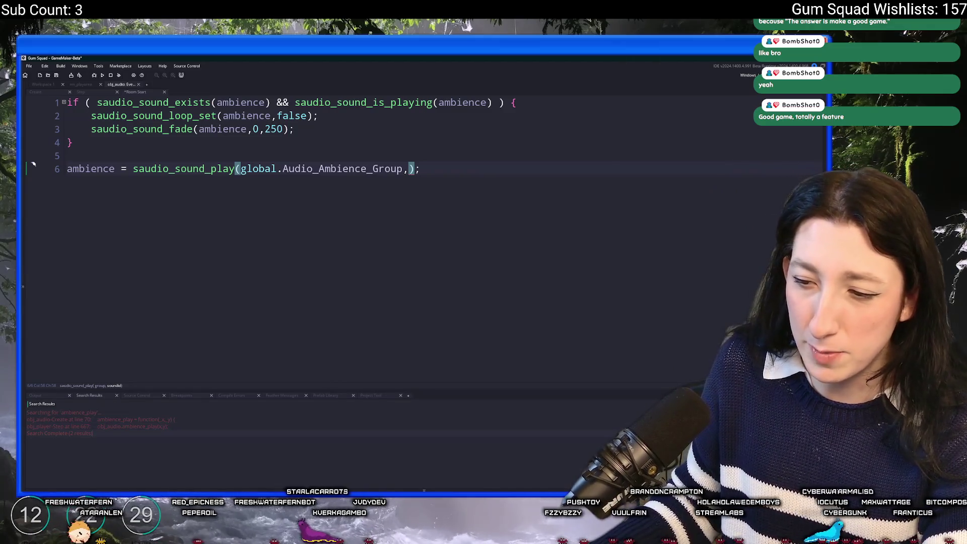
{"action": "key", "text": "super"}
{"action": "type", "text": "soundly"}
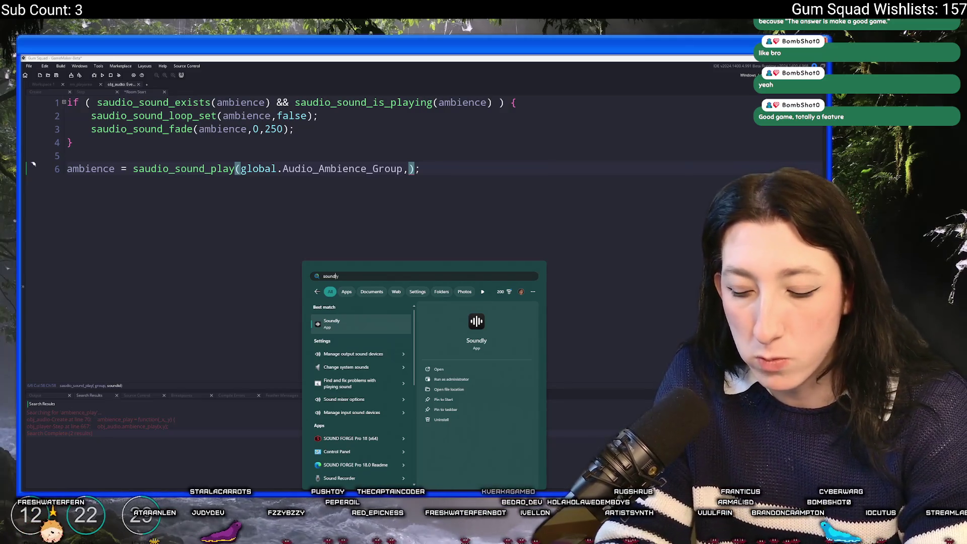
Step: Launch Soundly, then start FL Studio 2025 from a Windows search for 'f'
{"action": "key", "text": "Return"}
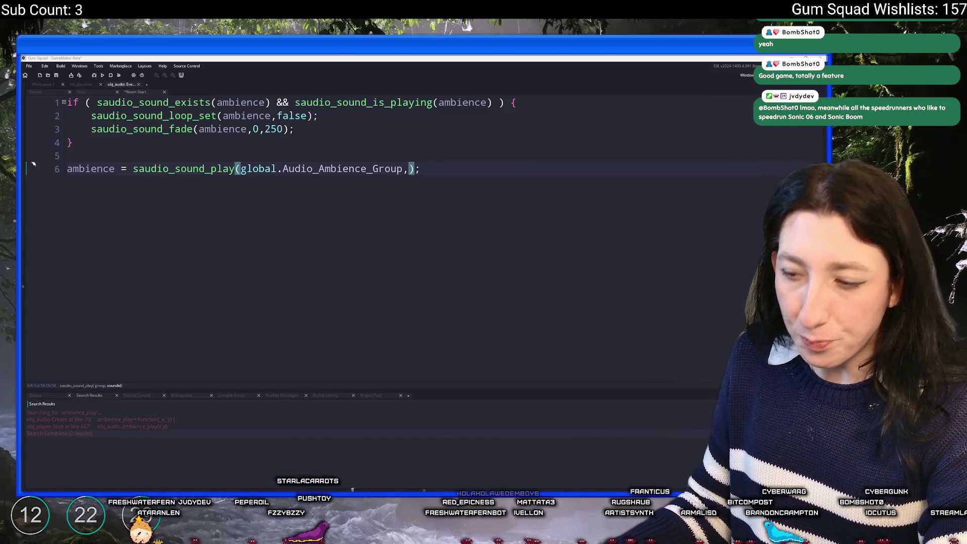
{"action": "key", "text": "super"}
{"action": "type", "text": "f"}
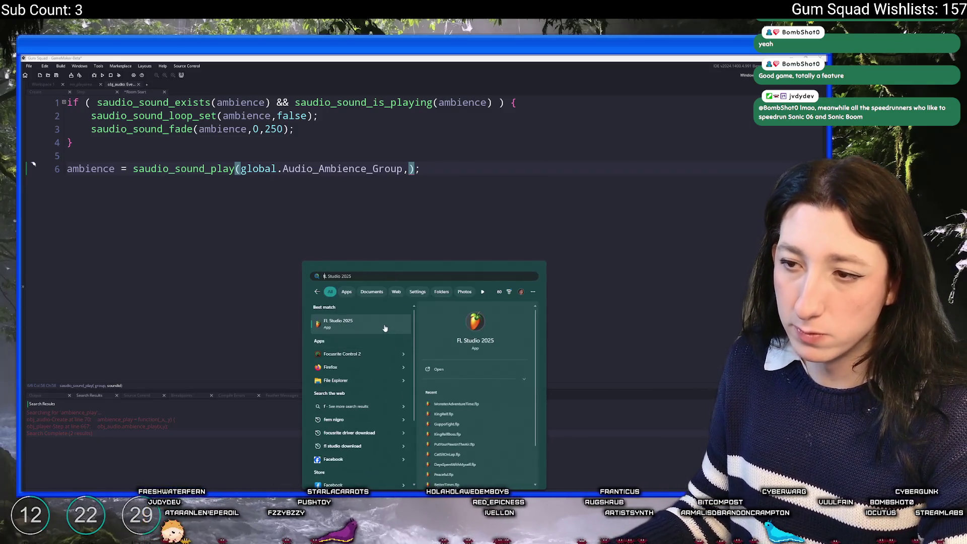
{"action": "left_click", "coordinate": [385, 328]}
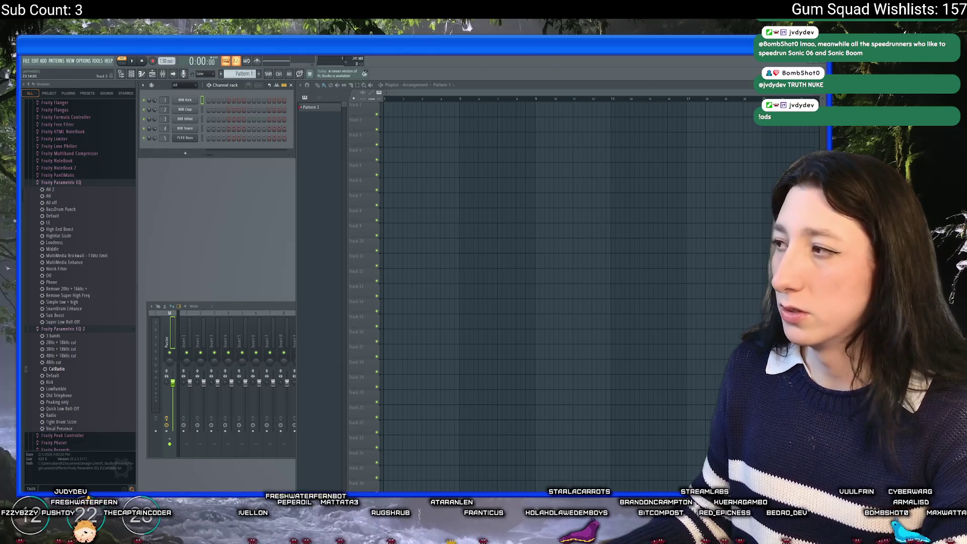
{"action": "key", "text": "alt+Tab"}
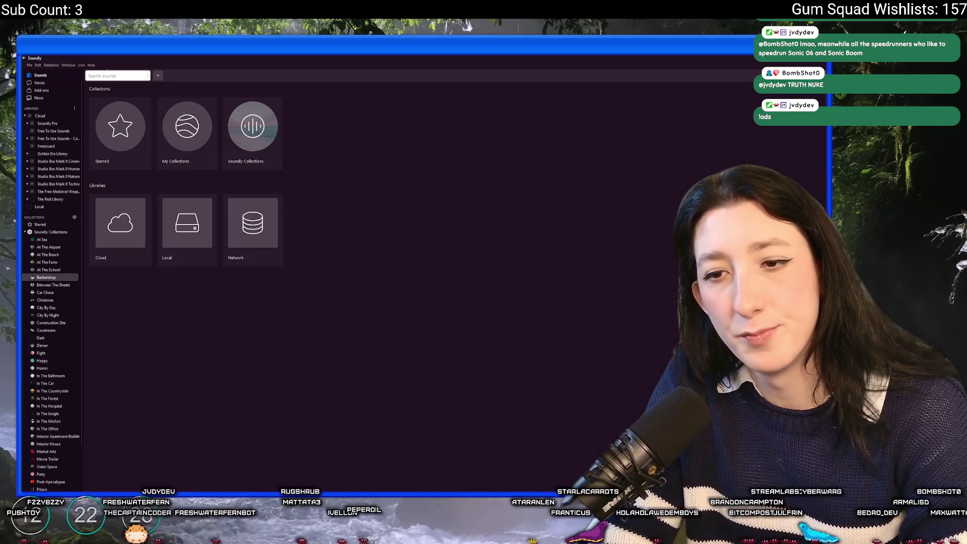
Step: Search Soundly for 'wind ambience' and preview the 0:25 Moving Palm Trees recording
{"action": "type", "text": "wind"}
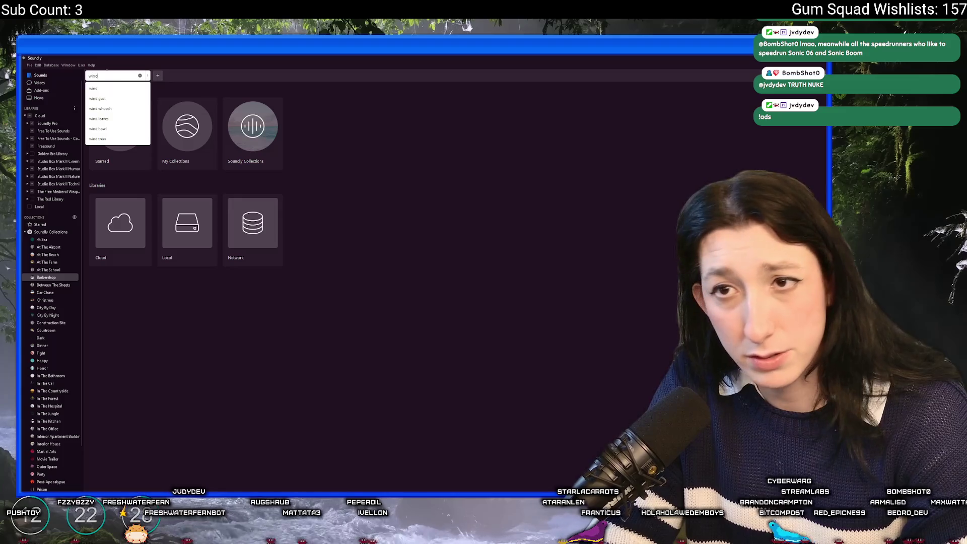
{"action": "type", "text": " ambience"}
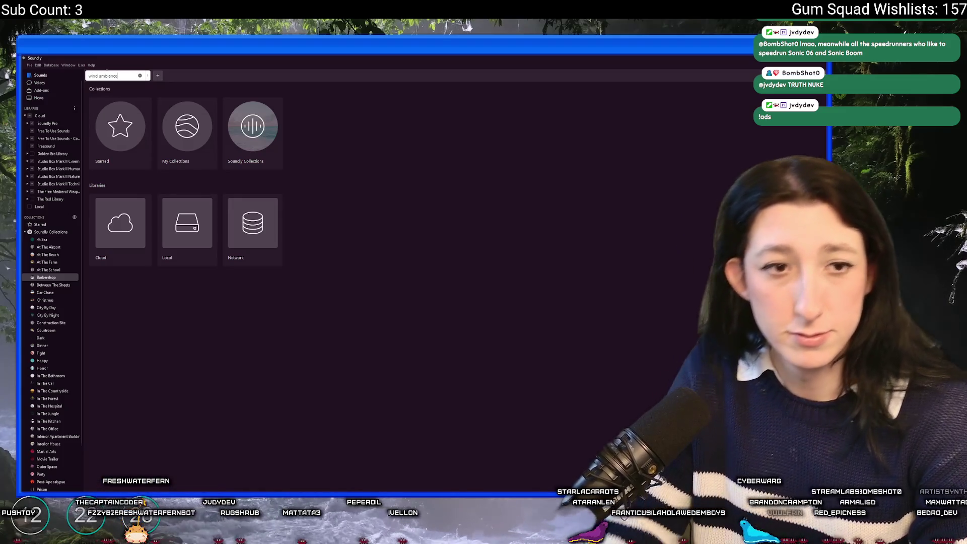
{"action": "key", "text": "Return"}
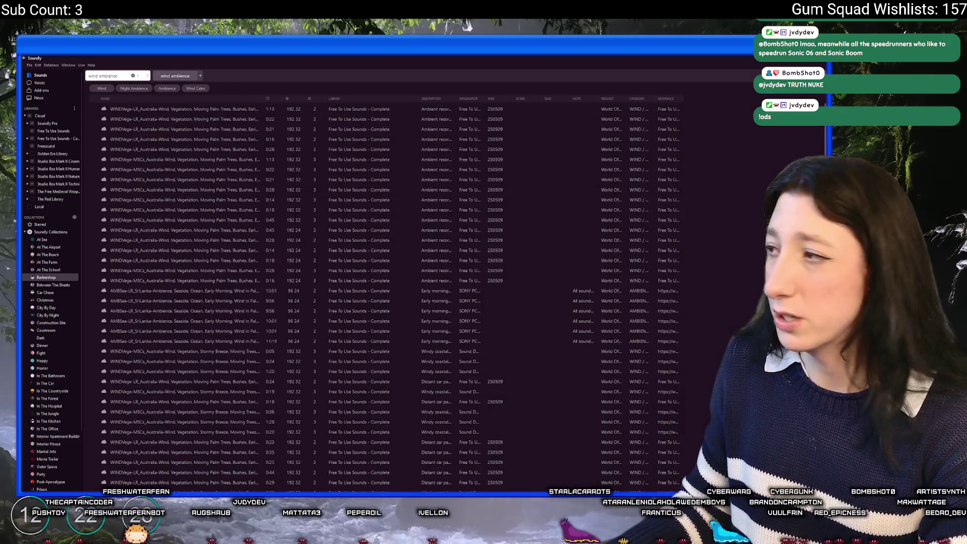
{"action": "scroll", "coordinate": [262, 354], "scroll_direction": "down", "scroll_amount": 3}
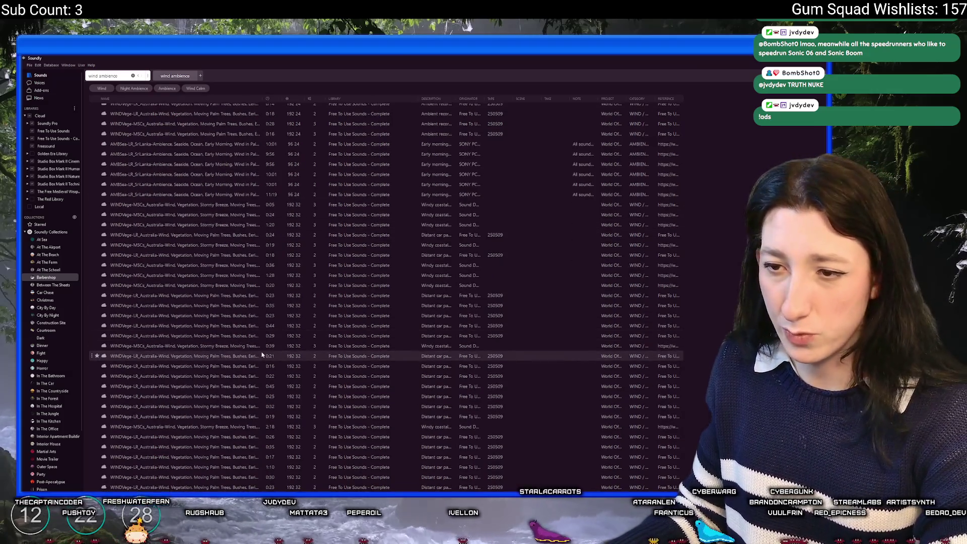
{"action": "scroll", "coordinate": [262, 355], "scroll_direction": "down", "scroll_amount": 4}
{"action": "left_click", "coordinate": [263, 343]}
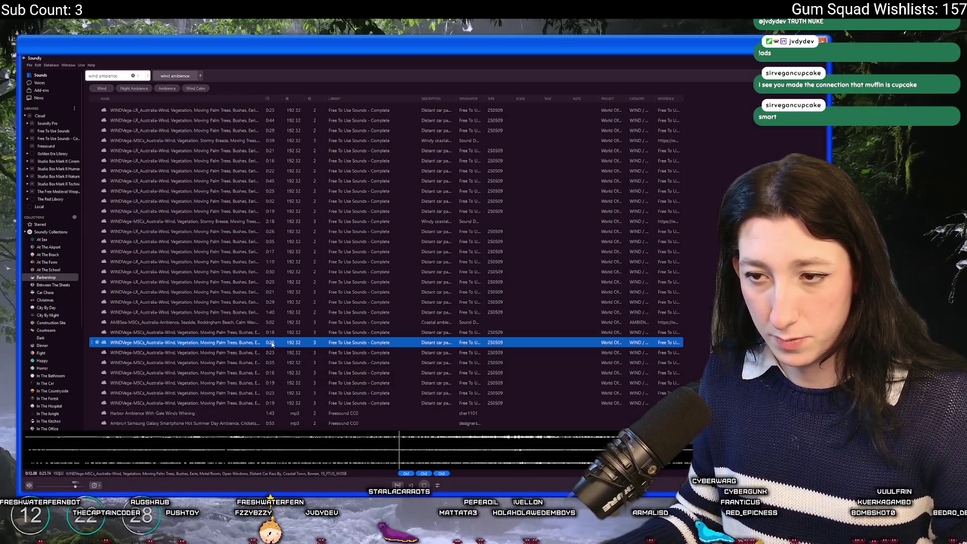
Step: Preview the General Ambience & Wind Chimes, AMBRoom room-tone and City Parking Lot sounds
{"action": "scroll", "coordinate": [271, 393], "scroll_direction": "down", "scroll_amount": 2}
{"action": "scroll", "coordinate": [271, 393], "scroll_direction": "down", "scroll_amount": 3}
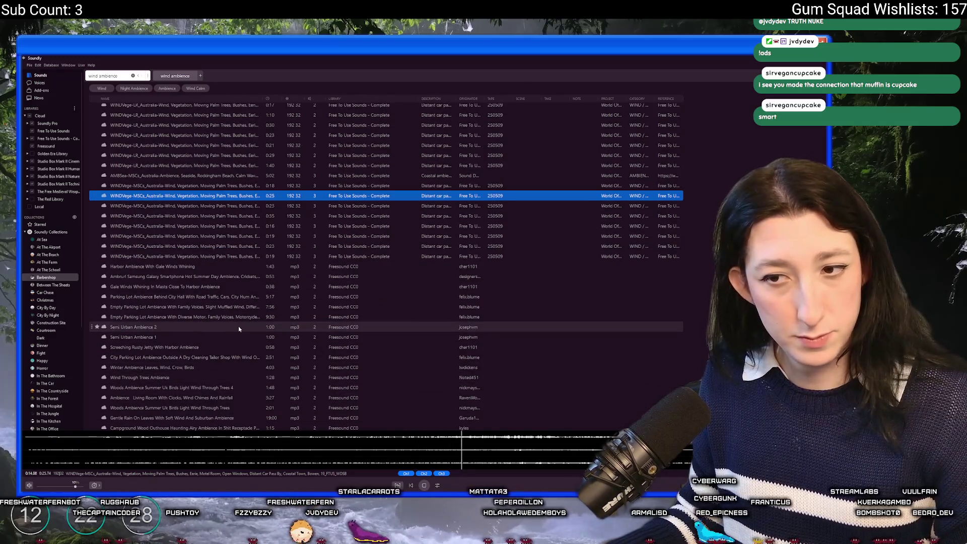
{"action": "scroll", "coordinate": [238, 330], "scroll_direction": "down", "scroll_amount": 9}
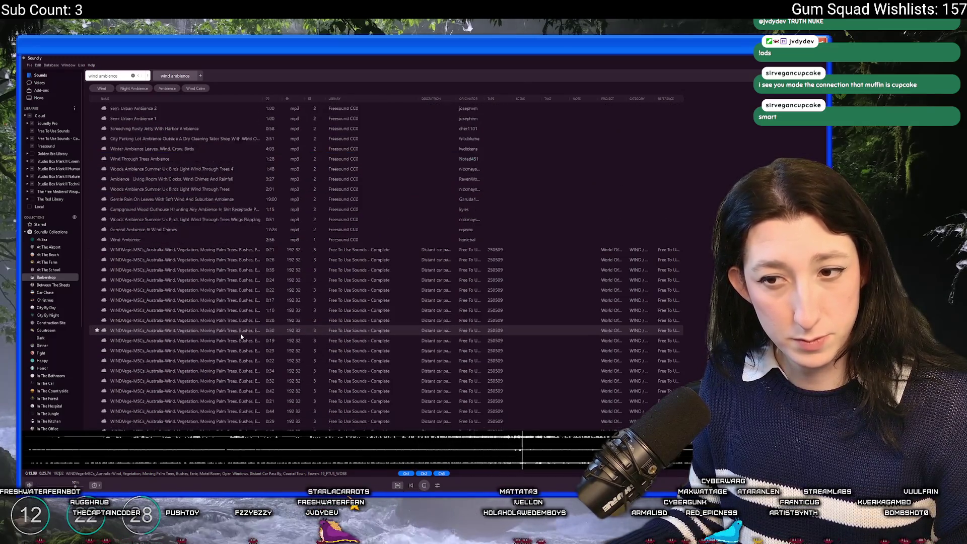
{"action": "left_click", "coordinate": [194, 172]}
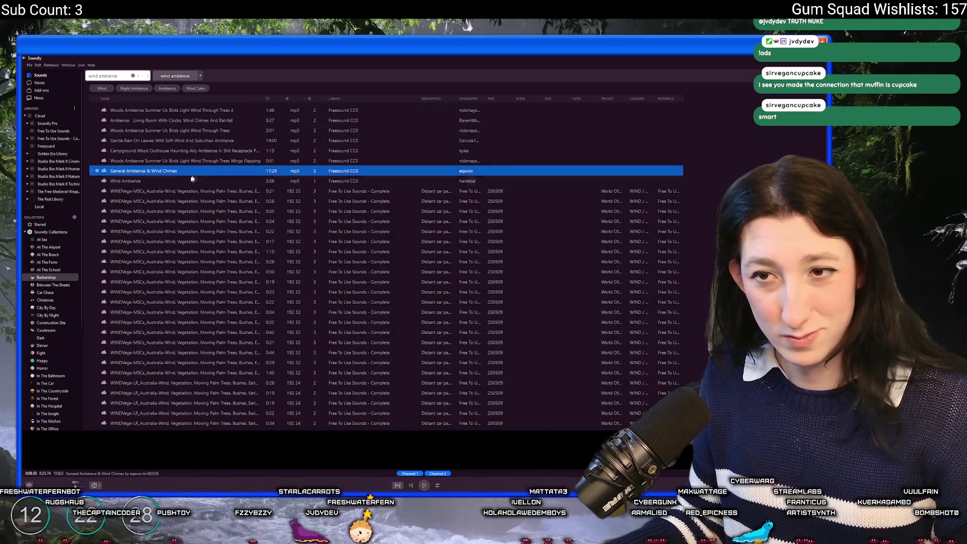
{"action": "scroll", "coordinate": [196, 201], "scroll_direction": "down", "scroll_amount": 3}
{"action": "left_click", "coordinate": [216, 254]}
{"action": "scroll", "coordinate": [205, 303], "scroll_direction": "down", "scroll_amount": 5}
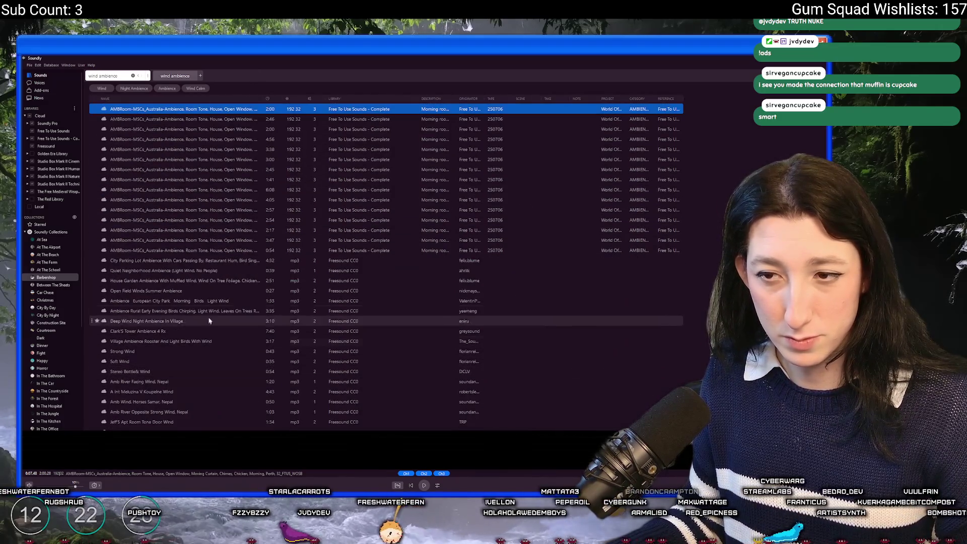
{"action": "left_click", "coordinate": [227, 261]}
Step: Preview more wind results, including the 1:08 WINDVege palm trees and Wind In Trees Bright Gusts
{"action": "scroll", "coordinate": [227, 267], "scroll_direction": "down", "scroll_amount": 1}
{"action": "scroll", "coordinate": [156, 382], "scroll_direction": "down", "scroll_amount": 5}
{"action": "scroll", "coordinate": [155, 383], "scroll_direction": "down", "scroll_amount": 4}
{"action": "left_click", "coordinate": [166, 370]}
{"action": "left_click", "coordinate": [169, 265]}
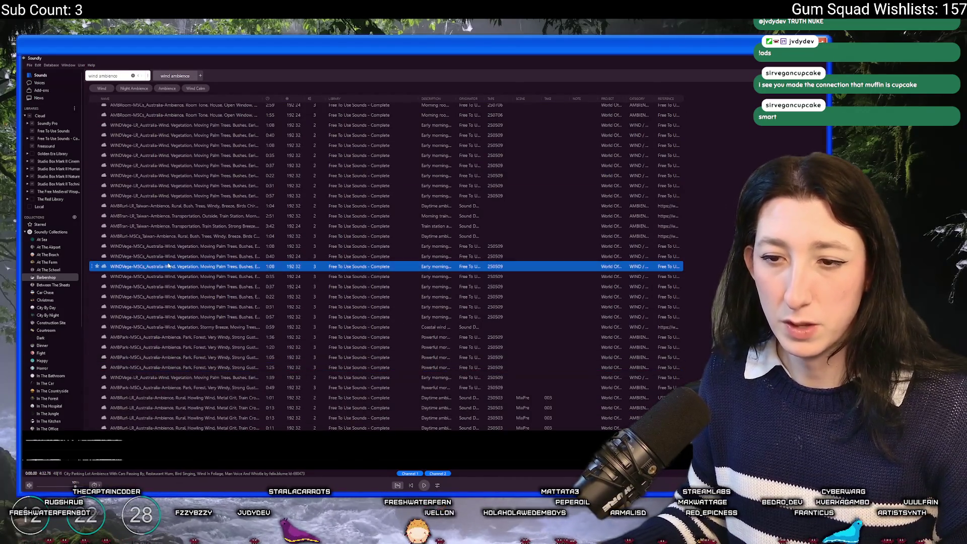
{"action": "scroll", "coordinate": [169, 265], "scroll_direction": "down", "scroll_amount": 3}
{"action": "left_click", "coordinate": [172, 225]}
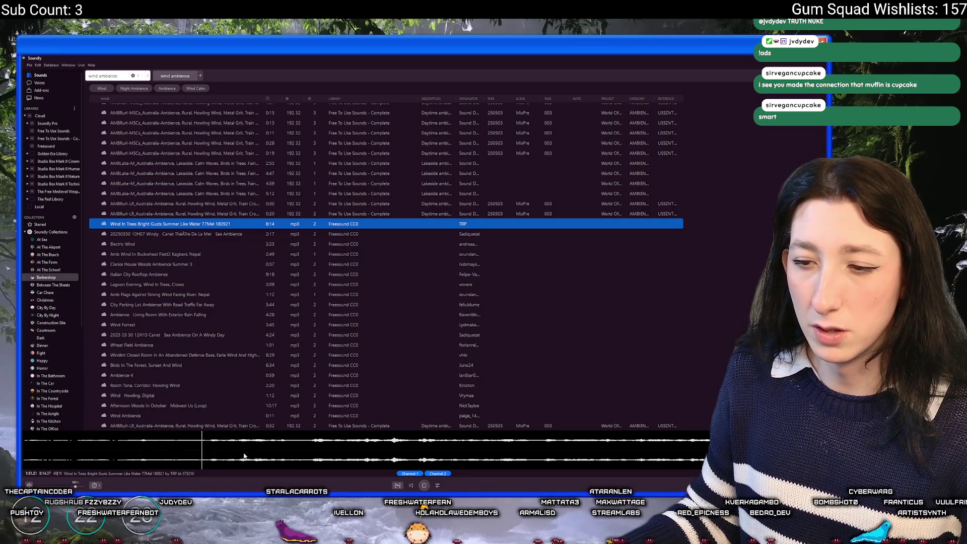
Step: Preview the 0:09 rural howling wind, 1:26 and 0:40 AMBRoom, and Wind And Traffic Ambience
{"action": "scroll", "coordinate": [221, 375], "scroll_direction": "down", "scroll_amount": 5}
{"action": "left_click", "coordinate": [238, 301]}
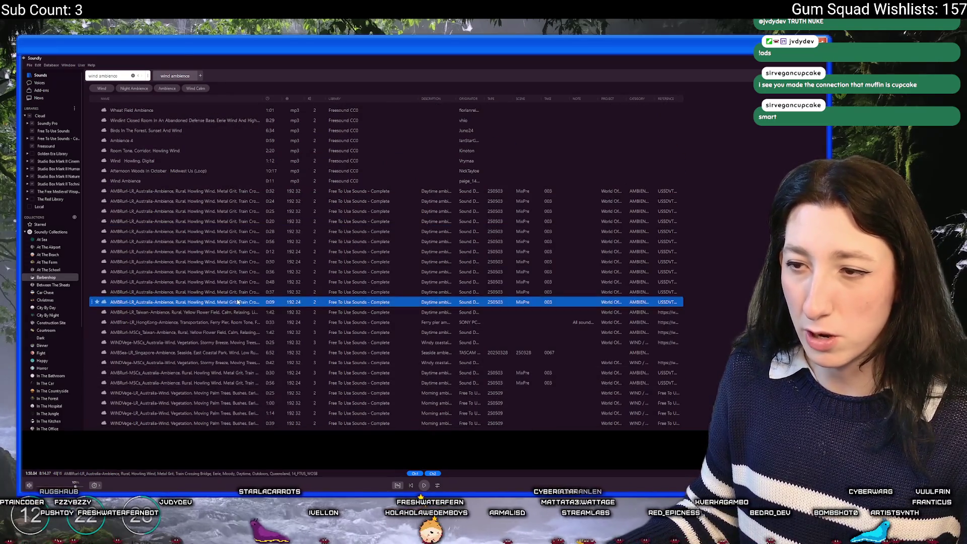
{"action": "scroll", "coordinate": [270, 334], "scroll_direction": "down", "scroll_amount": 10}
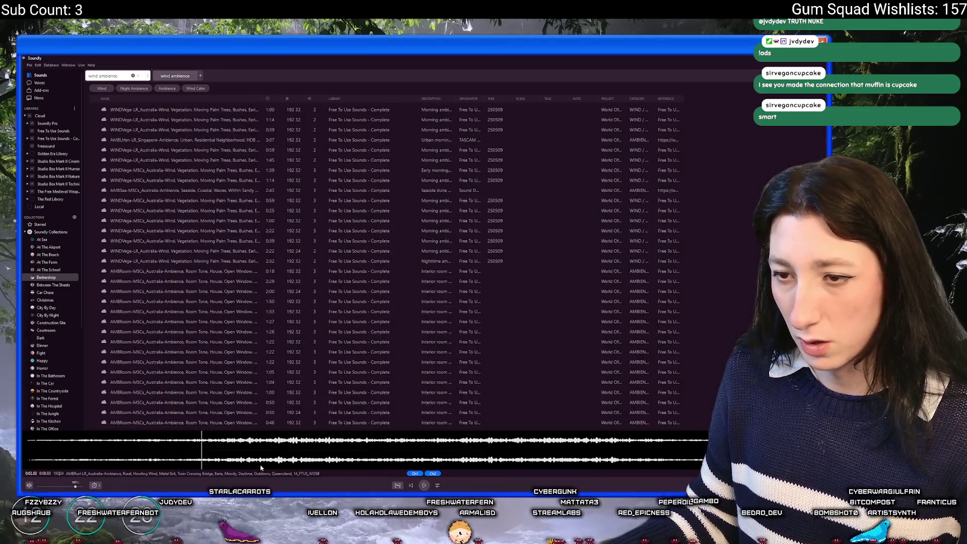
{"action": "left_click", "coordinate": [228, 332]}
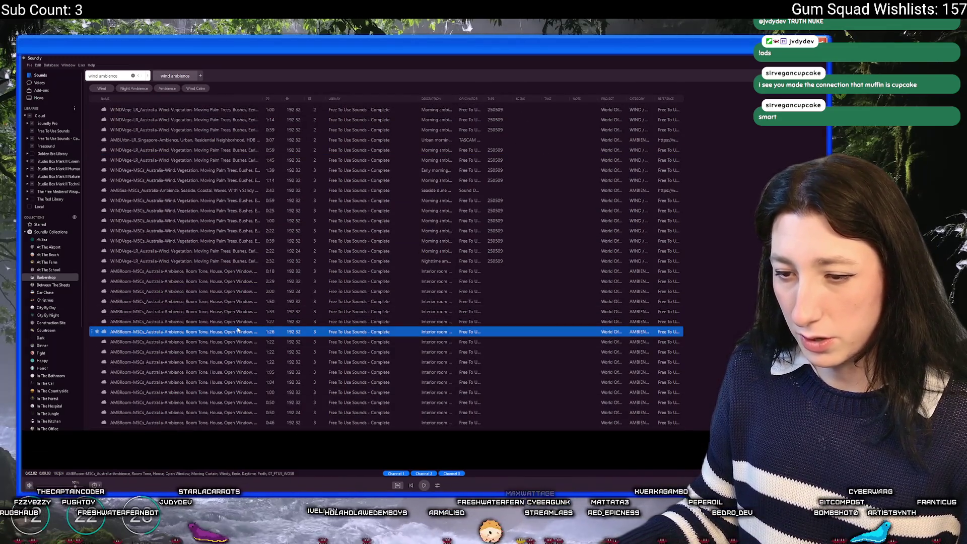
{"action": "scroll", "coordinate": [202, 303], "scroll_direction": "down", "scroll_amount": 5}
{"action": "left_click", "coordinate": [190, 278]}
{"action": "scroll", "coordinate": [190, 282], "scroll_direction": "down", "scroll_amount": 4}
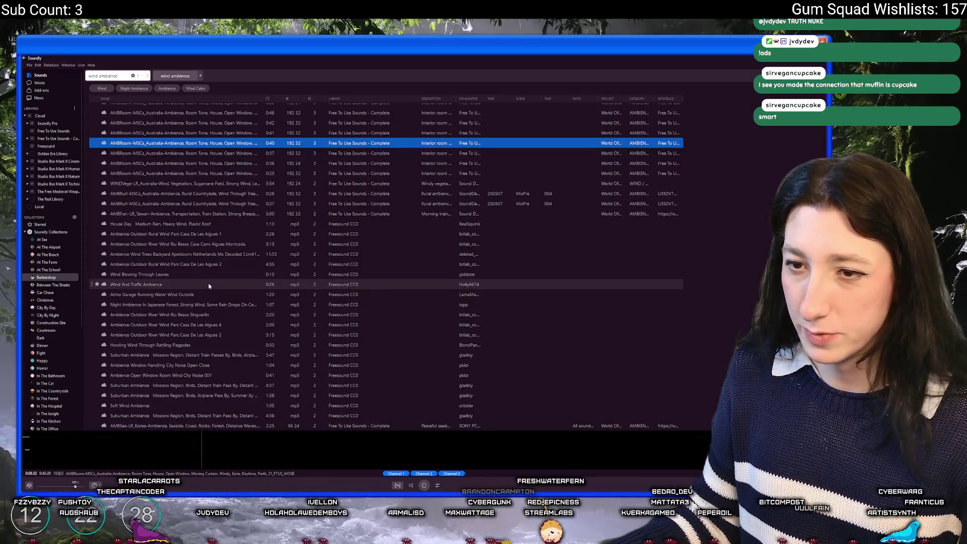
{"action": "left_click", "coordinate": [201, 284]}
Step: Preview the Thailand transportation and 0:34 and 0:53 Thailand forest ambiences, skipping to about 17 s
{"action": "scroll", "coordinate": [207, 255], "scroll_direction": "down", "scroll_amount": 5}
{"action": "left_click", "coordinate": [194, 280]}
{"action": "scroll", "coordinate": [194, 282], "scroll_direction": "down", "scroll_amount": 5}
{"action": "scroll", "coordinate": [192, 292], "scroll_direction": "down", "scroll_amount": 3}
{"action": "left_click", "coordinate": [212, 401]}
{"action": "scroll", "coordinate": [217, 352], "scroll_direction": "down", "scroll_amount": 7}
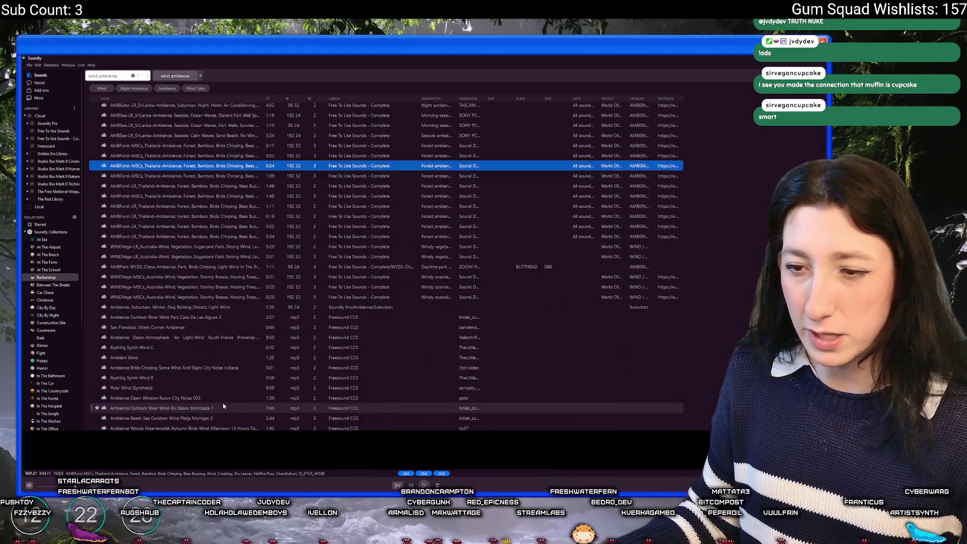
{"action": "left_click", "coordinate": [217, 230]}
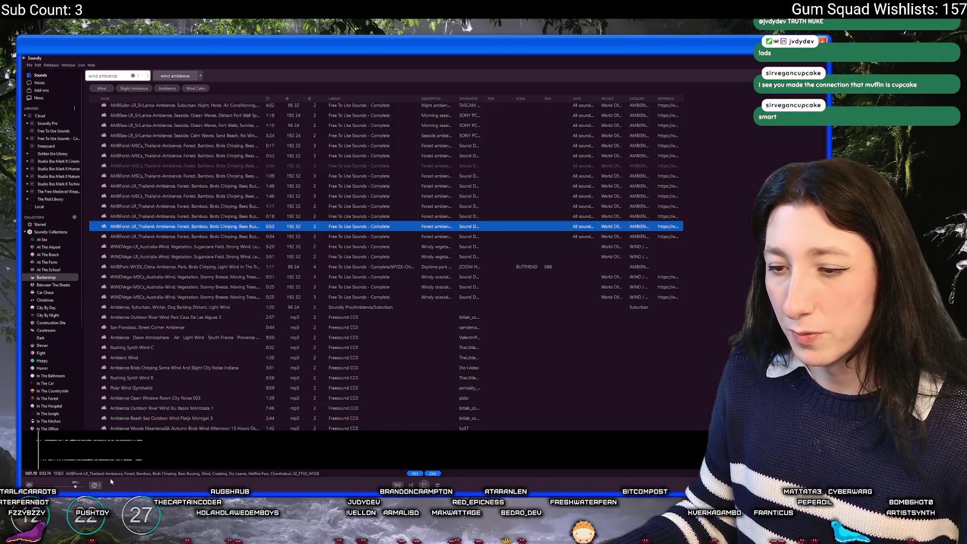
{"action": "left_click", "coordinate": [272, 450]}
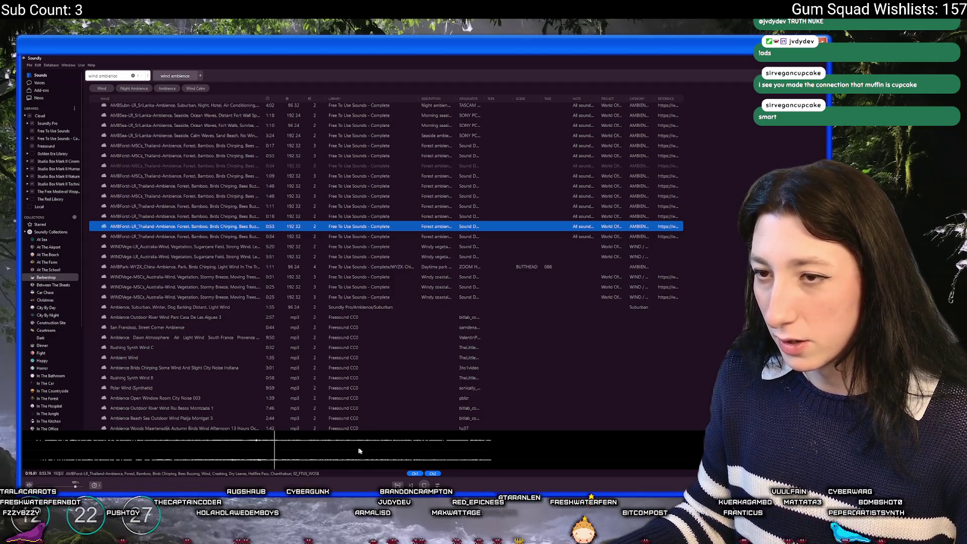
Step: Preview the 0:25 and 1:42 stormy breeze recordings and the 2:15 Moving Palm Trees
{"action": "left_click", "coordinate": [287, 297]}
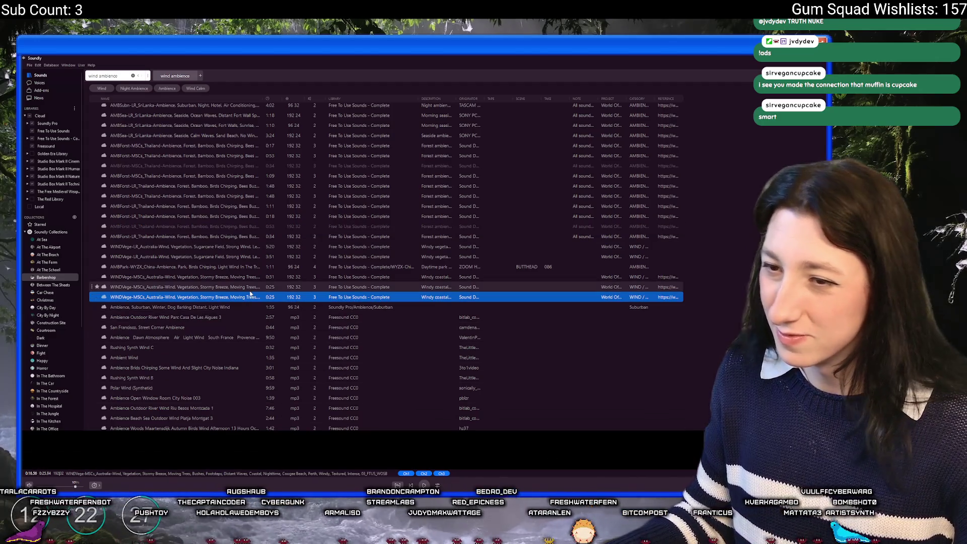
{"action": "scroll", "coordinate": [302, 353], "scroll_direction": "down", "scroll_amount": 6}
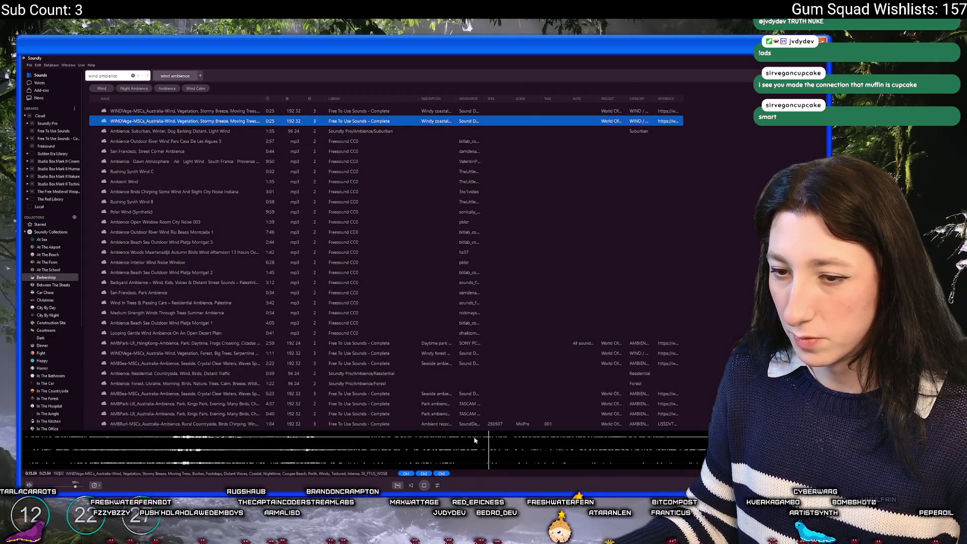
{"action": "scroll", "coordinate": [302, 377], "scroll_direction": "down", "scroll_amount": 10}
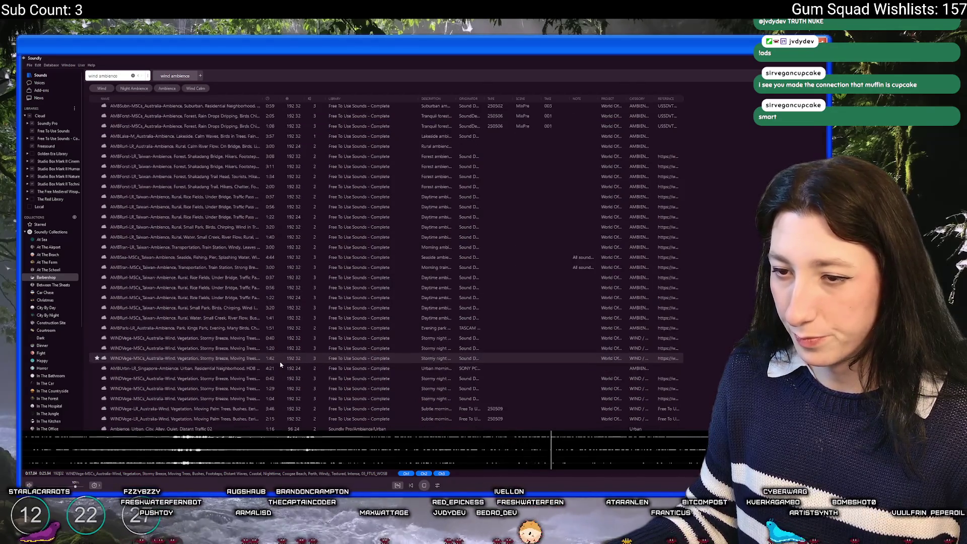
{"action": "left_click", "coordinate": [280, 361]}
{"action": "scroll", "coordinate": [252, 343], "scroll_direction": "down", "scroll_amount": 4}
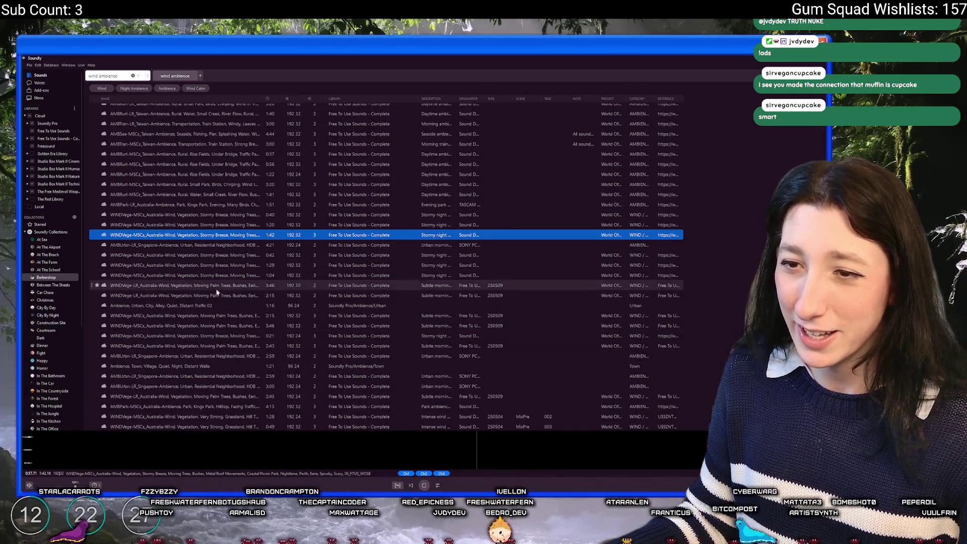
{"action": "left_click", "coordinate": [221, 316]}
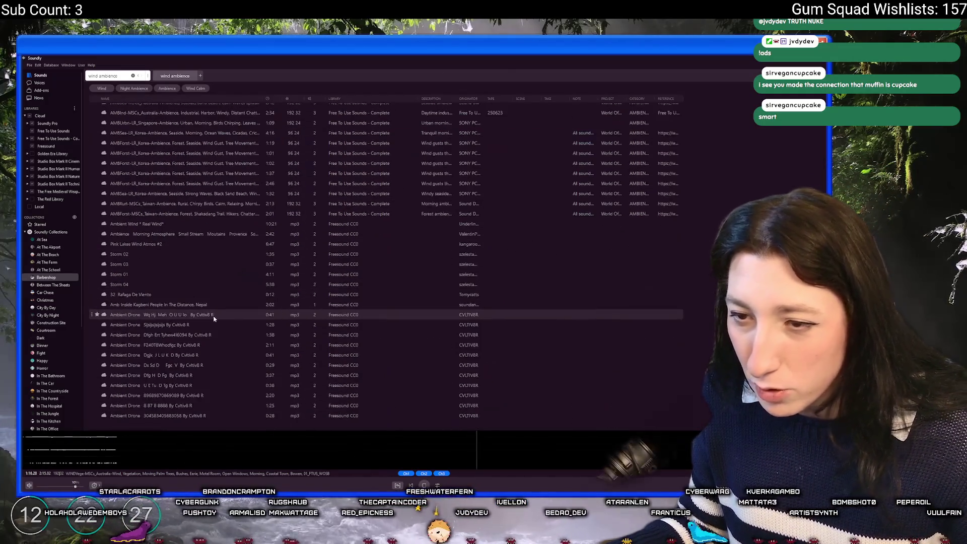
Step: Preview the 2:13 Taiwan rural ambience, then the 1:37 Korea forest seaside wind from near its start
{"action": "left_click", "coordinate": [212, 203]}
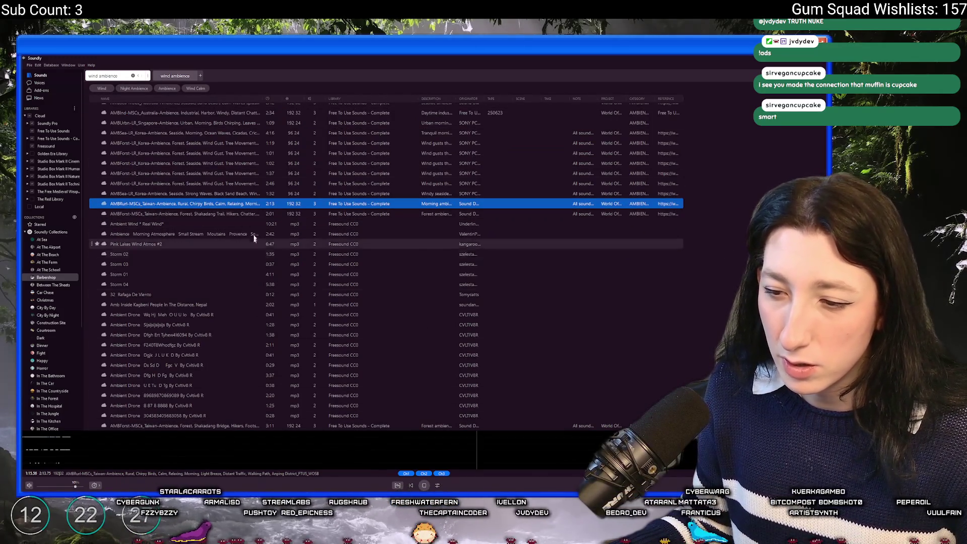
{"action": "left_click", "coordinate": [239, 176]}
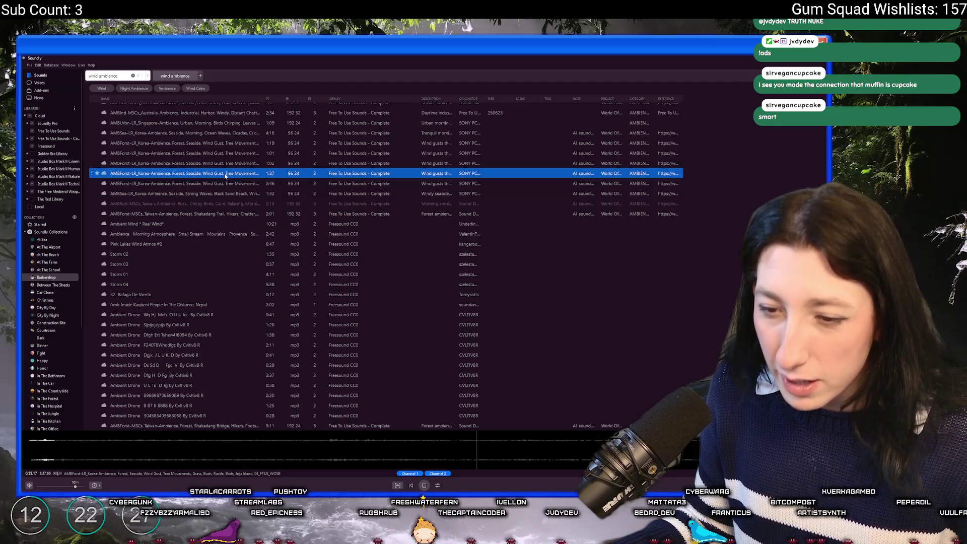
{"action": "left_click", "coordinate": [75, 455]}
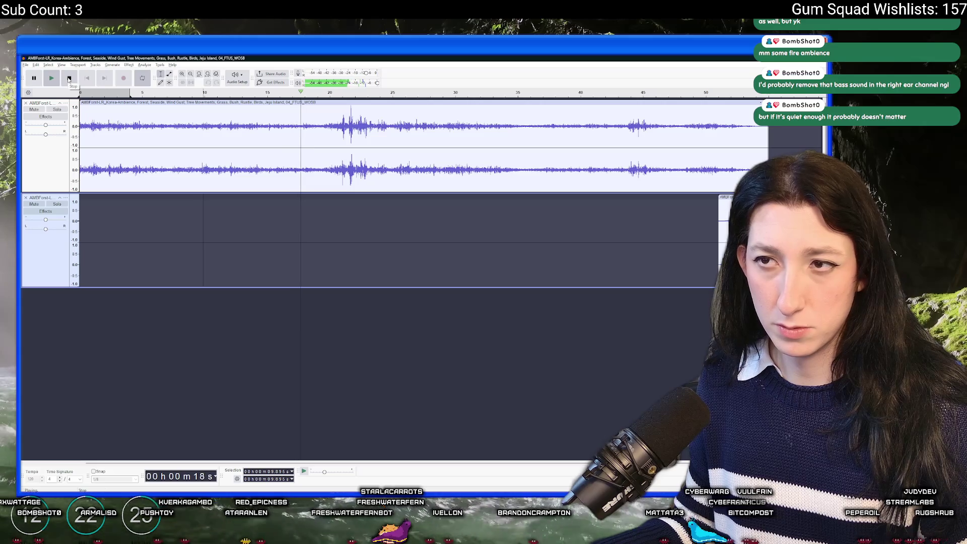
Step: Stop the ambience mix playback in Audacity and move the play position to the end
{"action": "left_click", "coordinate": [69, 78]}
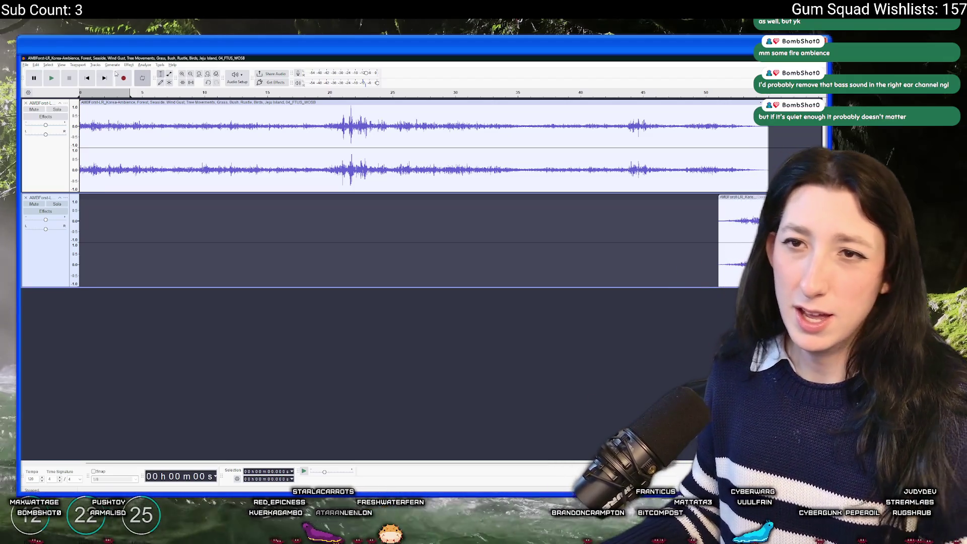
{"action": "left_click", "coordinate": [99, 78]}
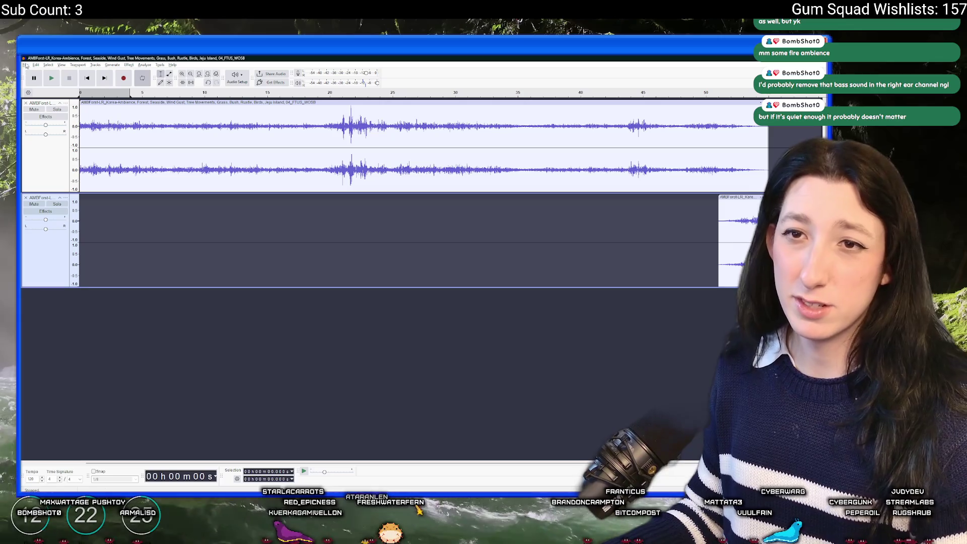
{"action": "left_click", "coordinate": [32, 65]}
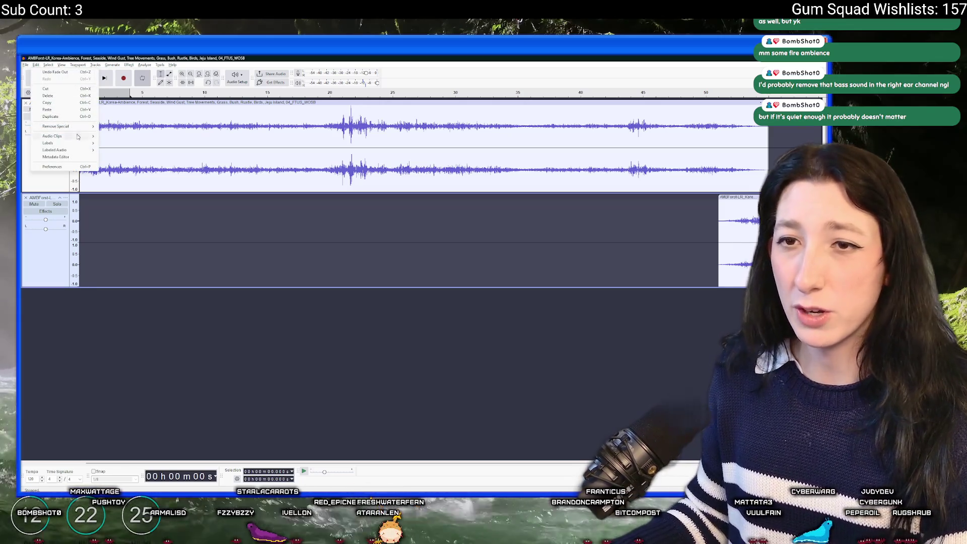
Step: Export the ambience mix as Ambience.ogg
{"action": "mouse_move", "coordinate": [26, 65]}
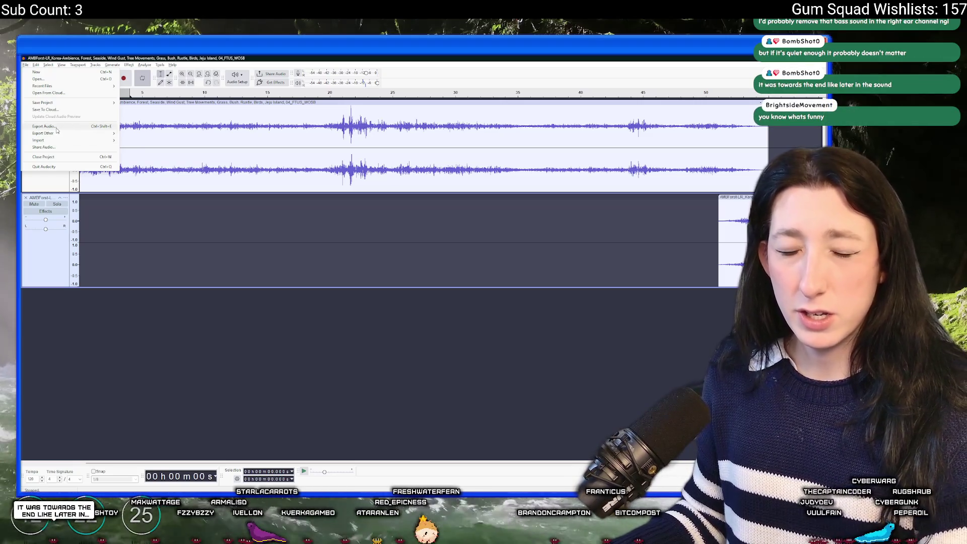
{"action": "left_click", "coordinate": [45, 126]}
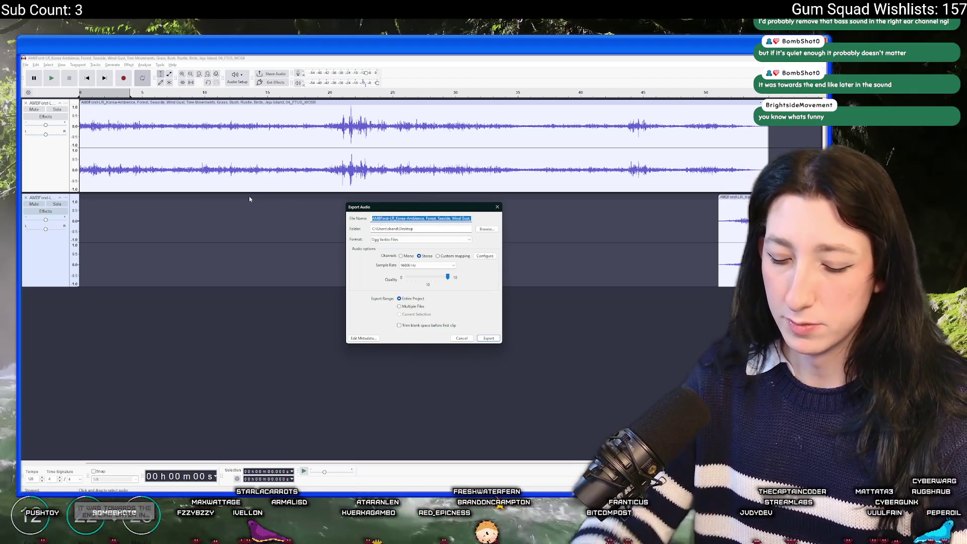
{"action": "type", "text": "Ambience.ogg"}
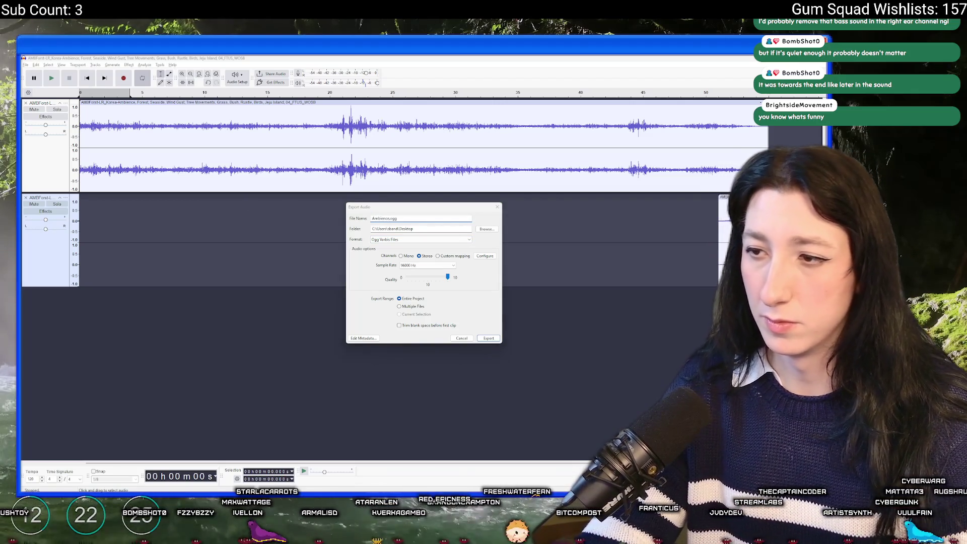
{"action": "key", "text": "Return"}
Step: Export the mix again with the sample rate set to 48000 Hz
{"action": "left_click", "coordinate": [25, 64]}
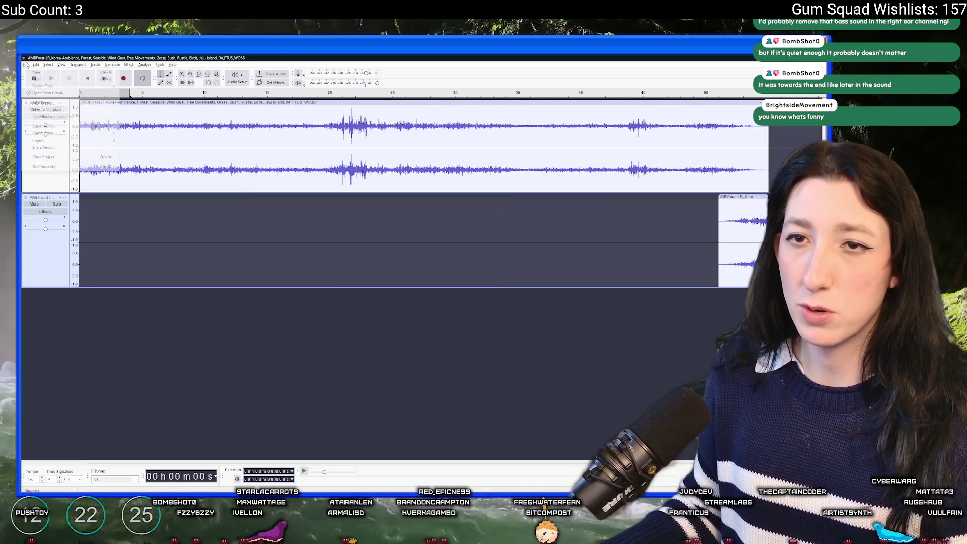
{"action": "left_click", "coordinate": [51, 126]}
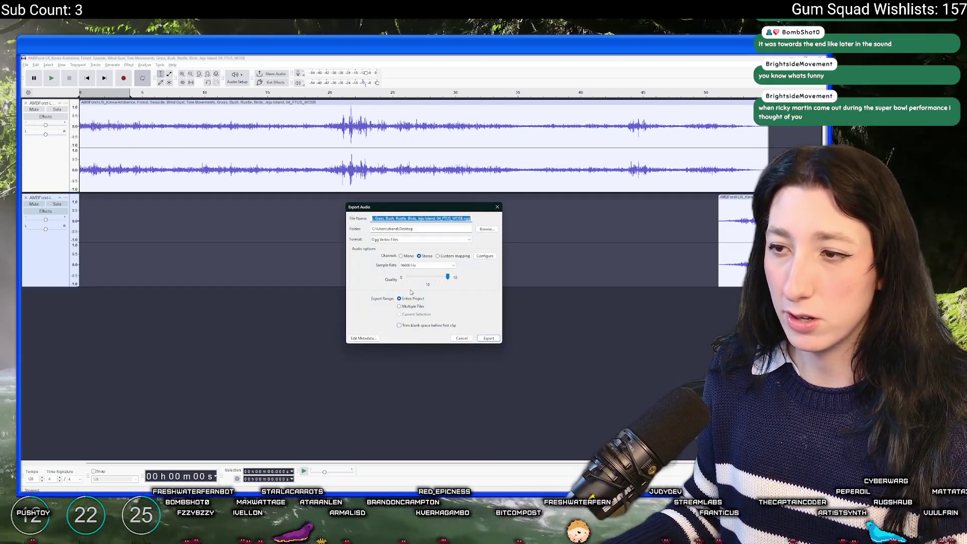
{"action": "left_click", "coordinate": [428, 265]}
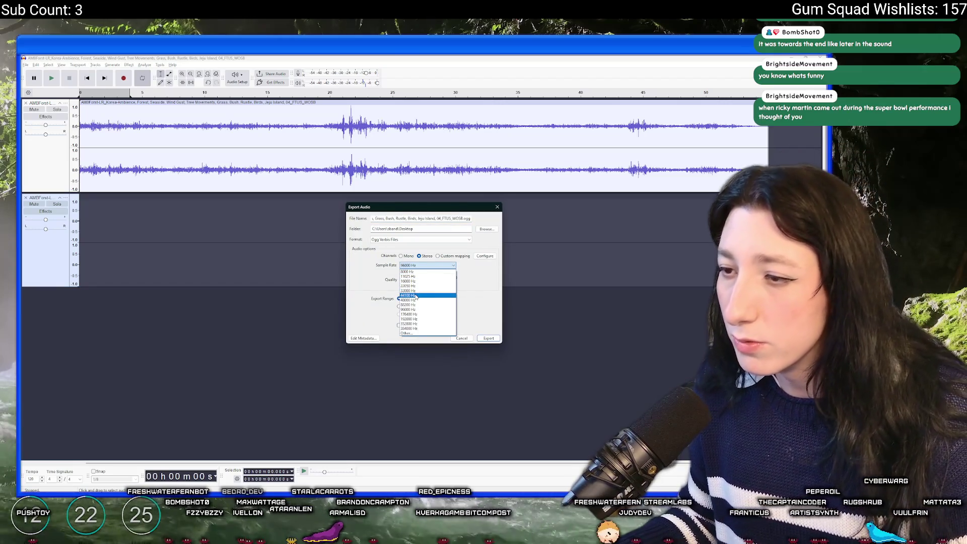
{"action": "left_click", "coordinate": [416, 300]}
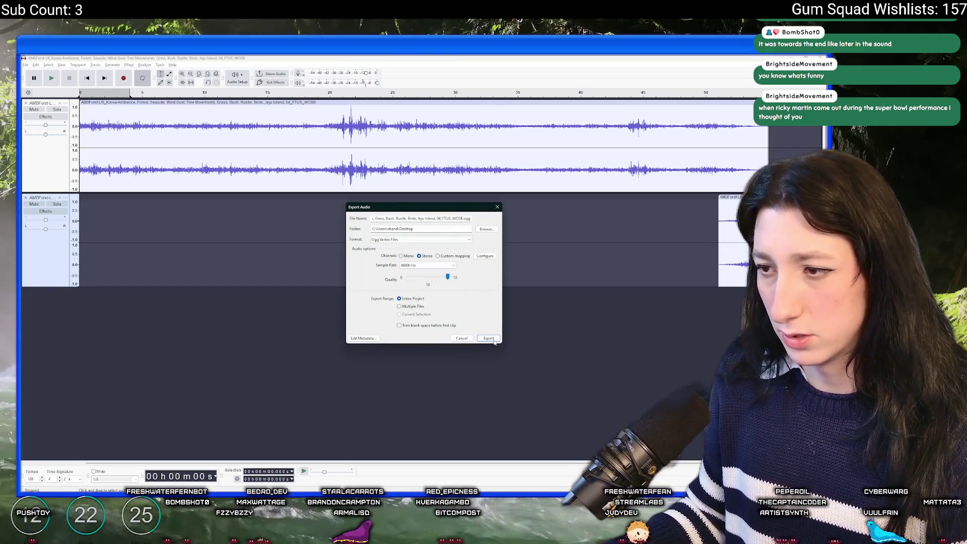
{"action": "left_click", "coordinate": [488, 338]}
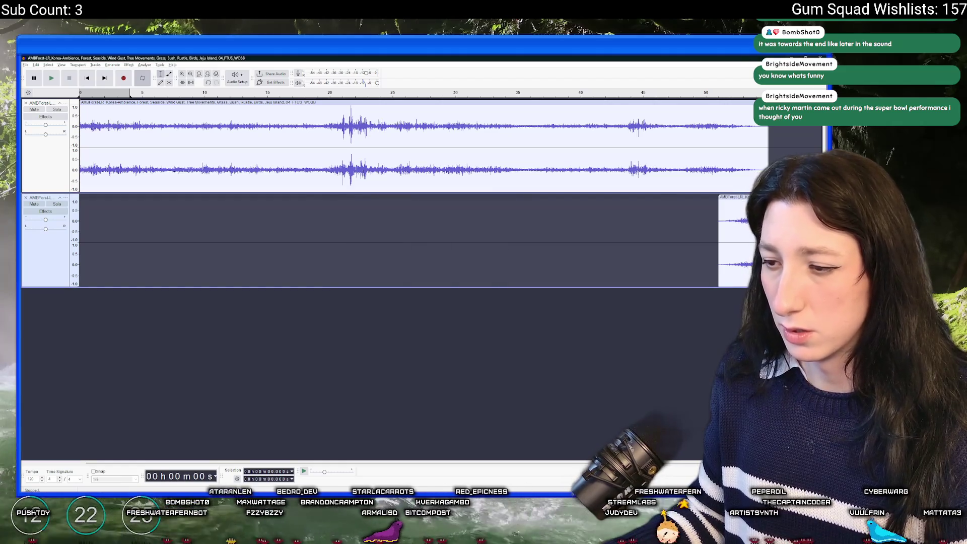
{"action": "key", "text": "alt+Tab"}
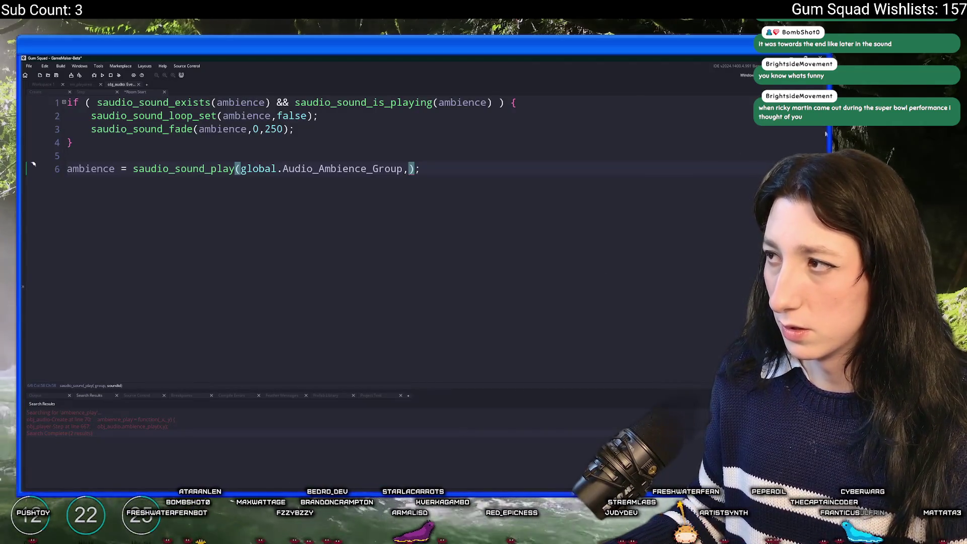
Step: Filter the Asset Browser by 'amb' and browse sounds like amb_trashfire, amb_campfire and amb_wind_desert
{"action": "left_click", "coordinate": [800, 140]}
{"action": "type", "text": "mb"}
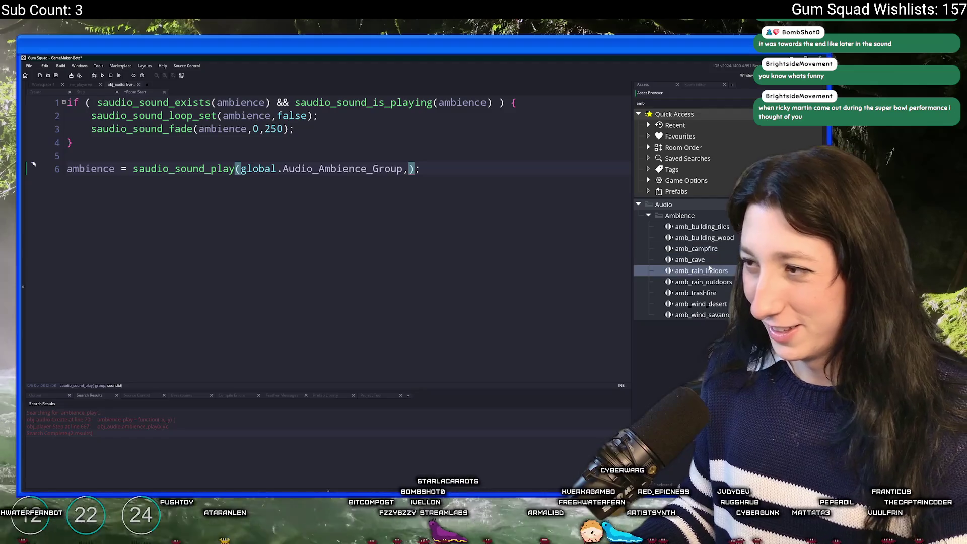
{"action": "left_click", "coordinate": [704, 238]}
{"action": "left_click", "coordinate": [695, 293]}
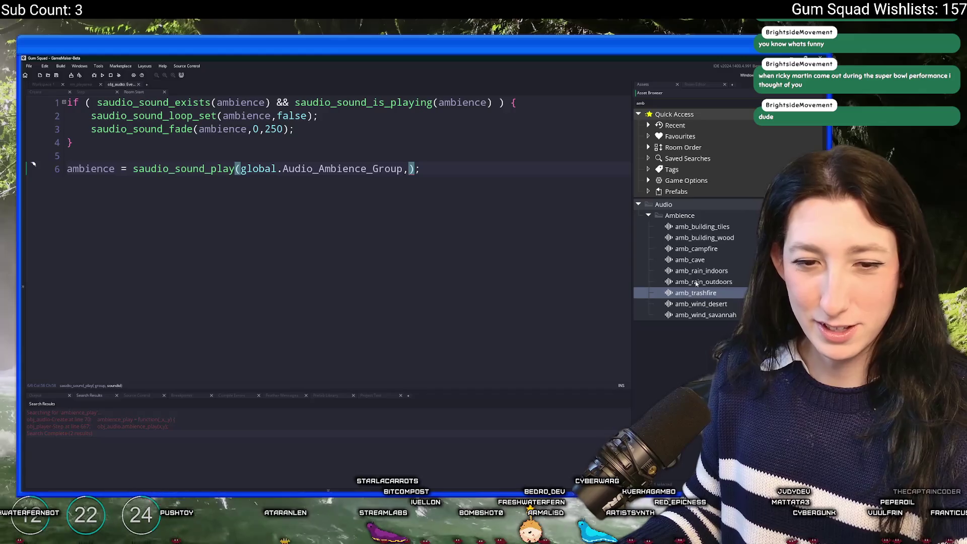
{"action": "left_click", "coordinate": [701, 271]}
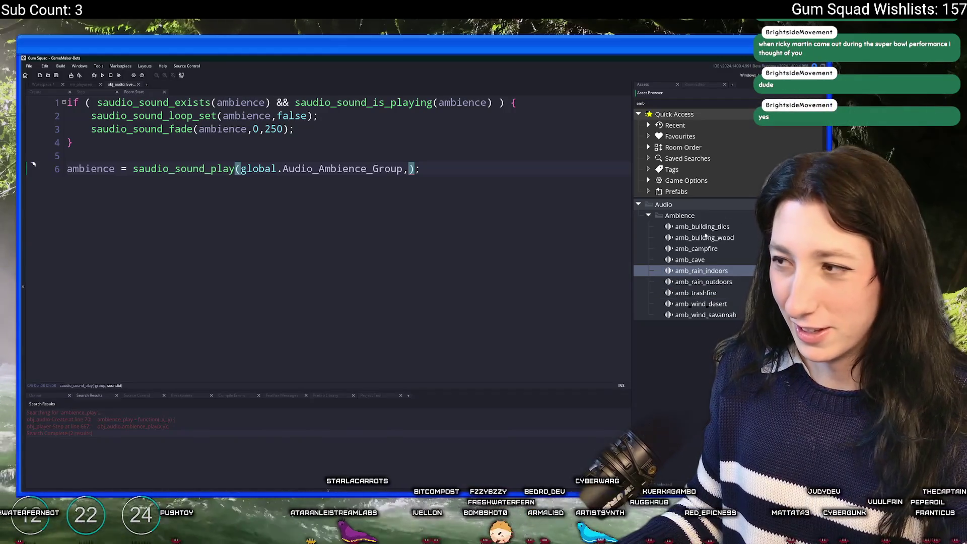
{"action": "left_click", "coordinate": [704, 237]}
{"action": "left_click", "coordinate": [698, 249]}
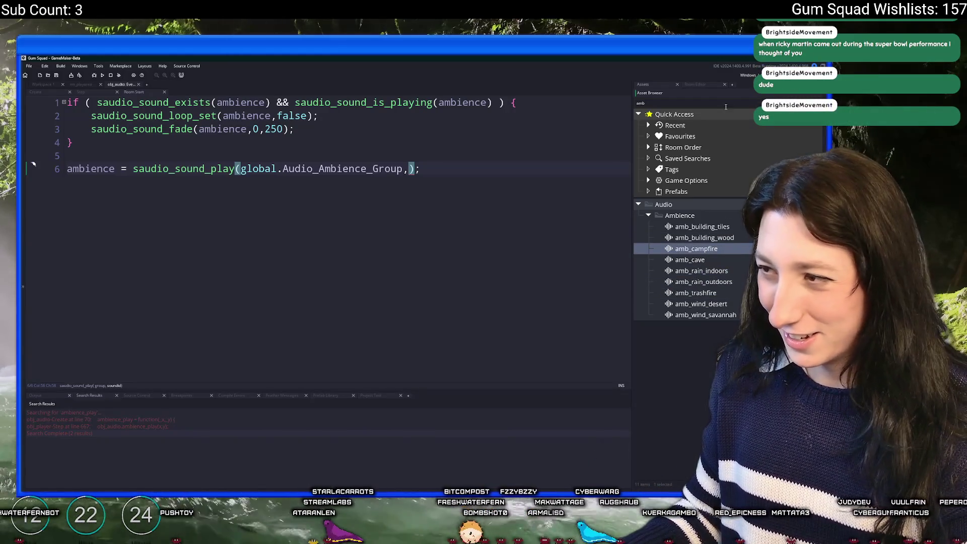
{"action": "left_click", "coordinate": [707, 304]}
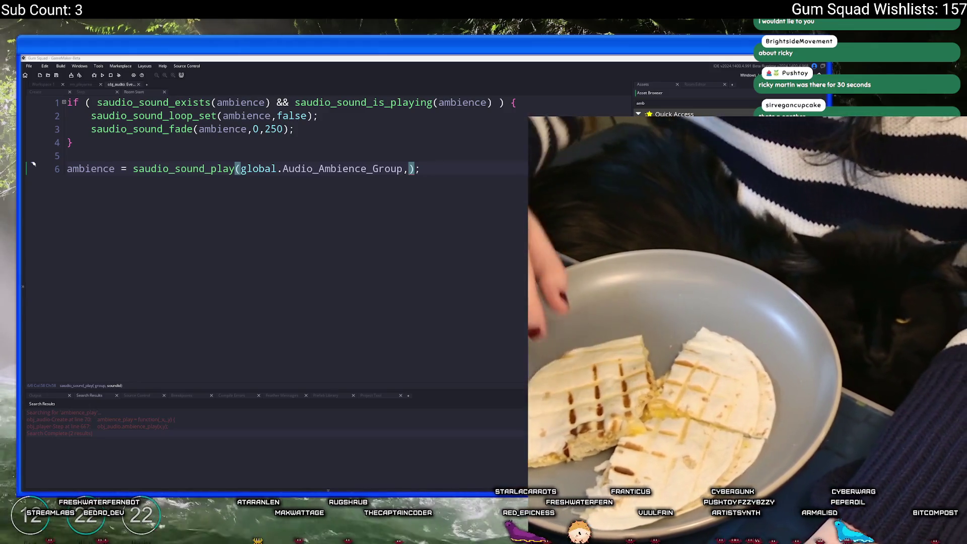
Step: Switch briefly to another open window
{"action": "key", "text": "alt+Tab"}
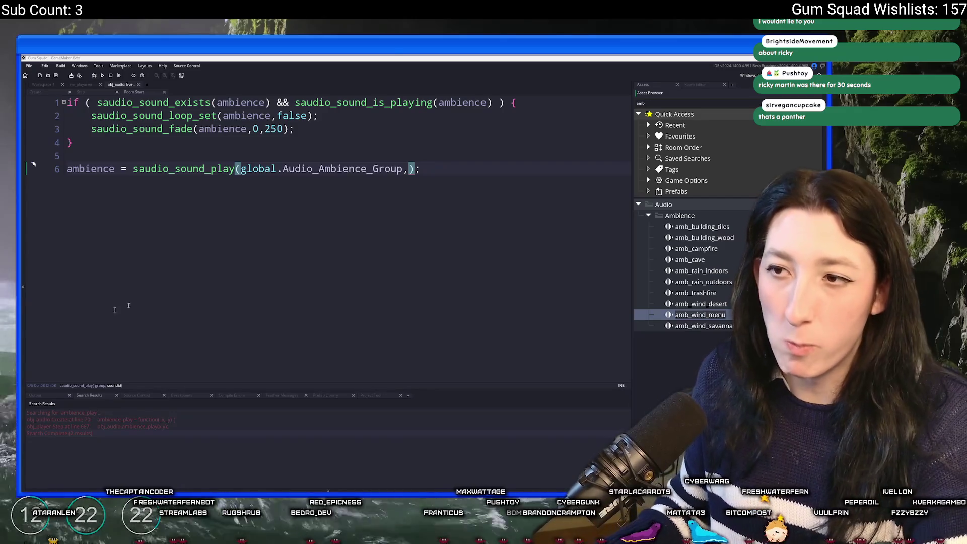
Step: Paste amb_wind_menu as line 6's second saudio_sound_play argument and run the game with F5
{"action": "left_click", "coordinate": [709, 315]}
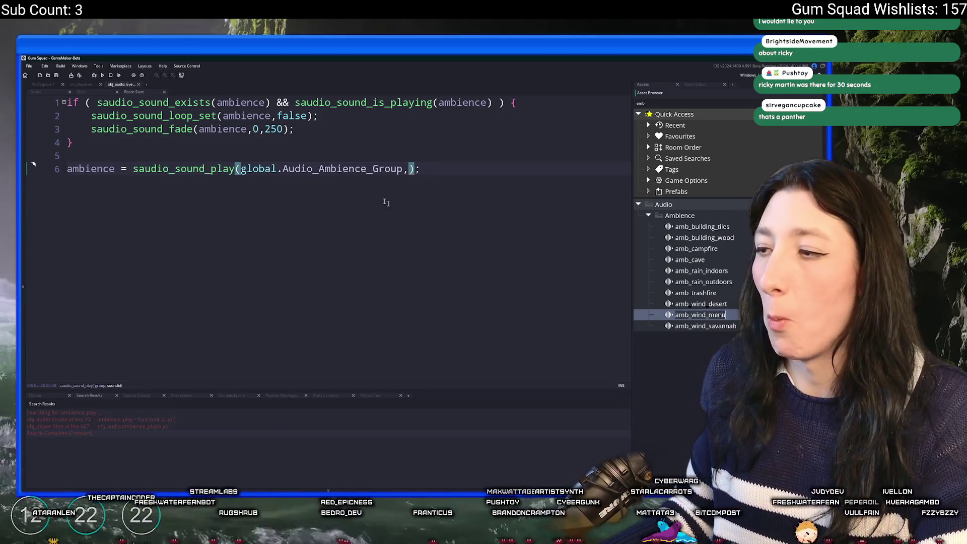
{"action": "type", "text": "amb_wind_menu"}
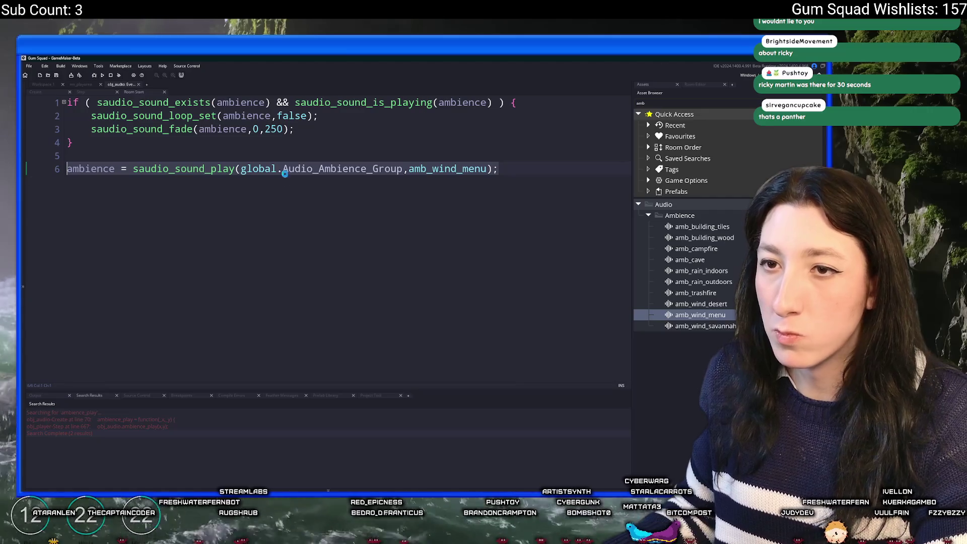
{"action": "left_click", "coordinate": [289, 145]}
{"action": "left_click", "coordinate": [628, 176]}
{"action": "key", "text": "F5"}
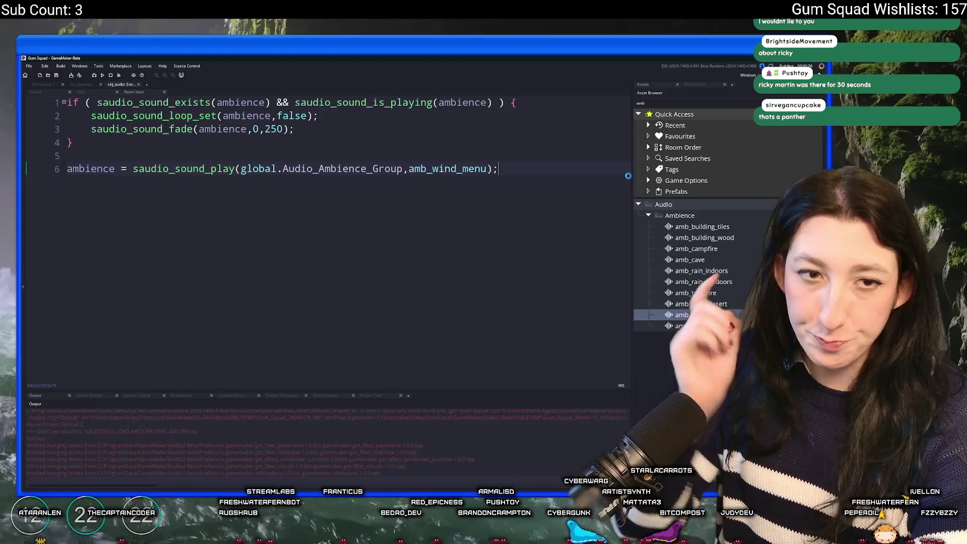
Step: Inspect the amb_wind_menu and amb_wind_desert sound properties, then close them
{"action": "double_click", "coordinate": [699, 313]}
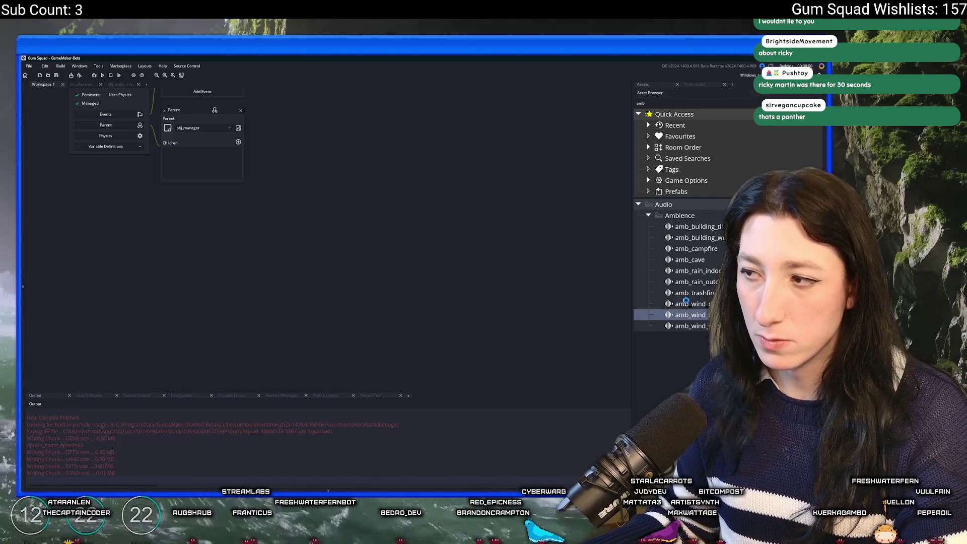
{"action": "key", "text": "Up"}
{"action": "key", "text": "Return"}
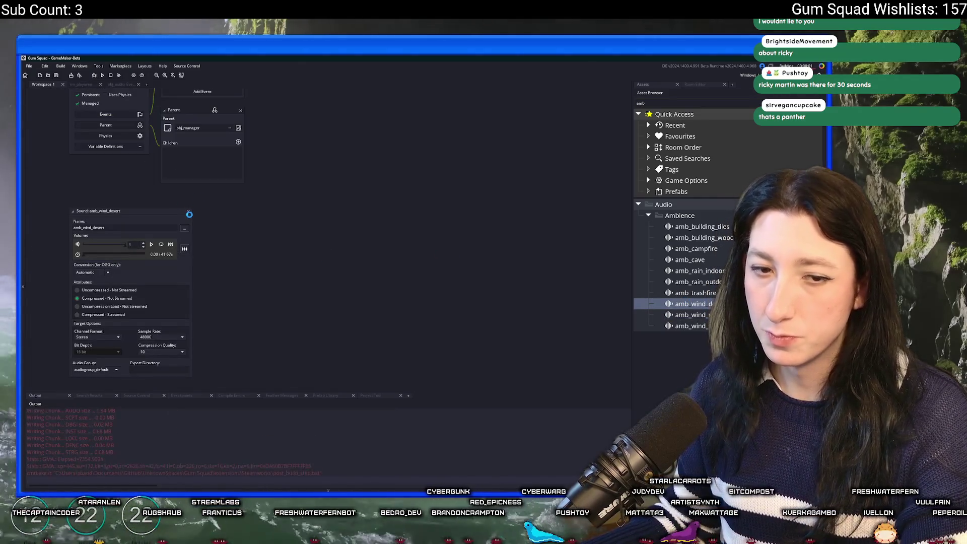
{"action": "left_click", "coordinate": [190, 209]}
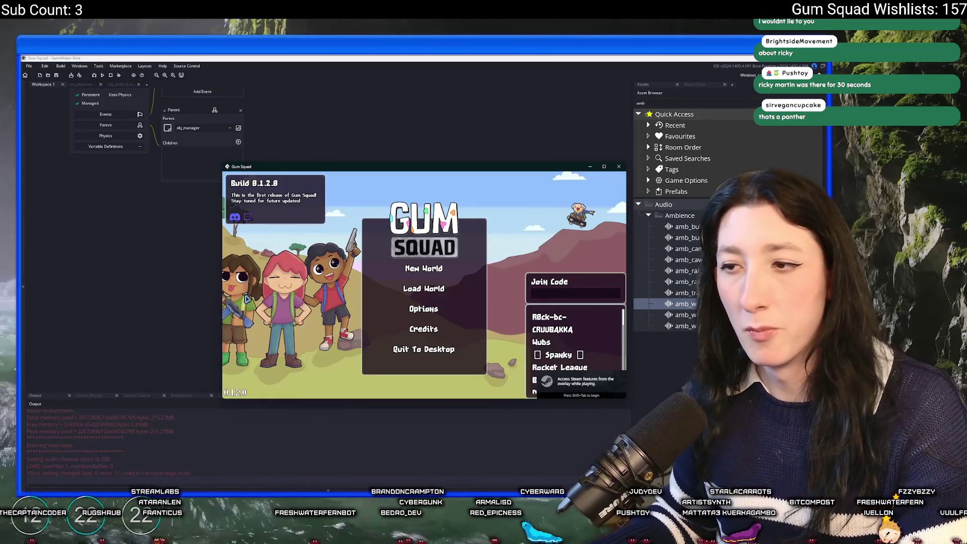
Step: Maximize the Gum Squad window, check the Audio volume options, then create a new-world lobby
{"action": "double_click", "coordinate": [454, 169]}
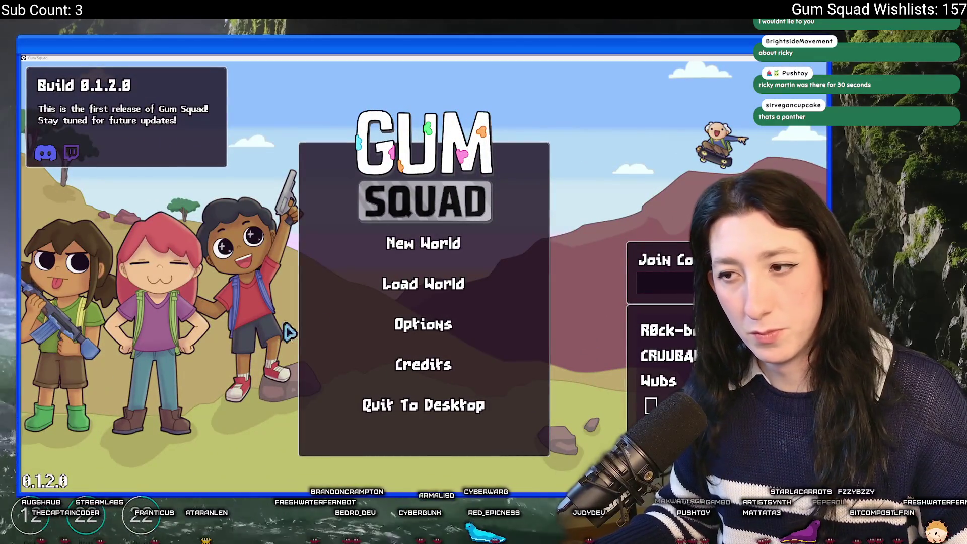
{"action": "left_click", "coordinate": [419, 323]}
{"action": "left_click", "coordinate": [417, 302]}
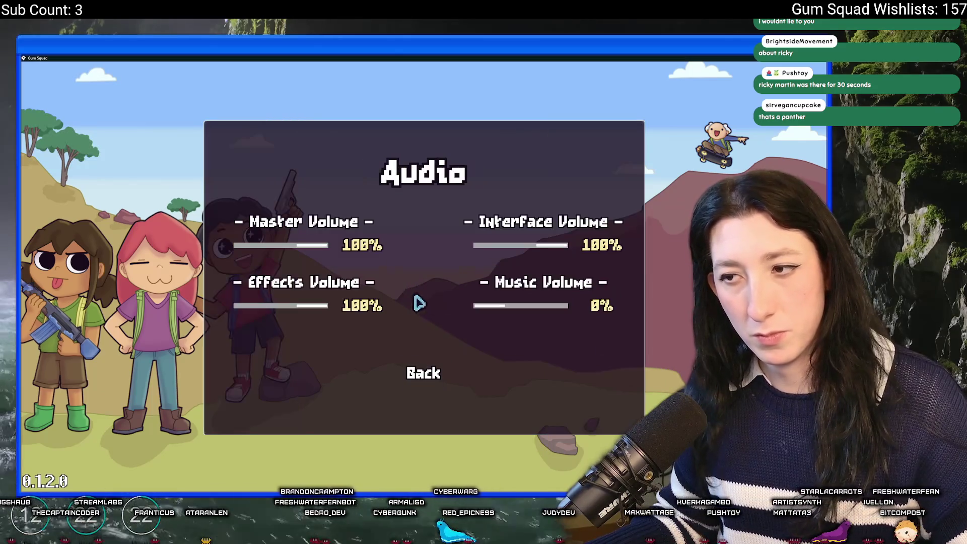
{"action": "left_click", "coordinate": [437, 377]}
{"action": "left_click", "coordinate": [434, 373]}
{"action": "left_click", "coordinate": [443, 244]}
{"action": "left_click", "coordinate": [459, 371]}
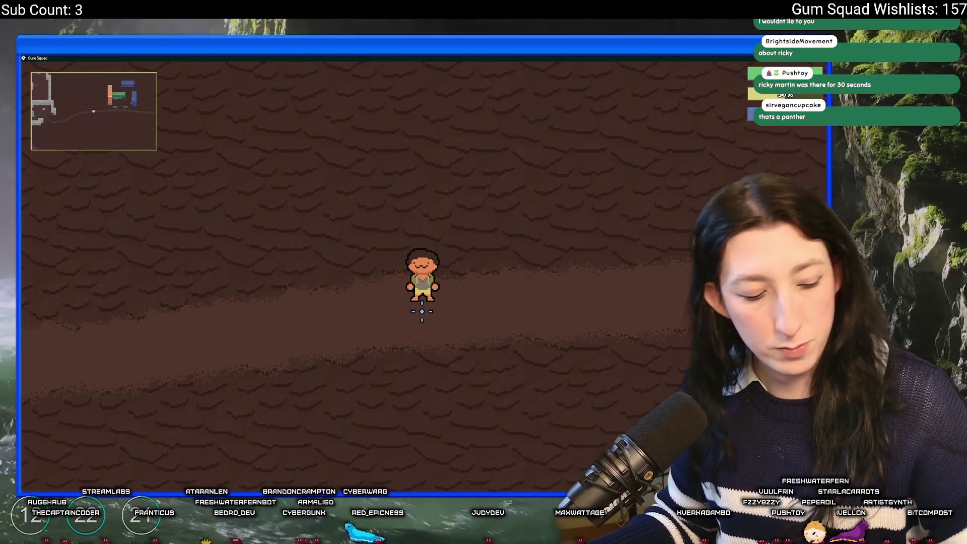
Step: Walk the character left and up through the cave toward the spiderwebs to check the enemies
{"action": "key", "text": "a"}
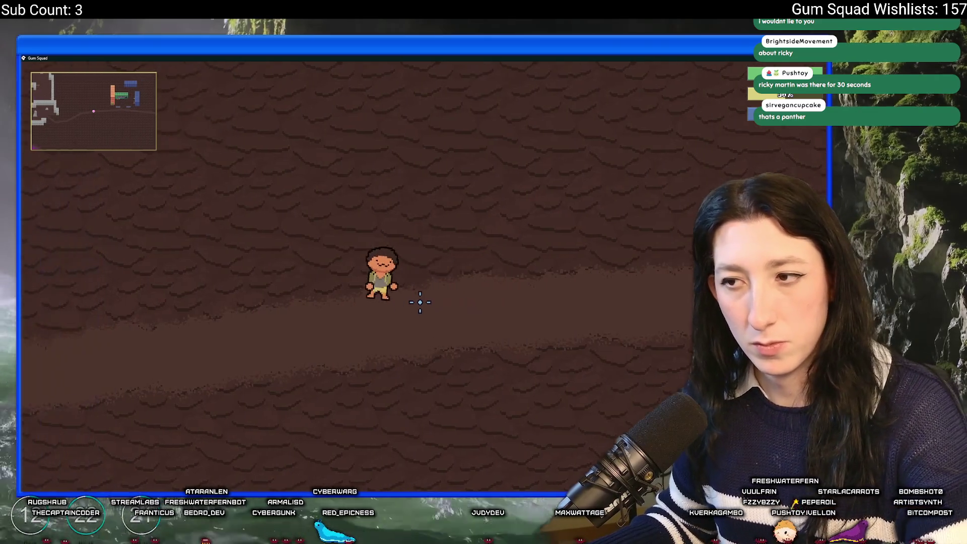
{"action": "key", "text": "a"}
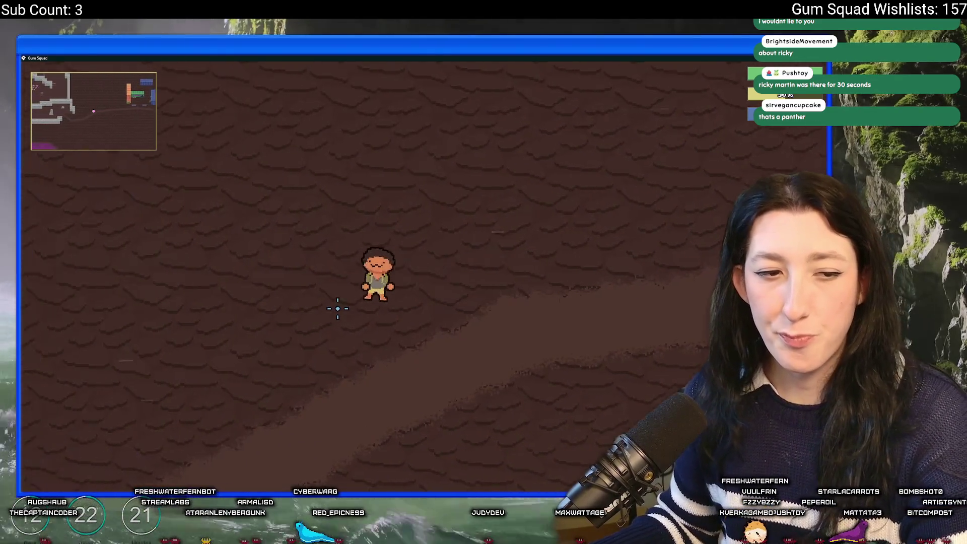
{"action": "key", "text": "w"}
{"action": "key", "text": "a"}
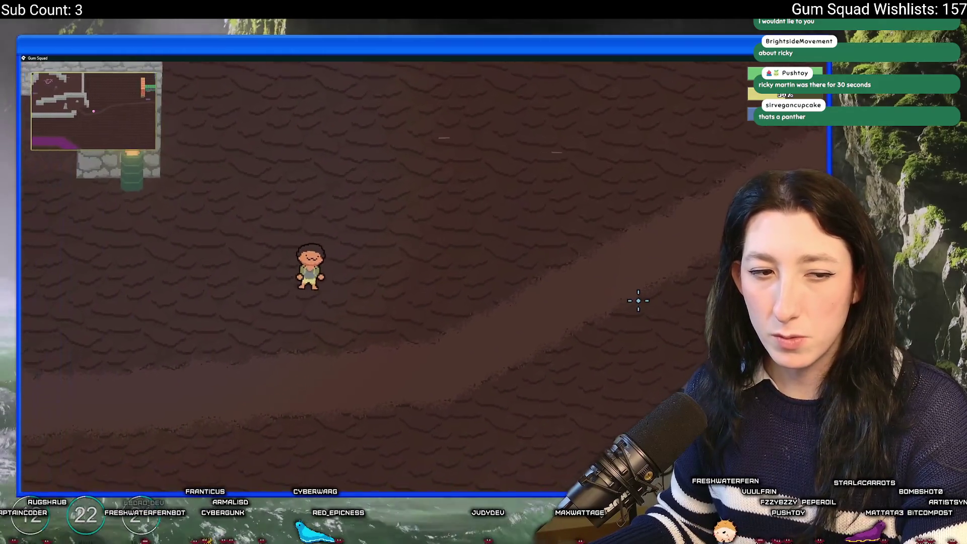
{"action": "key", "text": "w"}
{"action": "key", "text": "a"}
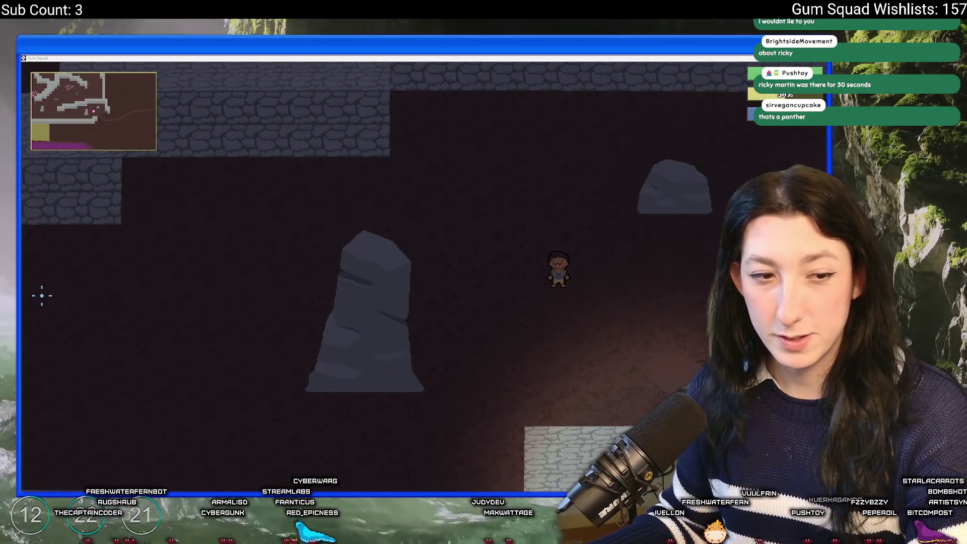
{"action": "left_click", "coordinate": [134, 82]}
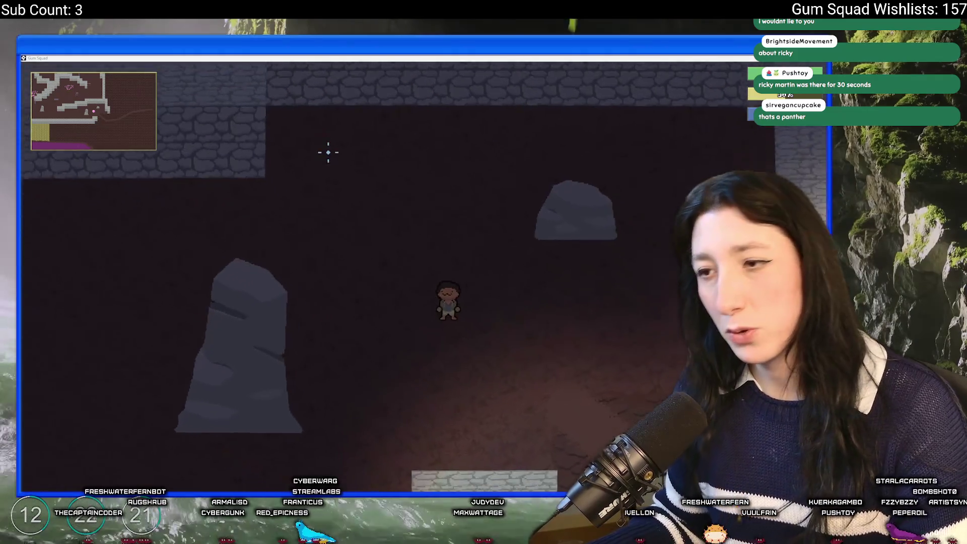
{"action": "key", "text": "a"}
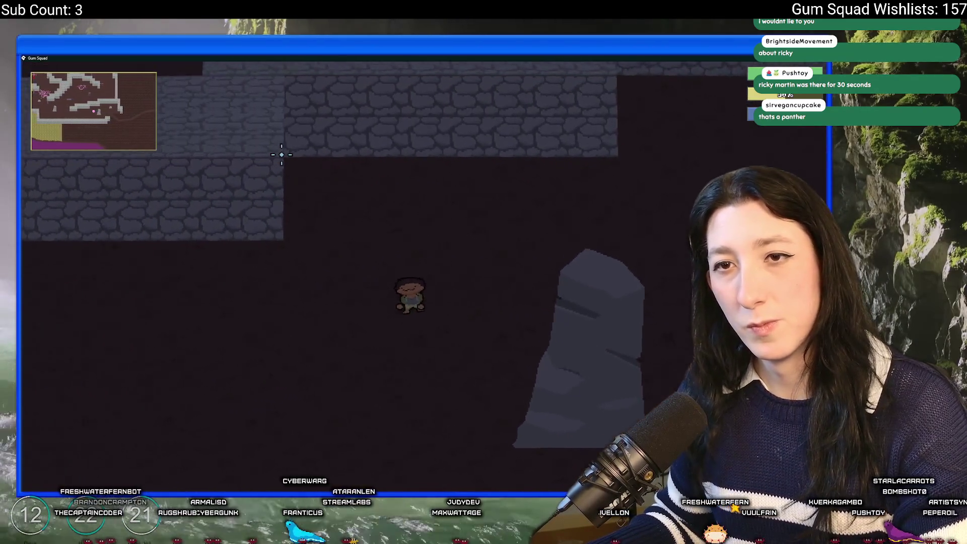
{"action": "key", "text": "a"}
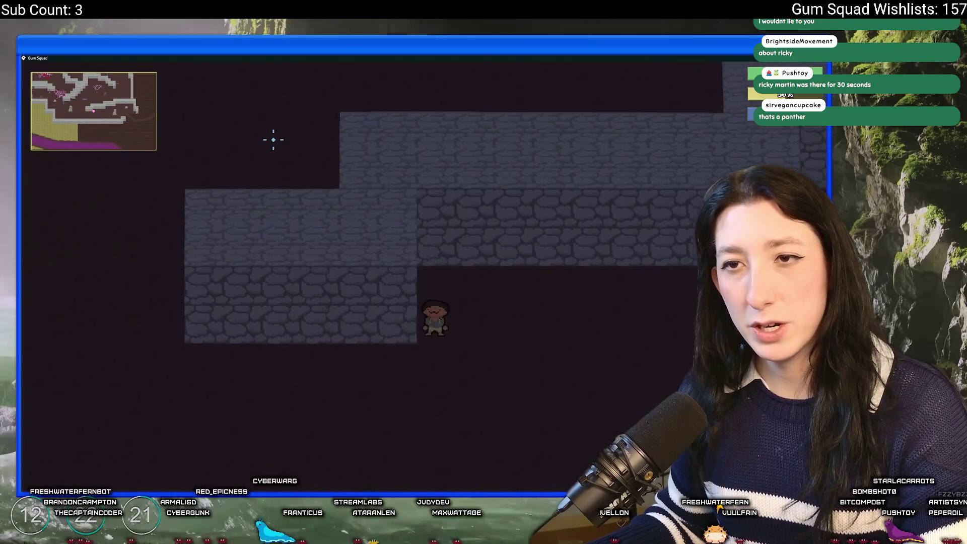
{"action": "key", "text": "a"}
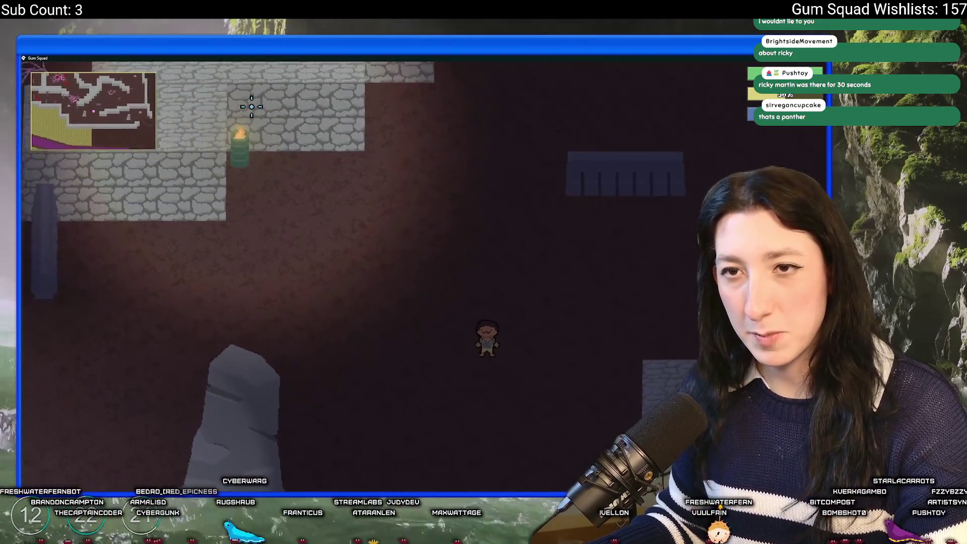
{"action": "key", "text": "w"}
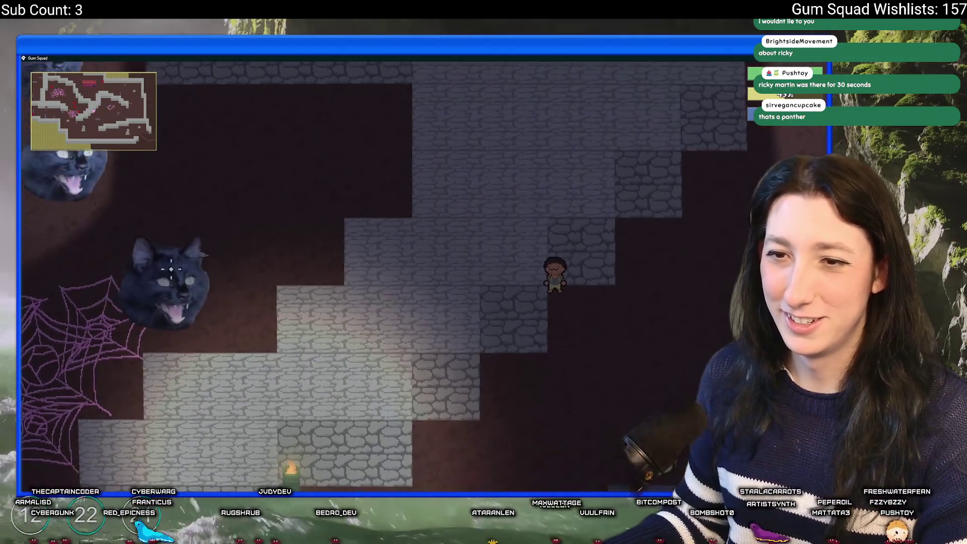
Step: Switch back to GameMaker and bring up its asset search
{"action": "key", "text": "alt+Tab"}
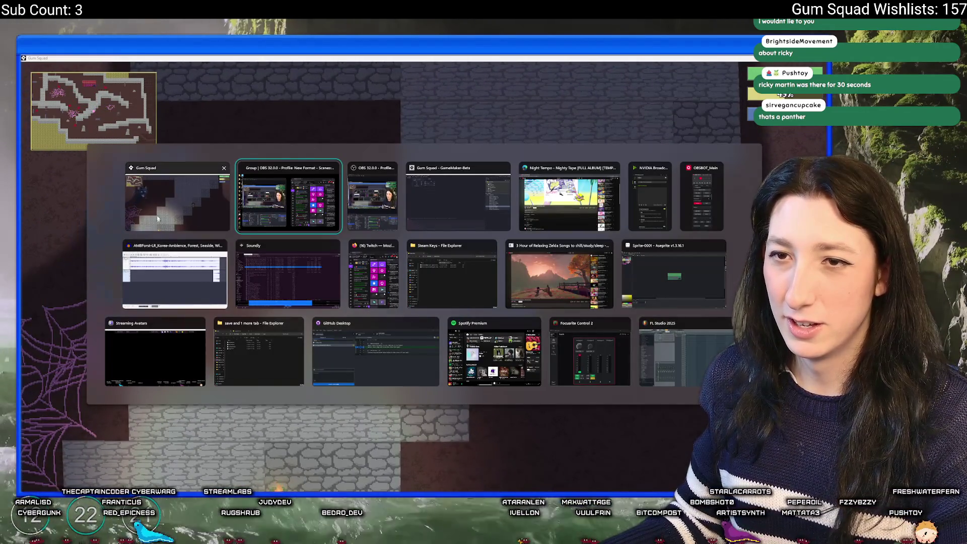
{"action": "left_click", "coordinate": [158, 207]}
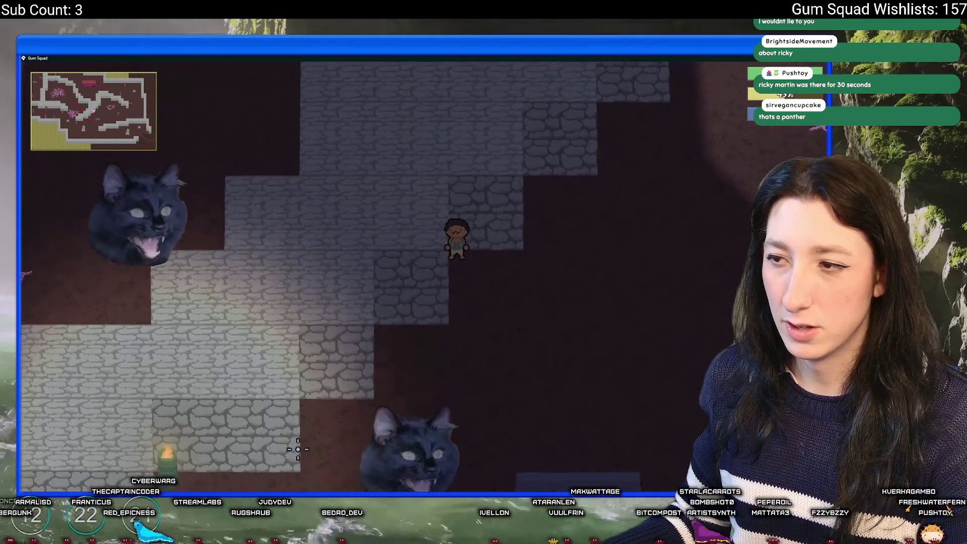
{"action": "mouse_move", "coordinate": [319, 483]}
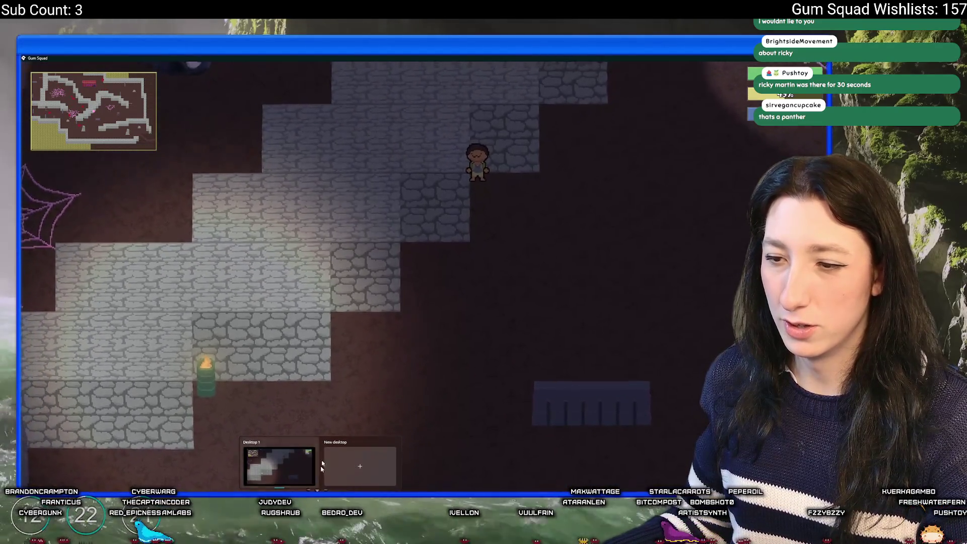
{"action": "key", "text": "alt+Tab"}
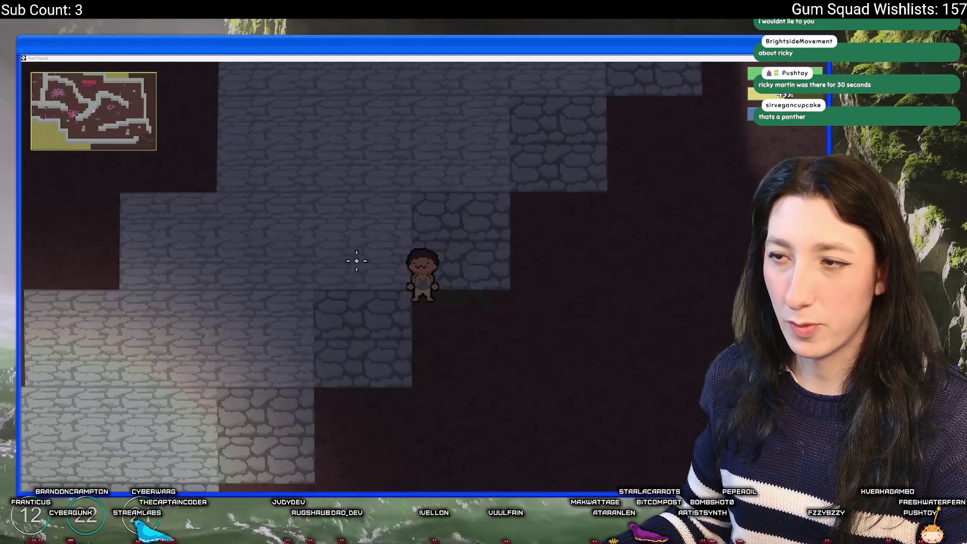
{"action": "key", "text": "ctrl+t"}
Step: Open ToDo, add '-Make cat face smaller for spiders' under Medium Priorities, then pause the game
{"action": "type", "text": "todo"}
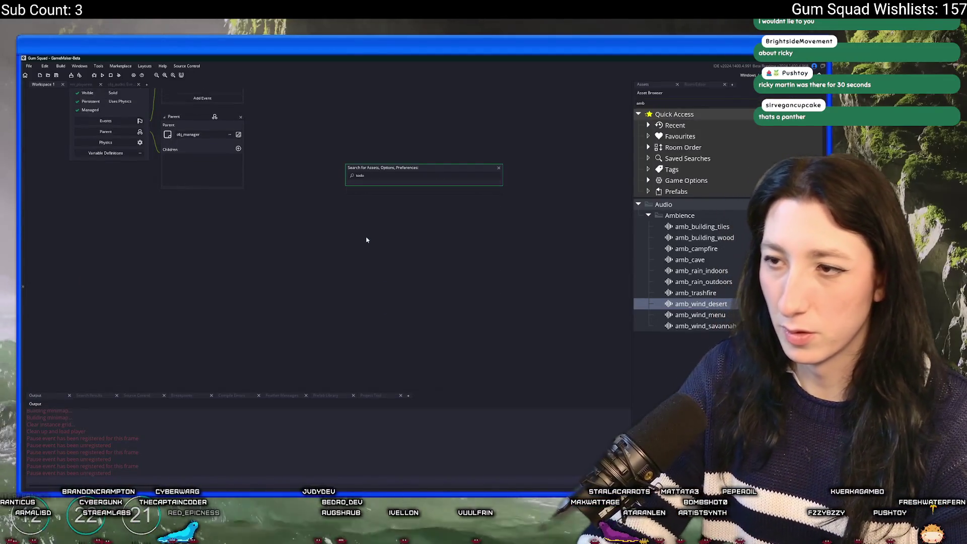
{"action": "key", "text": "Return"}
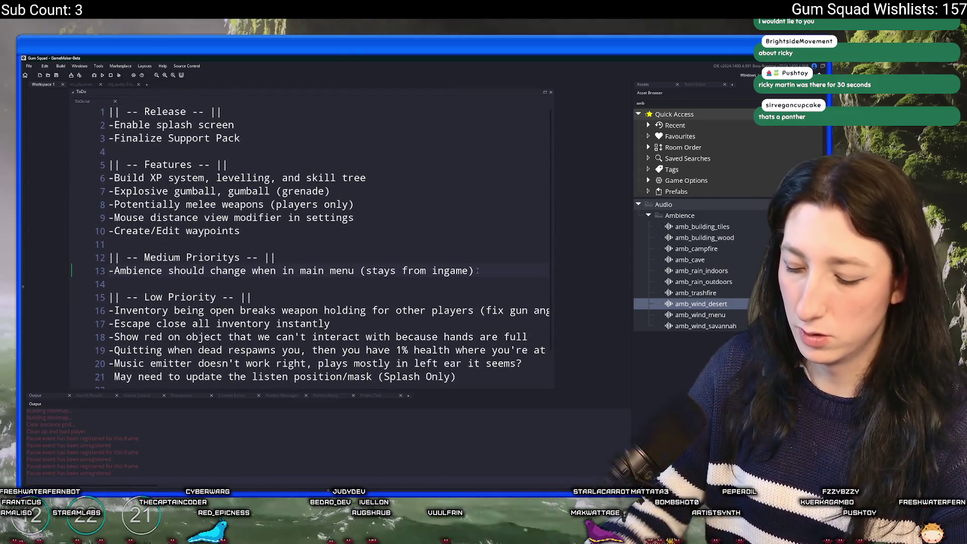
{"action": "key", "text": "Return"}
{"action": "type", "text": "-Make cat face sm"}
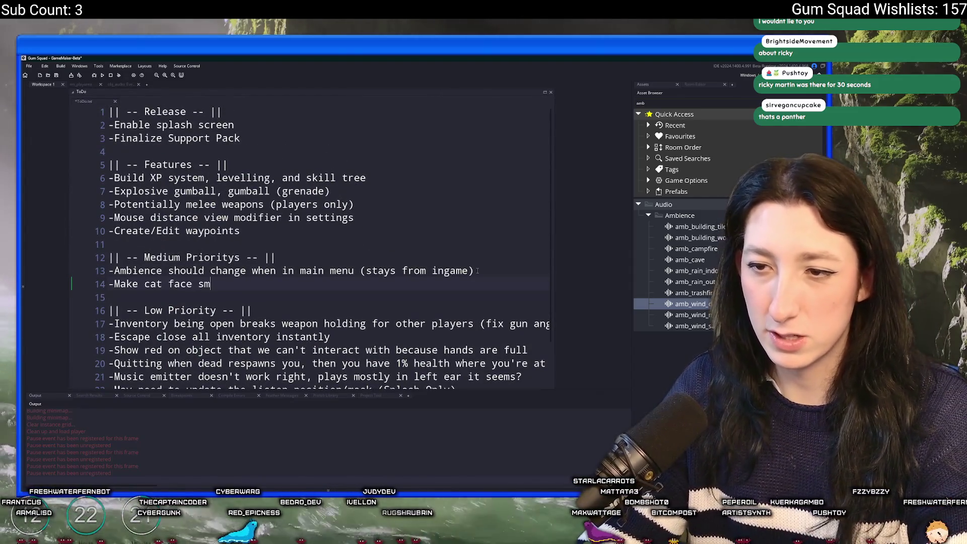
{"action": "type", "text": "aller for spiders"}
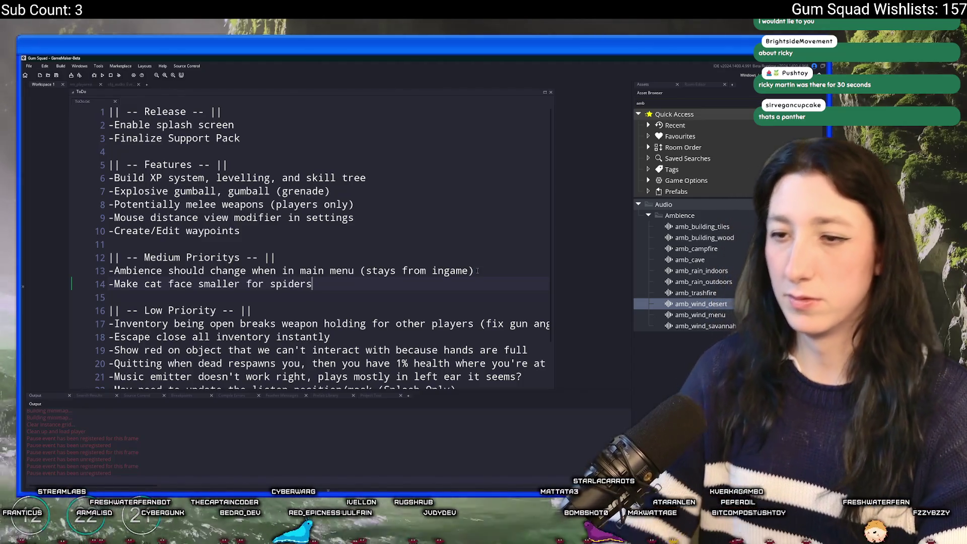
{"action": "key", "text": "alt+Tab"}
{"action": "key", "text": "Escape"}
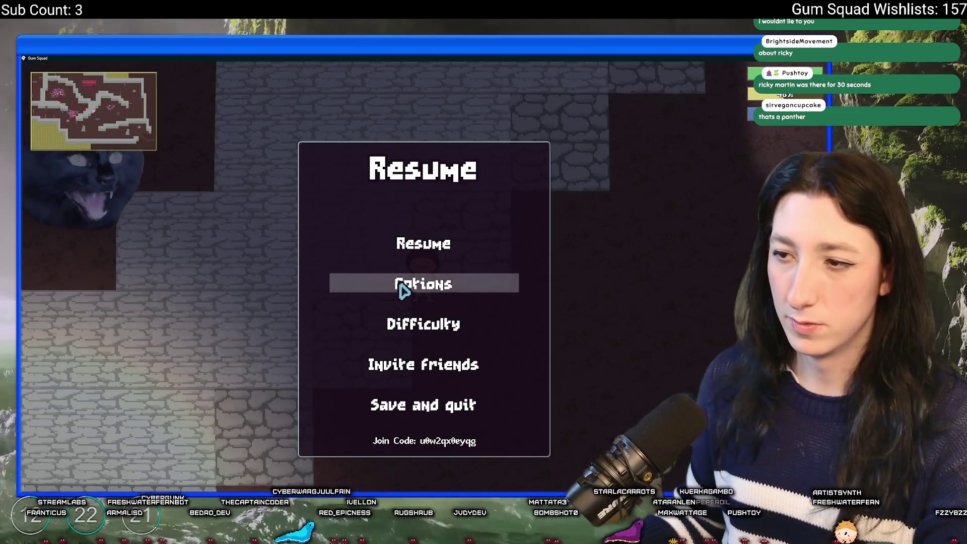
Step: Set Arachnophobia to Disabled in Gameplay options, then save and quit to the main menu
{"action": "left_click", "coordinate": [403, 290]}
{"action": "left_click", "coordinate": [320, 266]}
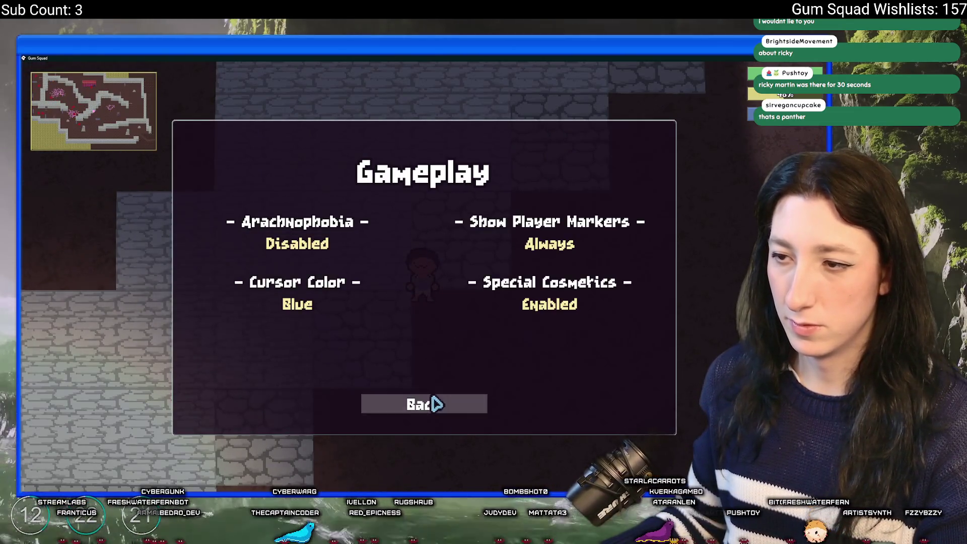
{"action": "left_click", "coordinate": [436, 403]}
{"action": "key", "text": "Escape"}
{"action": "left_click", "coordinate": [399, 404]}
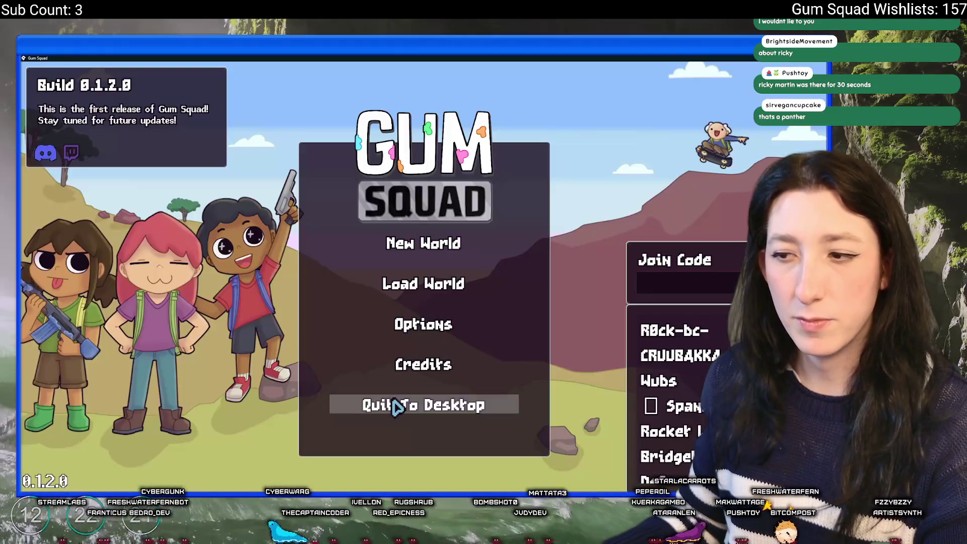
Step: Check the Audio volume settings from the main menu, then return and quit the game
{"action": "left_click", "coordinate": [426, 332]}
{"action": "left_click", "coordinate": [434, 304]}
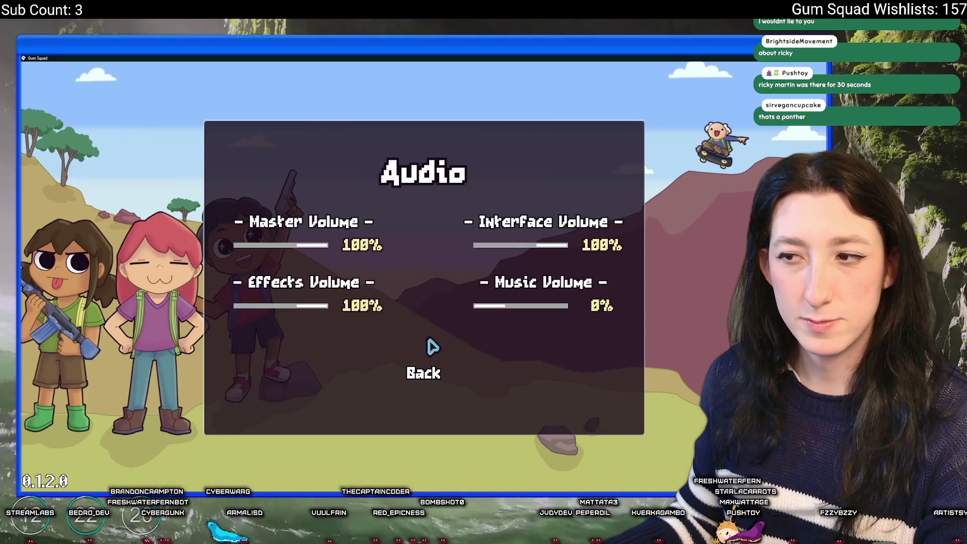
{"action": "left_click", "coordinate": [424, 375]}
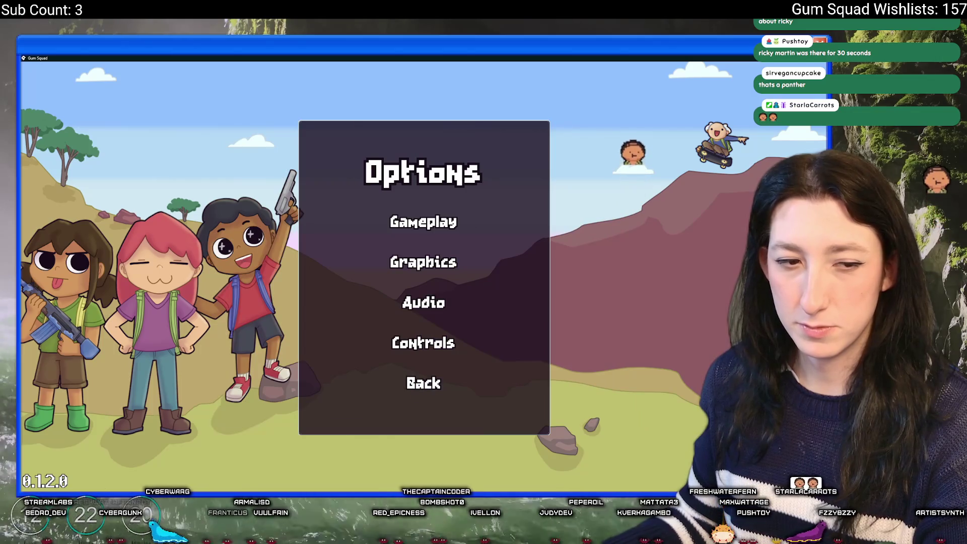
{"action": "key", "text": "alt+Tab"}
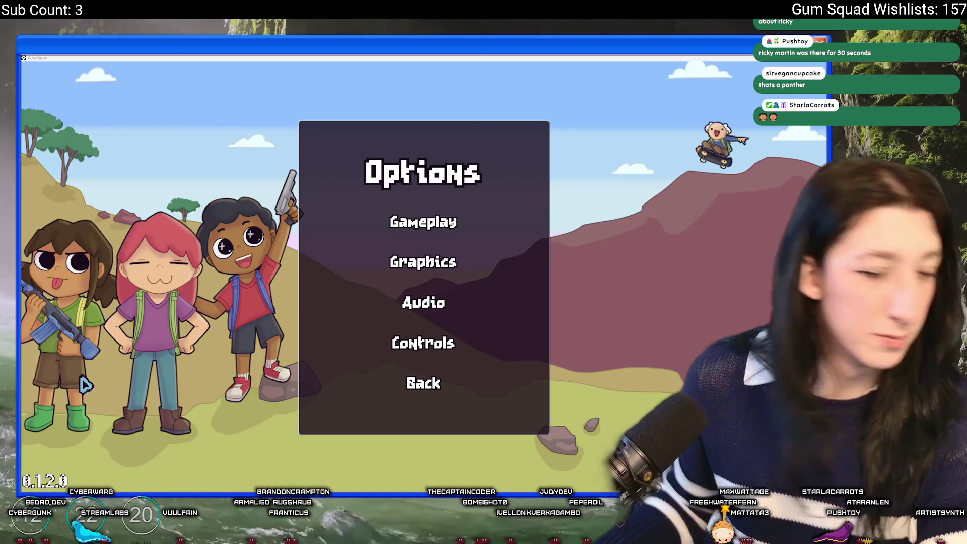
{"action": "left_click", "coordinate": [435, 388]}
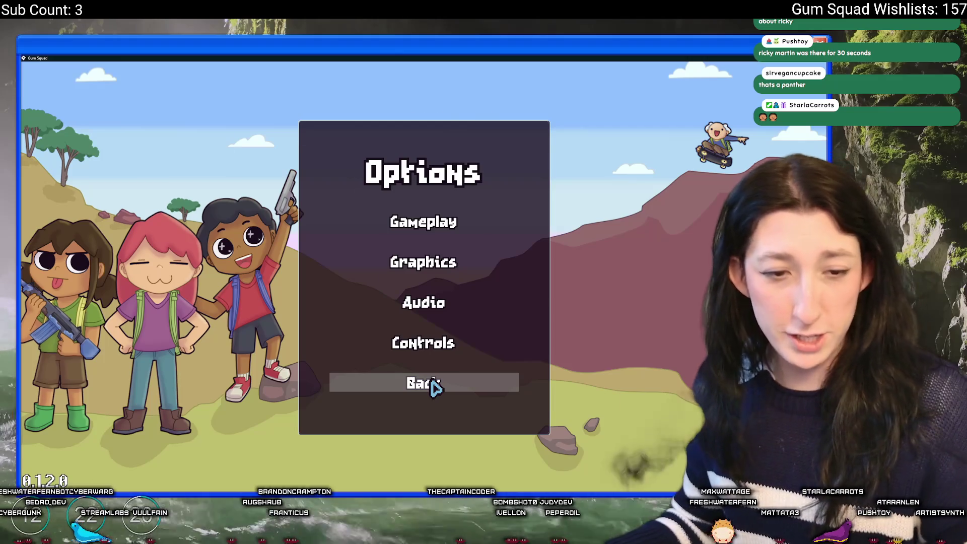
{"action": "left_click", "coordinate": [435, 388]}
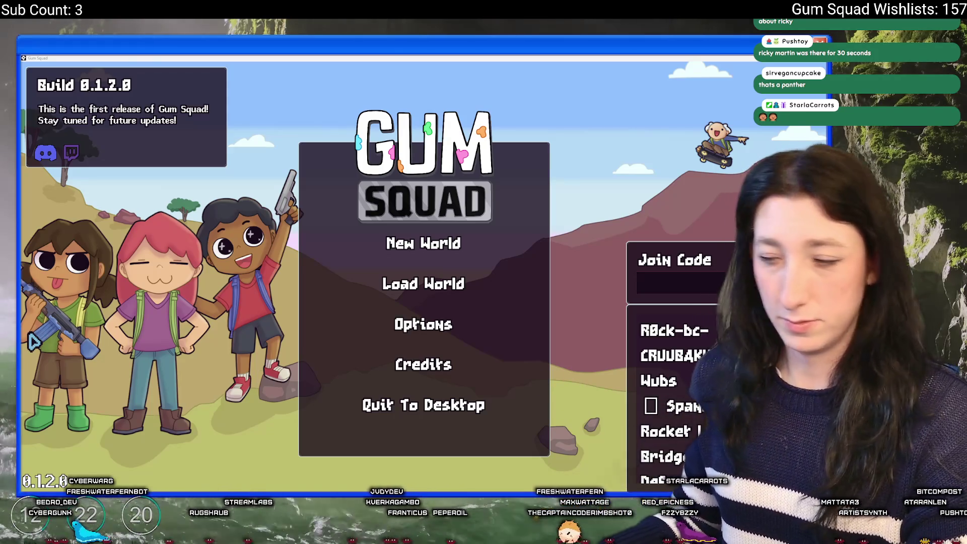
{"action": "left_click", "coordinate": [411, 404]}
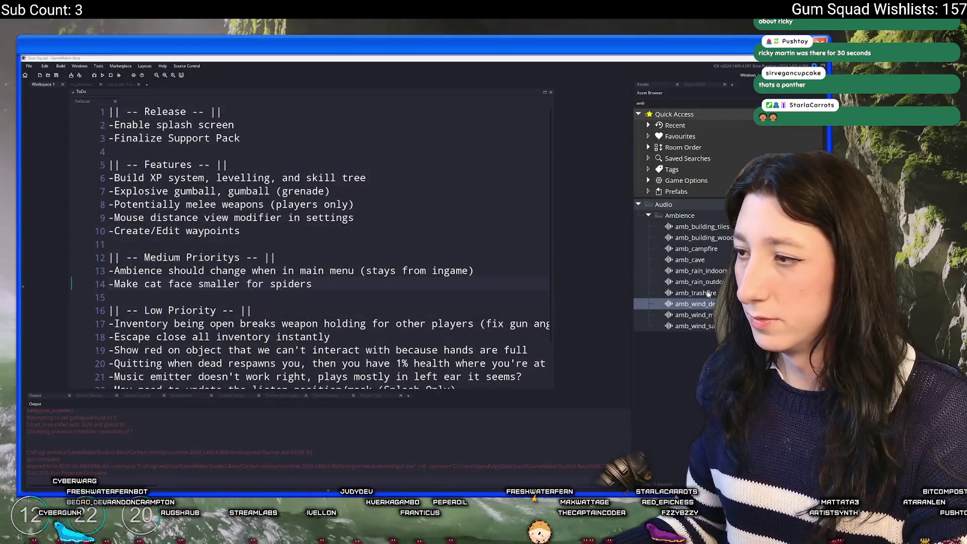
Step: Preview the amb_wind_menu and amb_wind_desert sounds, then close the amb_wind_desert editor
{"action": "double_click", "coordinate": [693, 315]}
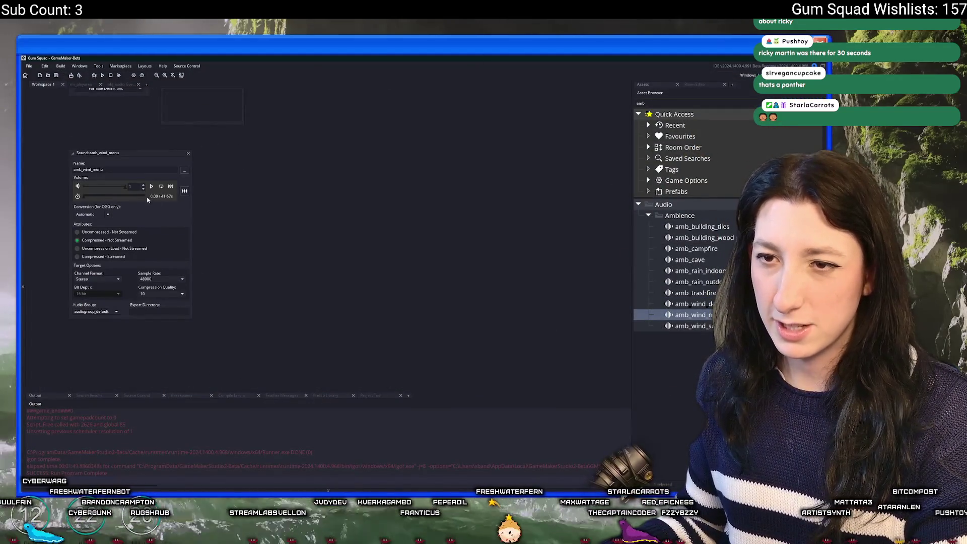
{"action": "double_click", "coordinate": [691, 304]}
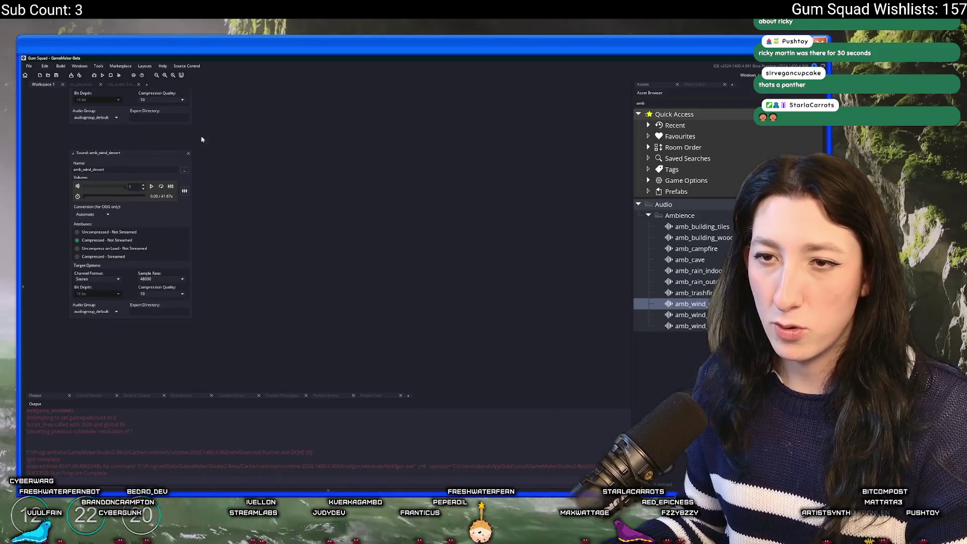
{"action": "left_click", "coordinate": [188, 154]}
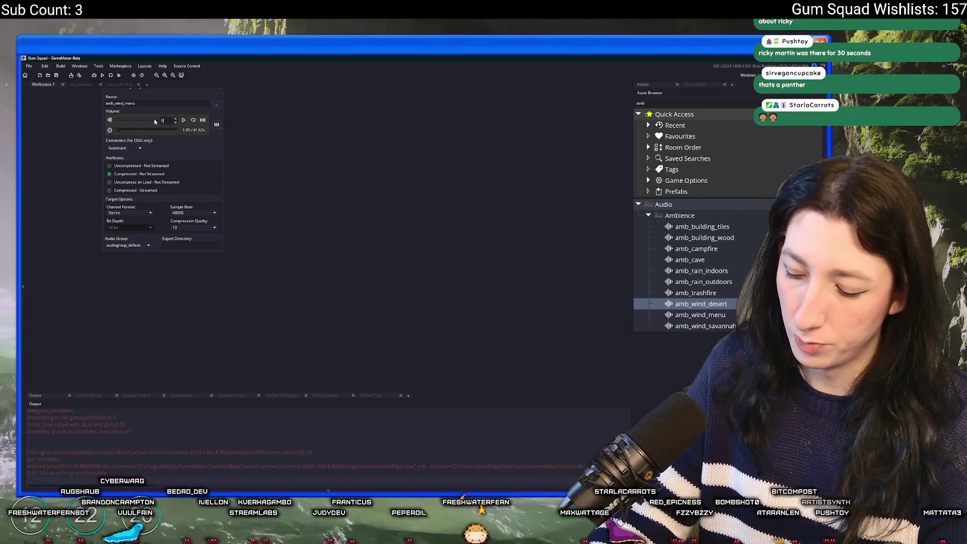
{"action": "scroll", "coordinate": [237, 188], "scroll_direction": "up", "scroll_amount": 5}
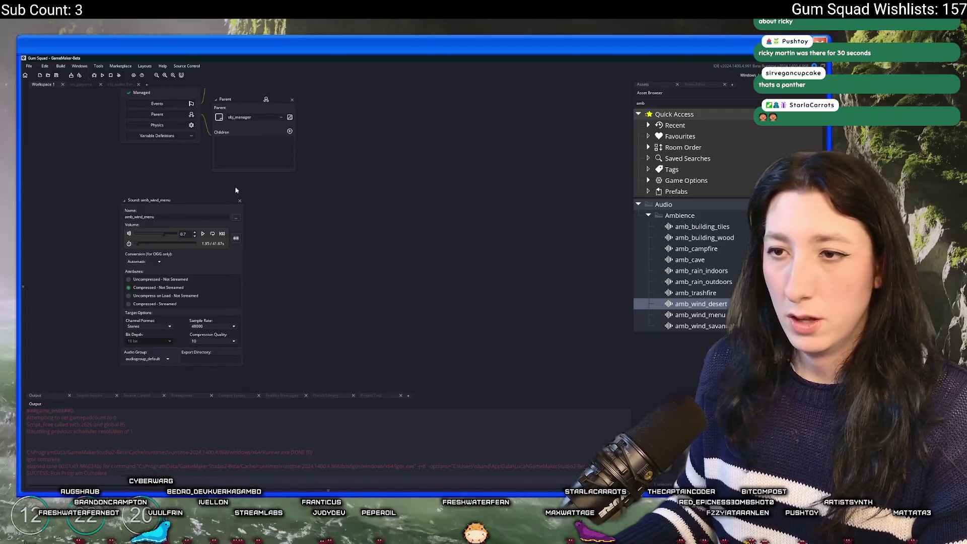
Step: Close the amb_wind_menu sound and obj_audio object editors, leaving the ToDo note
{"action": "left_click", "coordinate": [240, 201]}
{"action": "scroll", "coordinate": [233, 252], "scroll_direction": "up", "scroll_amount": 1}
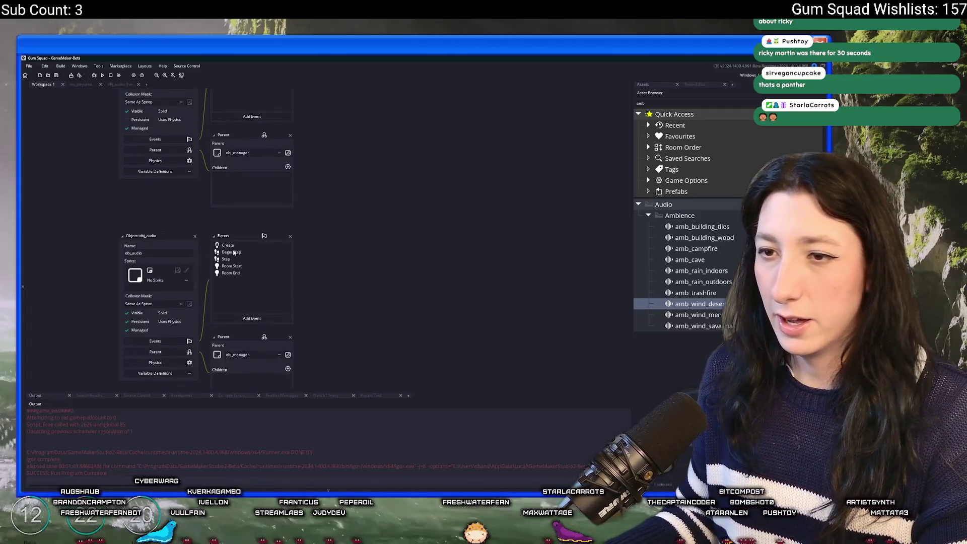
{"action": "left_click", "coordinate": [196, 236]}
{"action": "scroll", "coordinate": [143, 292], "scroll_direction": "up", "scroll_amount": 4}
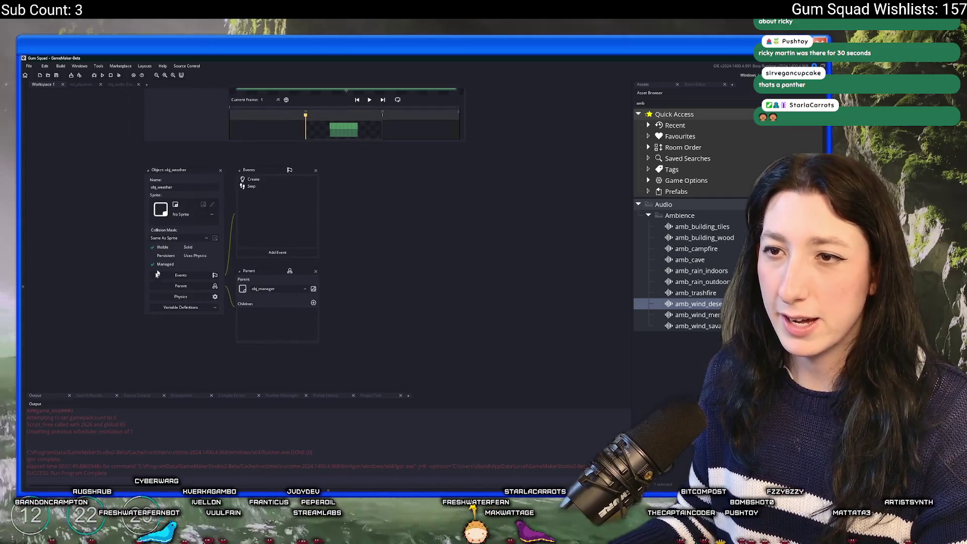
{"action": "scroll", "coordinate": [211, 134], "scroll_direction": "up", "scroll_amount": 4}
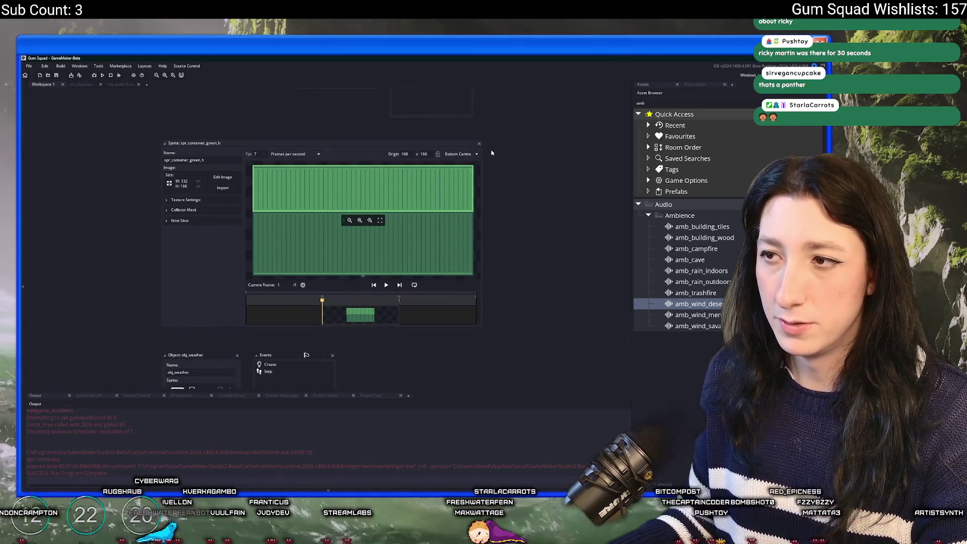
{"action": "scroll", "coordinate": [492, 152], "scroll_direction": "up", "scroll_amount": 5}
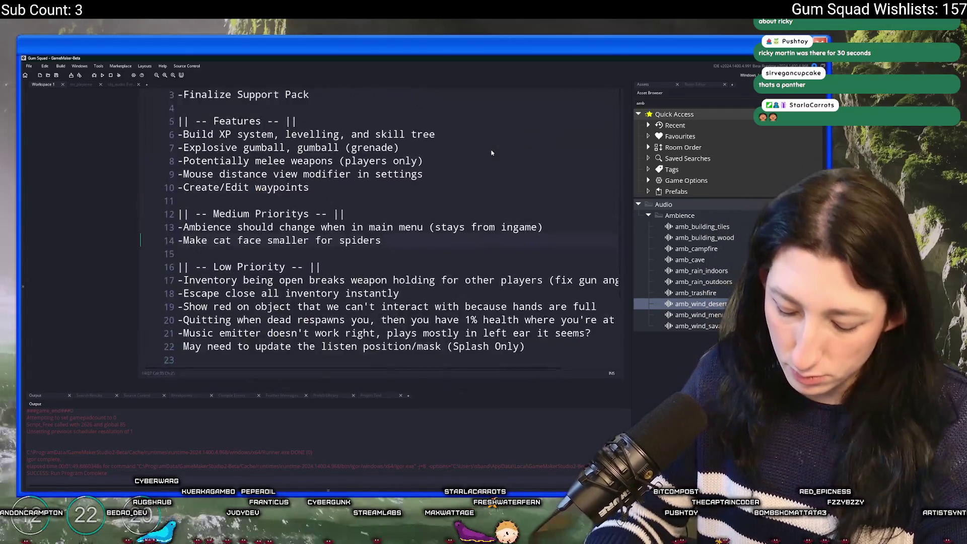
{"action": "scroll", "coordinate": [492, 152], "scroll_direction": "up", "scroll_amount": 1}
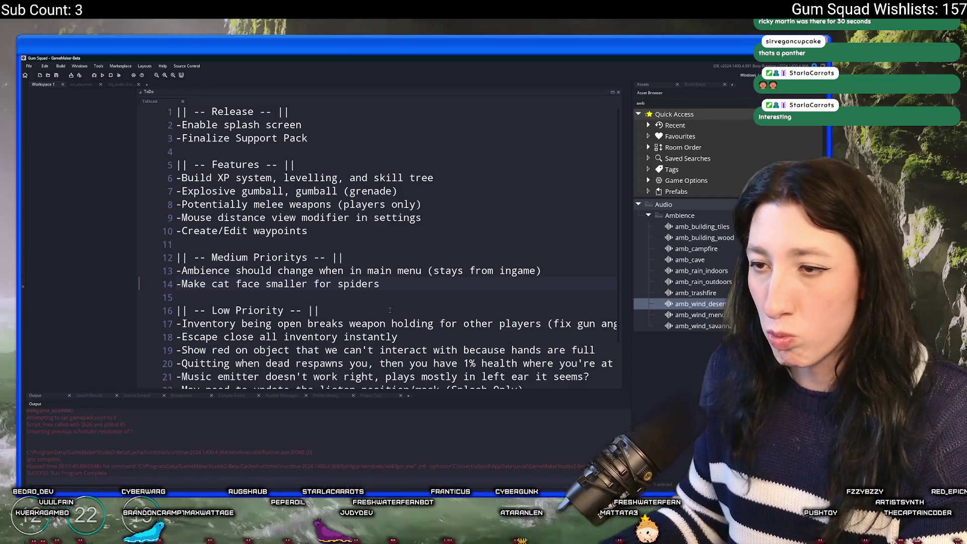
Step: Delete the line '-Ambience should change when in main menu' from ToDo.txt
{"action": "left_click_drag", "start_coordinate": [568, 265], "coordinate": [571, 261]}
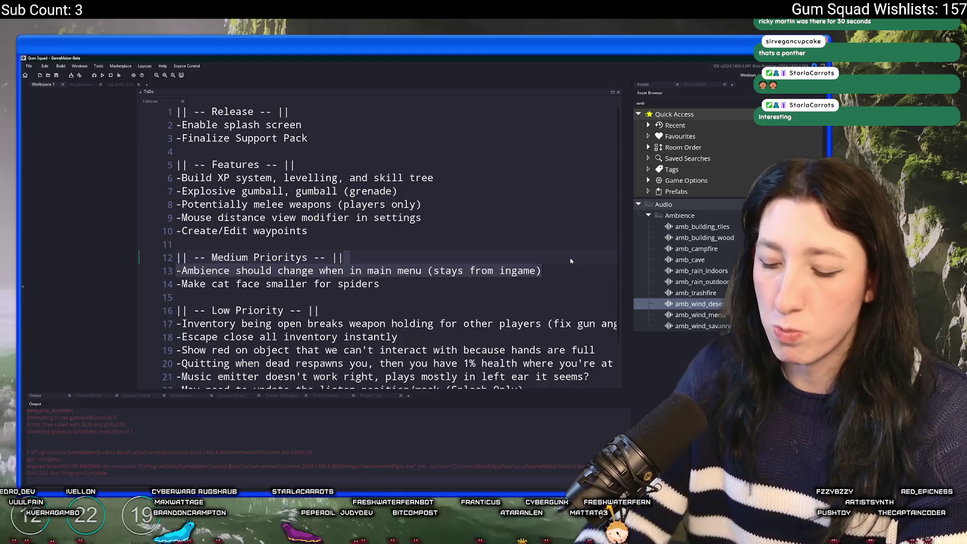
{"action": "key", "text": "Delete"}
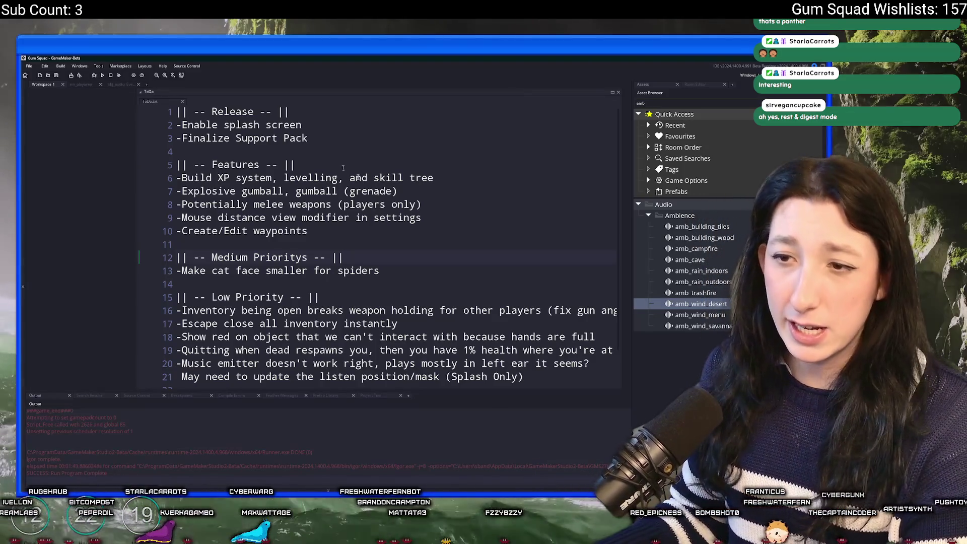
{"action": "key", "text": "ctrl+t"}
Step: Open obj_enemy_spider's Draw event and tidy the brackets in the max() scale lines
{"action": "type", "text": "spide"}
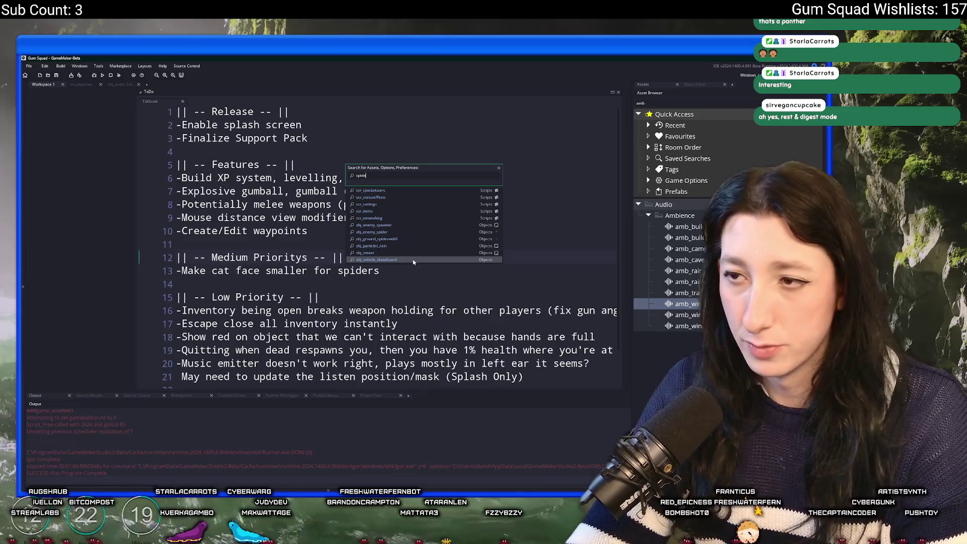
{"action": "type", "text": "r"}
{"action": "key", "text": "Return"}
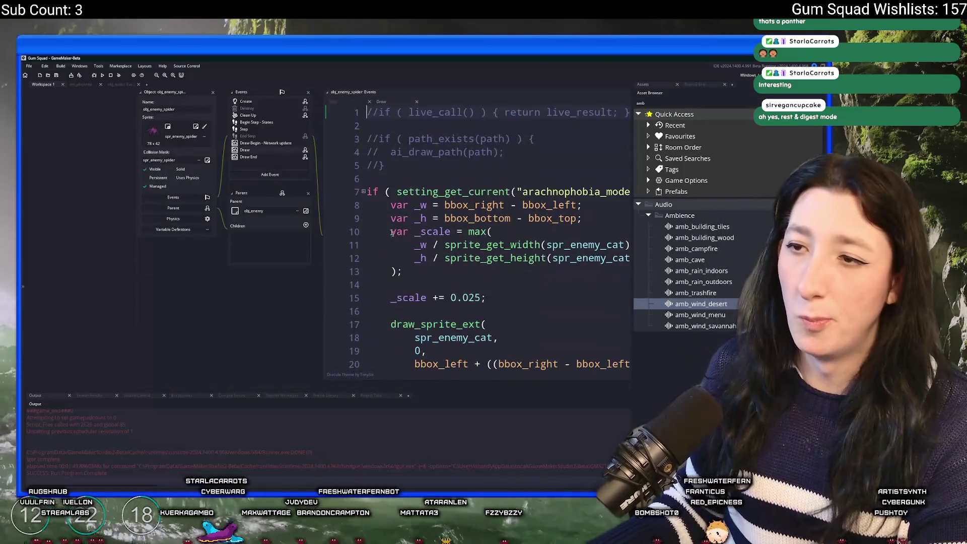
{"action": "left_click", "coordinate": [507, 191]}
{"action": "type", "text": "* 0.8,"}
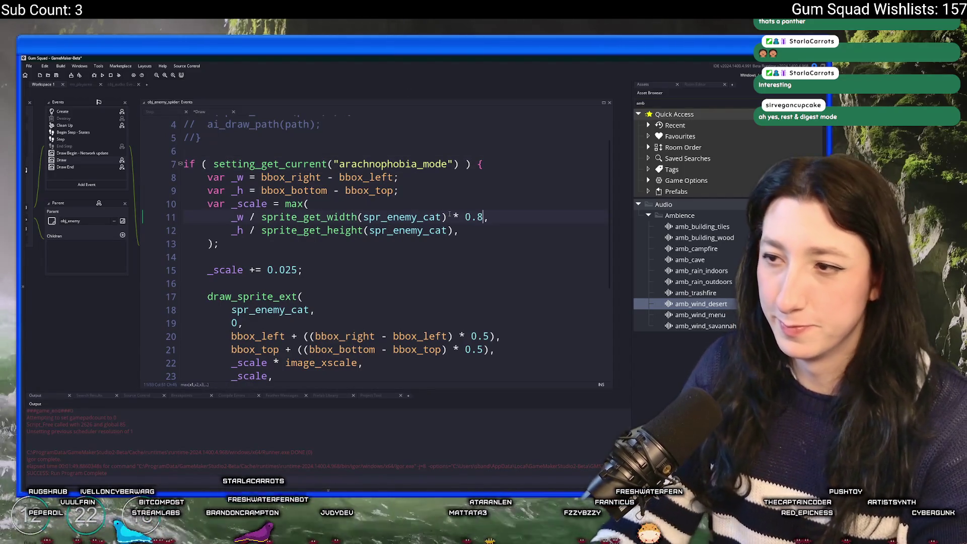
{"action": "type", "text": ")"}
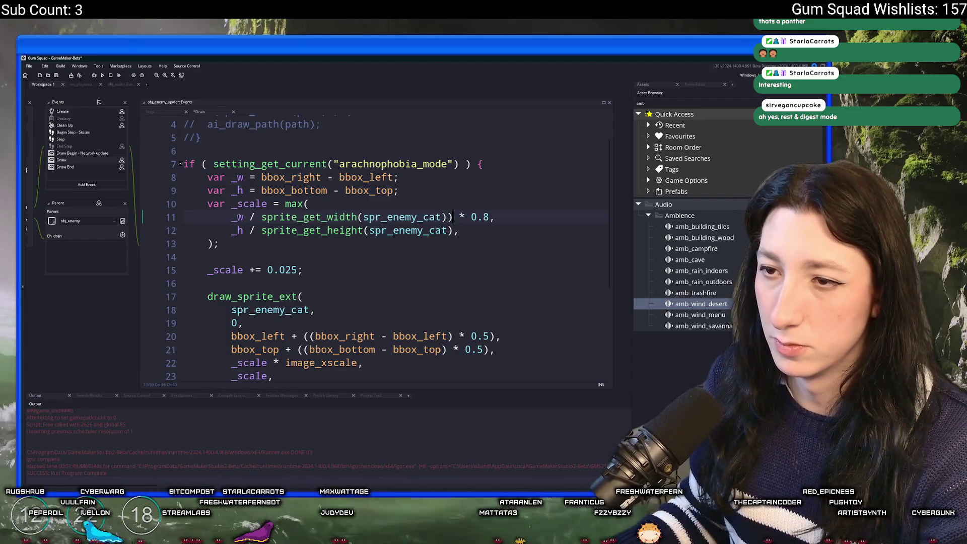
{"action": "type", "text": "("}
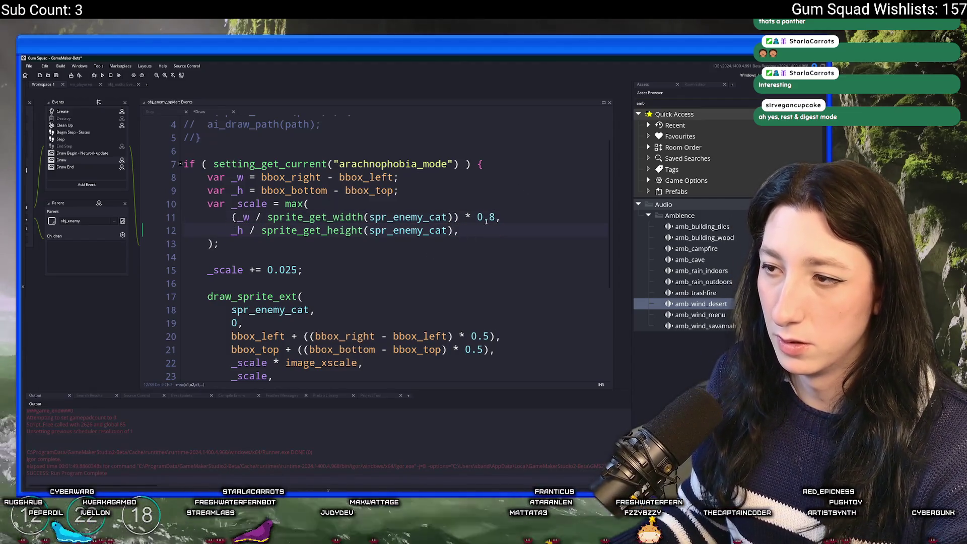
{"action": "key", "text": "BackSpace"}
{"action": "key", "text": "BackSpace"}
{"action": "key", "text": "BackSpace"}
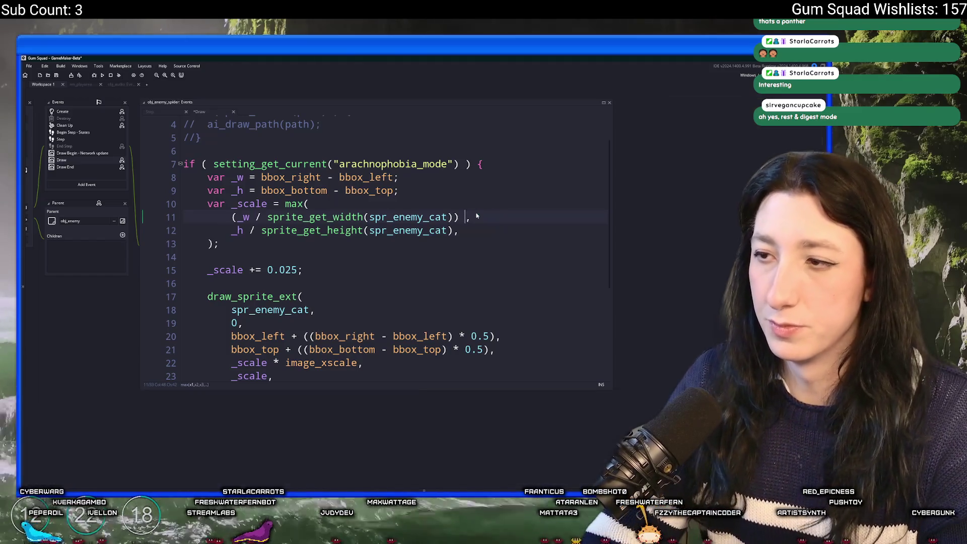
{"action": "type", "text": ")"}
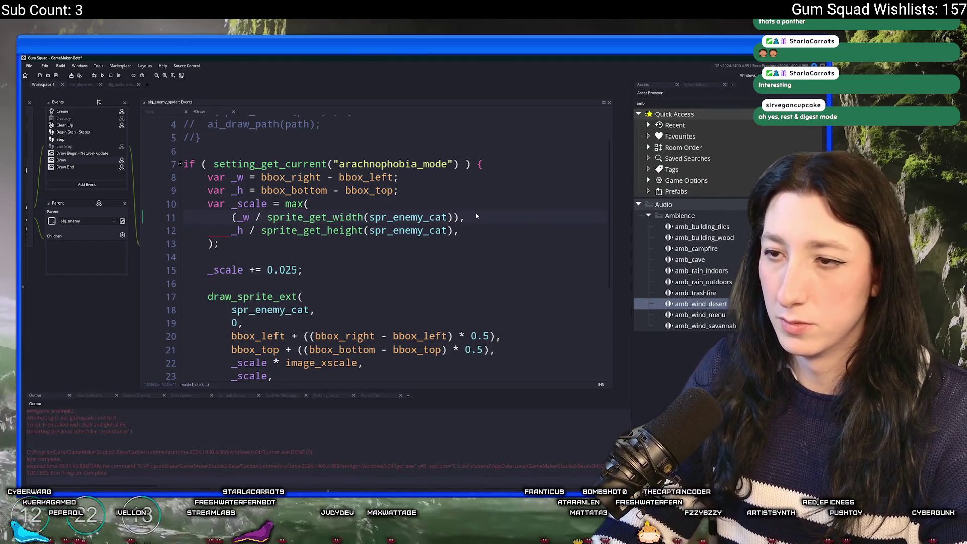
{"action": "key", "text": "Down"}
{"action": "key", "text": "Up"}
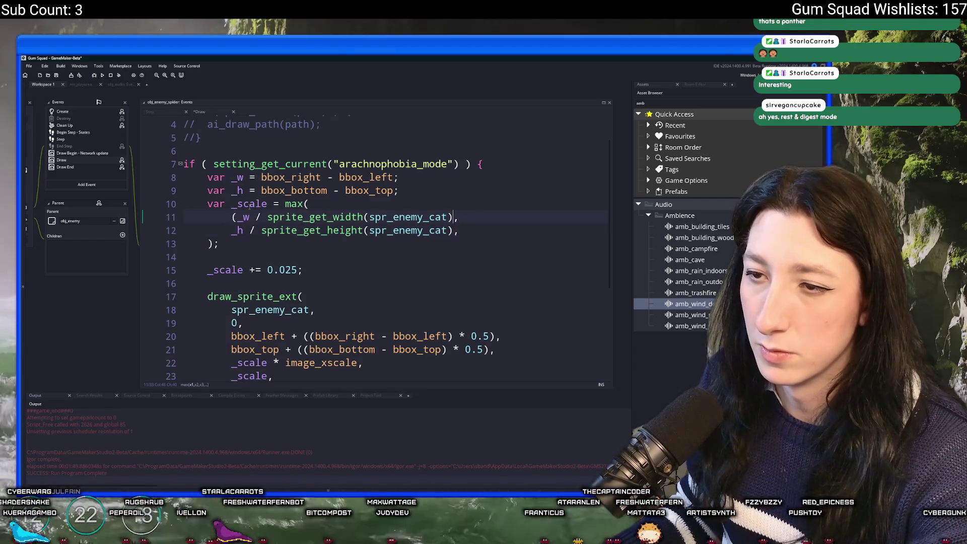
{"action": "key", "text": "BackSpace"}
{"action": "left_click", "coordinate": [207, 243]}
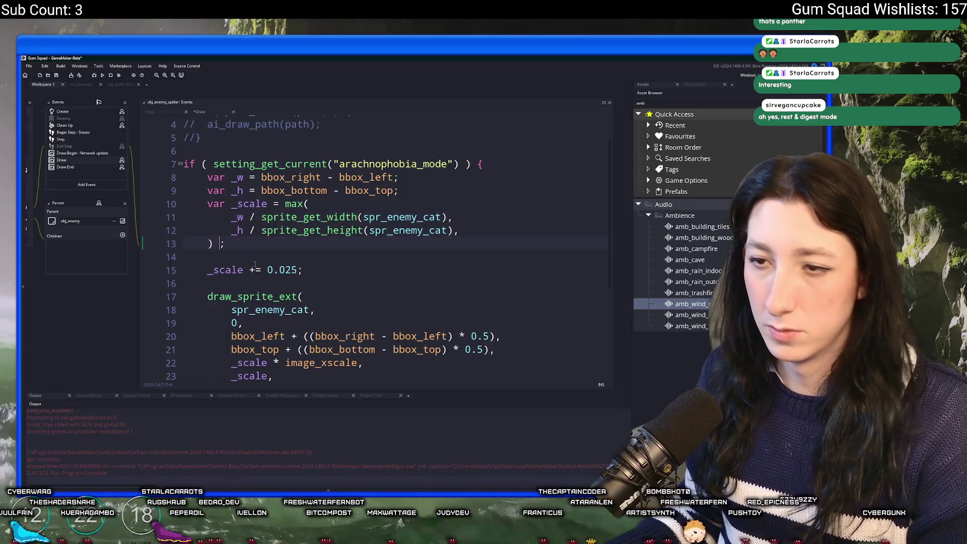
{"action": "key", "text": "ctrl+v"}
{"action": "key", "text": "ctrl+z"}
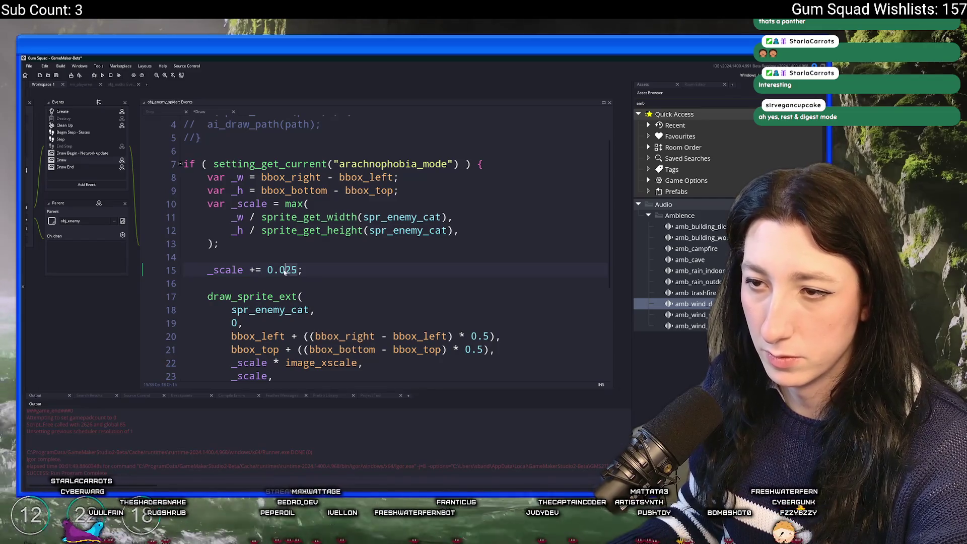
Step: Delete the '_scale += 0.025;' line and run the game with F5
{"action": "left_click_drag", "start_coordinate": [300, 267], "coordinate": [299, 241]}
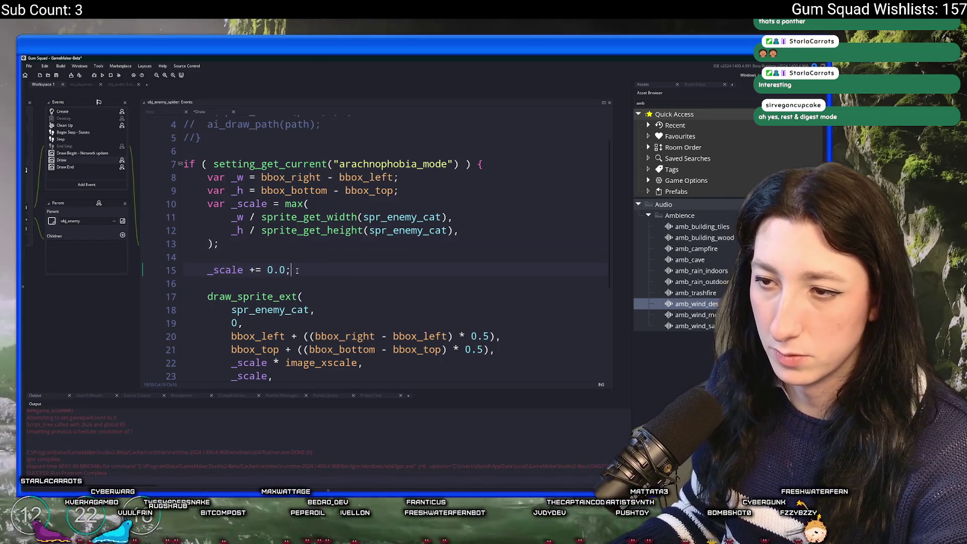
{"action": "key", "text": "BackSpace"}
{"action": "key", "text": "F5"}
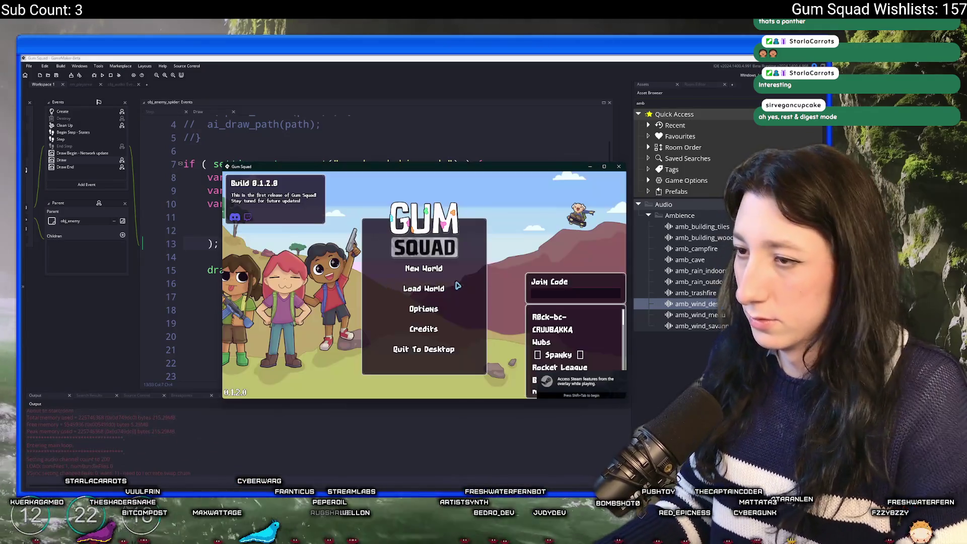
Step: Create a new-world lobby, maximize the game window, and check the Gameplay settings
{"action": "left_click", "coordinate": [442, 270]}
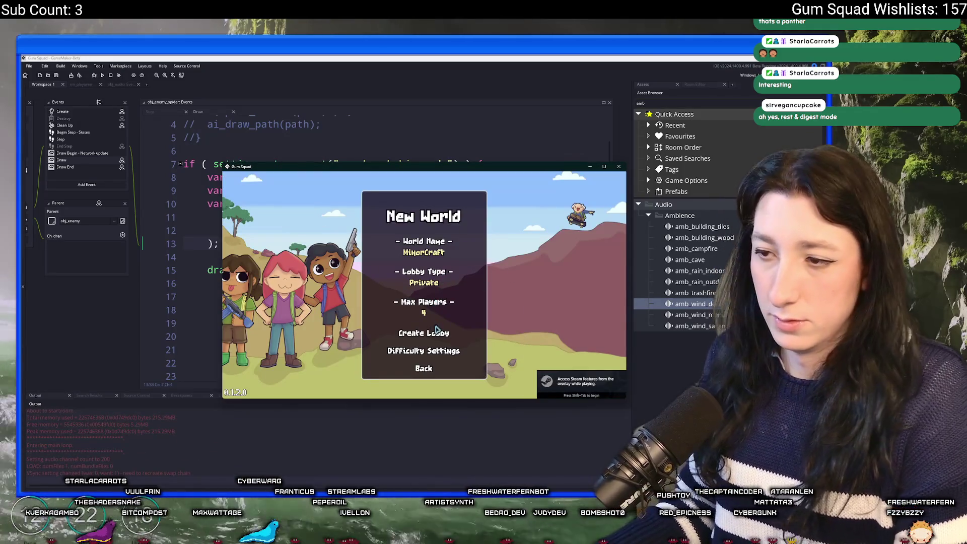
{"action": "left_click", "coordinate": [424, 333]}
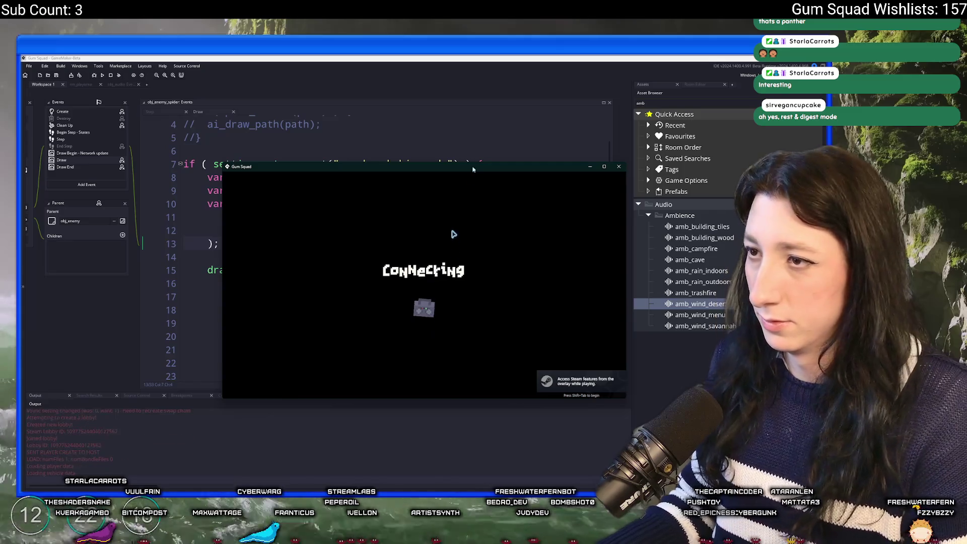
{"action": "left_click_drag", "start_coordinate": [476, 166], "coordinate": [485, 59]}
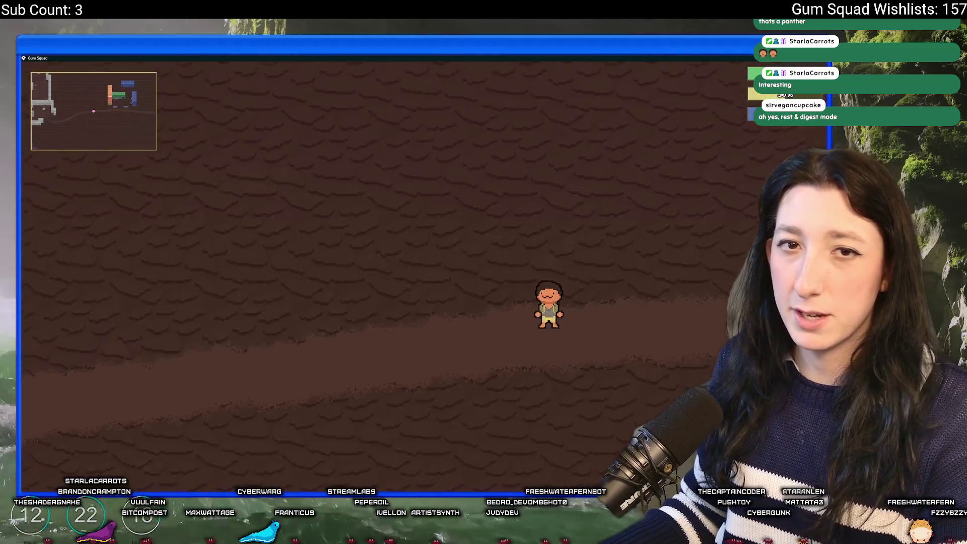
{"action": "key", "text": "Escape"}
{"action": "left_click", "coordinate": [425, 277]}
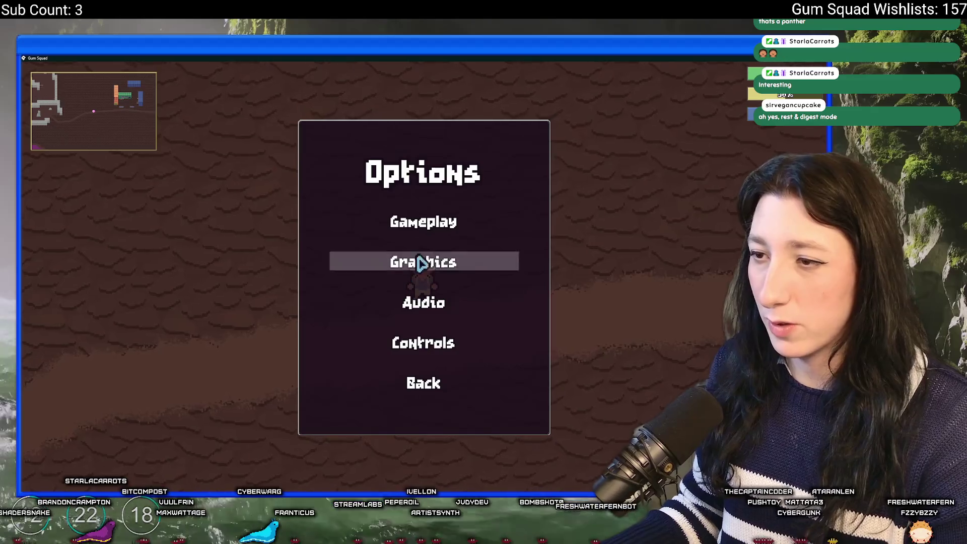
{"action": "left_click", "coordinate": [423, 220]}
{"action": "key", "text": "Escape"}
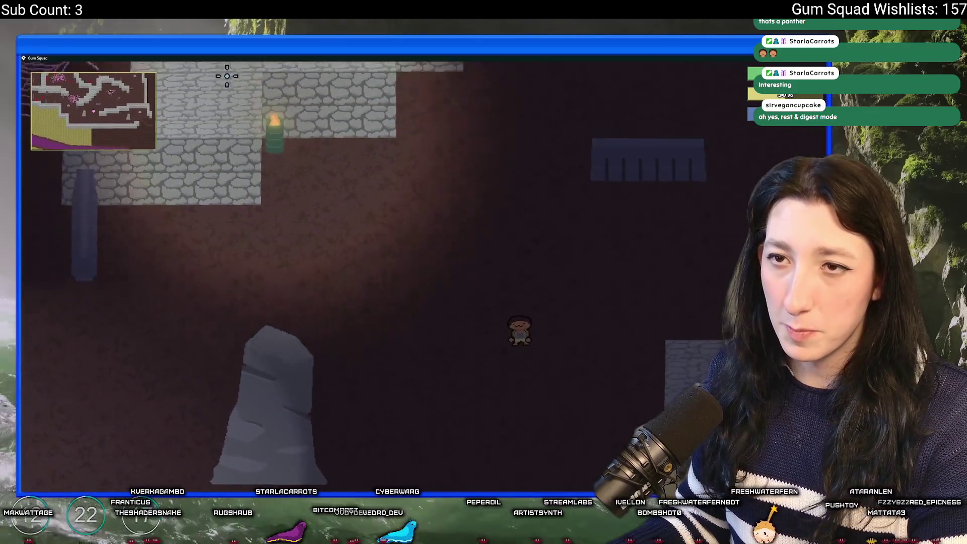
Step: Walk around the cave past the cat-face spider enemies, then close the game
{"action": "key", "text": "w"}
{"action": "key", "text": "a"}
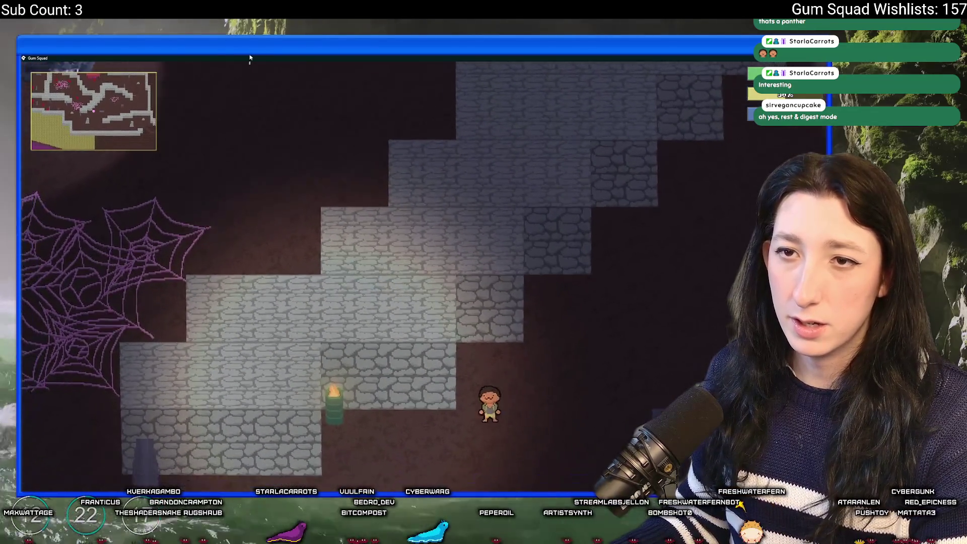
{"action": "key", "text": "a"}
{"action": "key", "text": "s"}
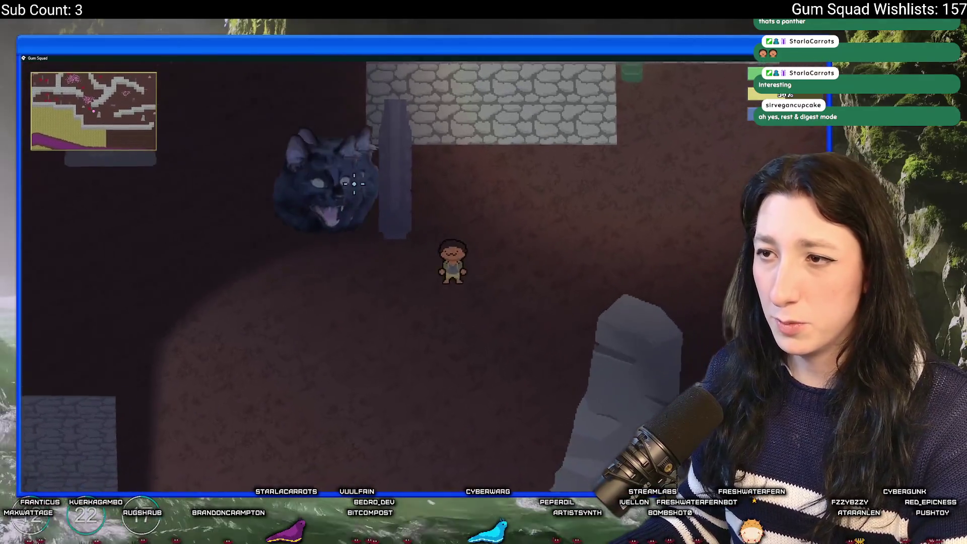
{"action": "key", "text": "d"}
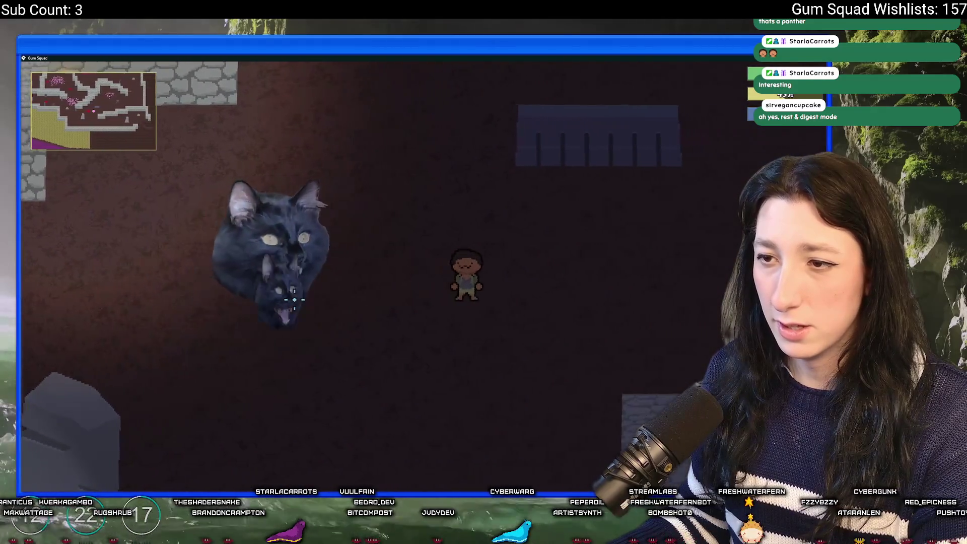
{"action": "key", "text": "w"}
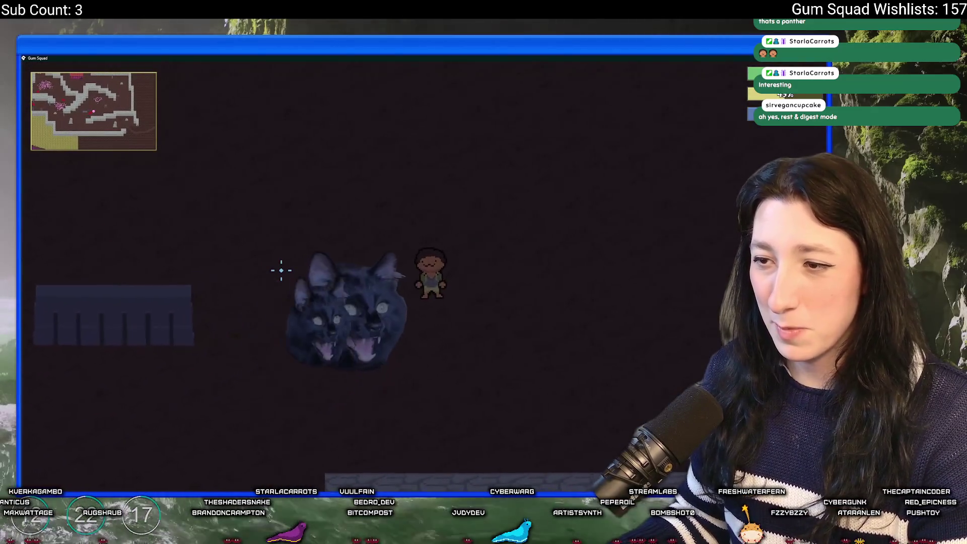
{"action": "key", "text": "s"}
{"action": "key", "text": "a"}
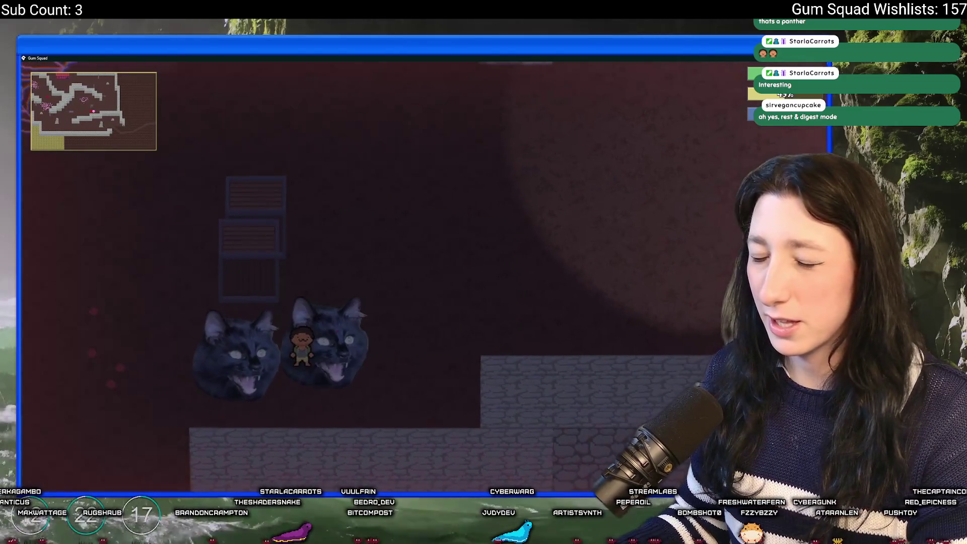
{"action": "key", "text": "alt+F4"}
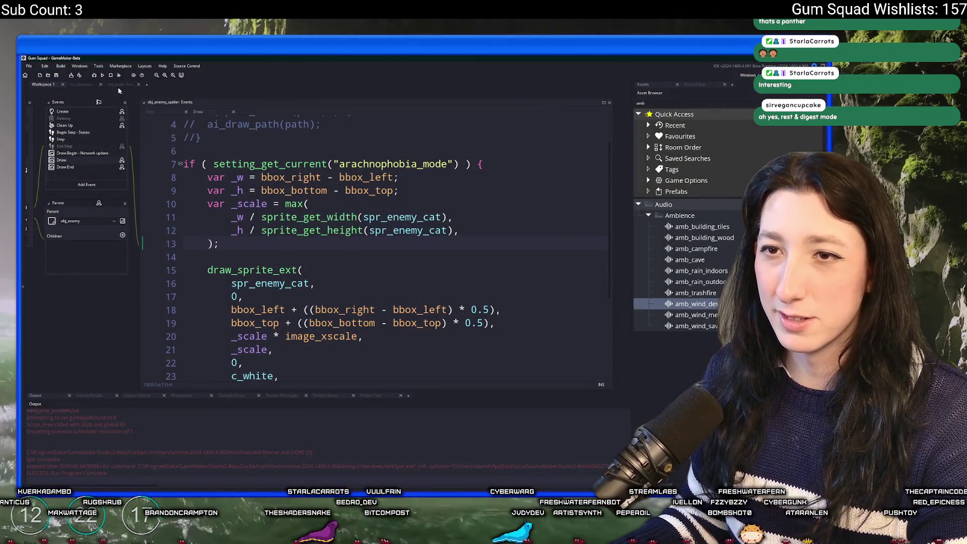
Step: In the rm_playarea room editor, zoom out, pan, and inspect the player instance on the Spawns layer
{"action": "left_click", "coordinate": [83, 84]}
{"action": "scroll", "coordinate": [374, 248], "scroll_direction": "up", "scroll_amount": 2}
{"action": "left_click_drag", "start_coordinate": [454, 250], "coordinate": [306, 226]}
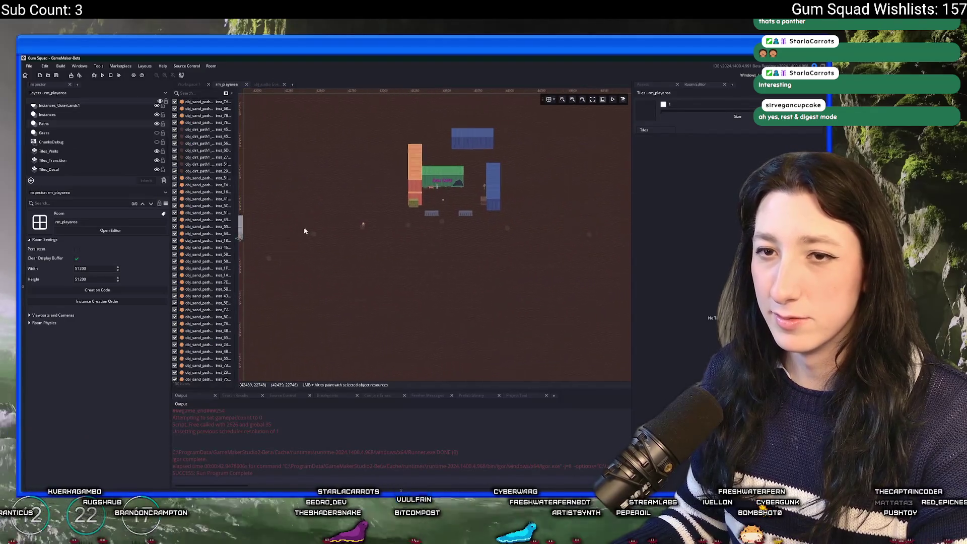
{"action": "scroll", "coordinate": [50, 146], "scroll_direction": "up", "scroll_amount": 4}
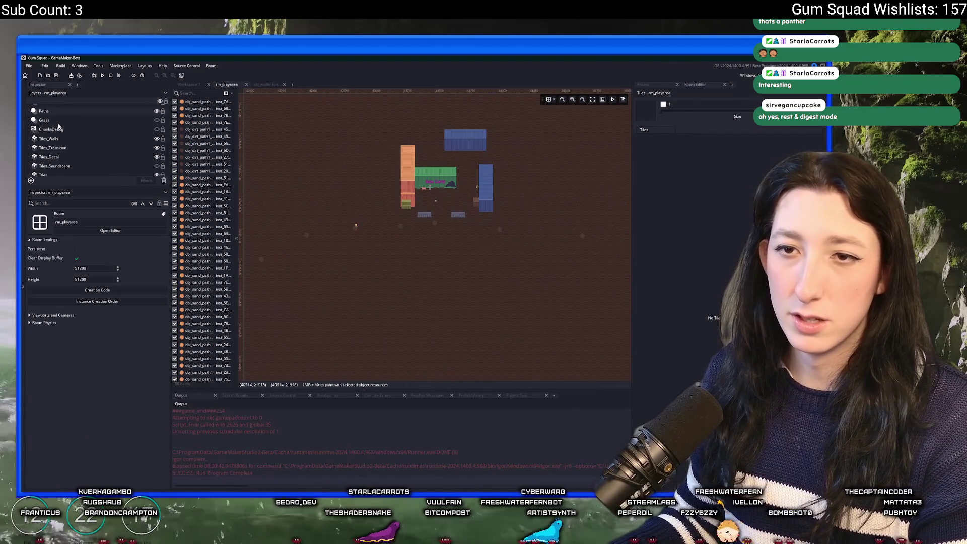
{"action": "scroll", "coordinate": [58, 147], "scroll_direction": "up", "scroll_amount": 4}
{"action": "scroll", "coordinate": [57, 138], "scroll_direction": "up", "scroll_amount": 1}
{"action": "left_click", "coordinate": [55, 137]}
{"action": "scroll", "coordinate": [51, 132], "scroll_direction": "down", "scroll_amount": 4}
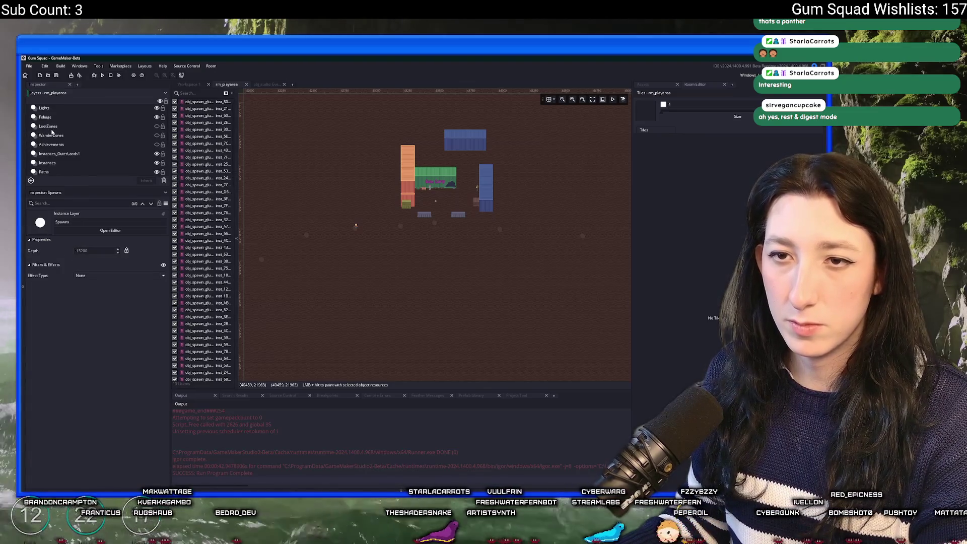
{"action": "left_click", "coordinate": [373, 218]}
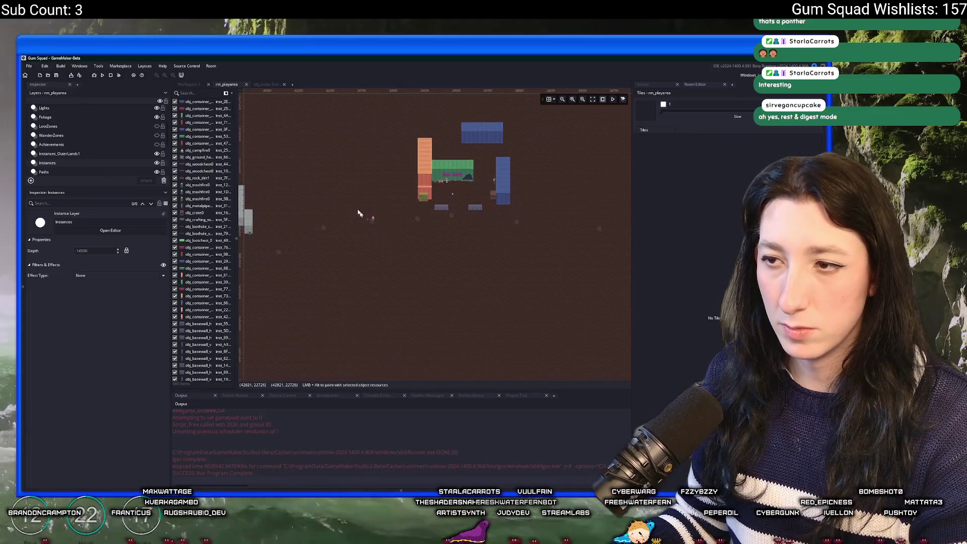
{"action": "left_click", "coordinate": [401, 230]}
Step: Pan the room view to the cobweb area and show the Assets browser
{"action": "scroll", "coordinate": [398, 222], "scroll_direction": "up", "scroll_amount": 3}
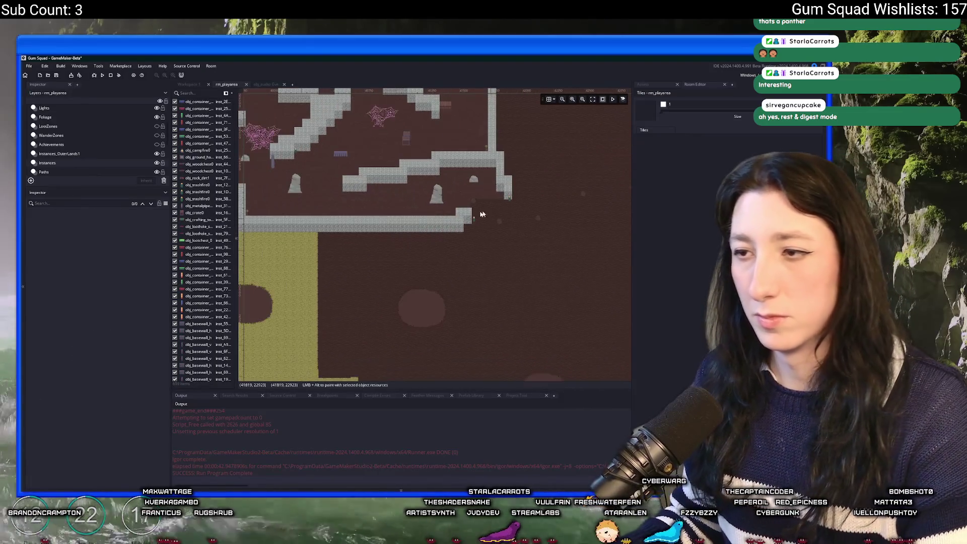
{"action": "scroll", "coordinate": [367, 194], "scroll_direction": "up", "scroll_amount": 5}
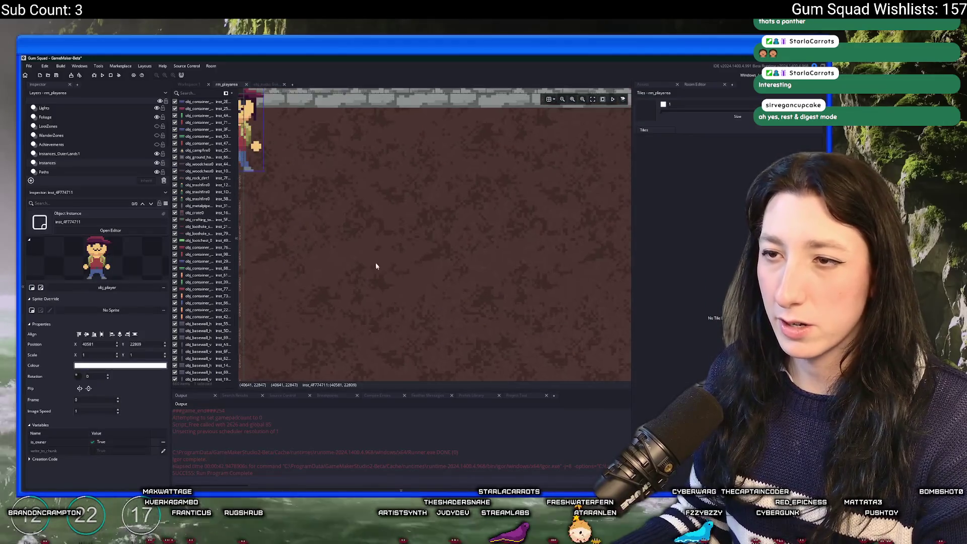
{"action": "scroll", "coordinate": [345, 232], "scroll_direction": "down", "scroll_amount": 5}
{"action": "mouse_move", "coordinate": [352, 225]}
{"action": "left_mouse_down"}
{"action": "mouse_move", "coordinate": [424, 287]}
{"action": "mouse_move", "coordinate": [359, 282]}
{"action": "mouse_move", "coordinate": [559, 335]}
{"action": "mouse_move", "coordinate": [492, 310]}
{"action": "mouse_move", "coordinate": [590, 338]}
{"action": "mouse_move", "coordinate": [624, 276]}
{"action": "mouse_move", "coordinate": [544, 275]}
{"action": "left_mouse_up"}
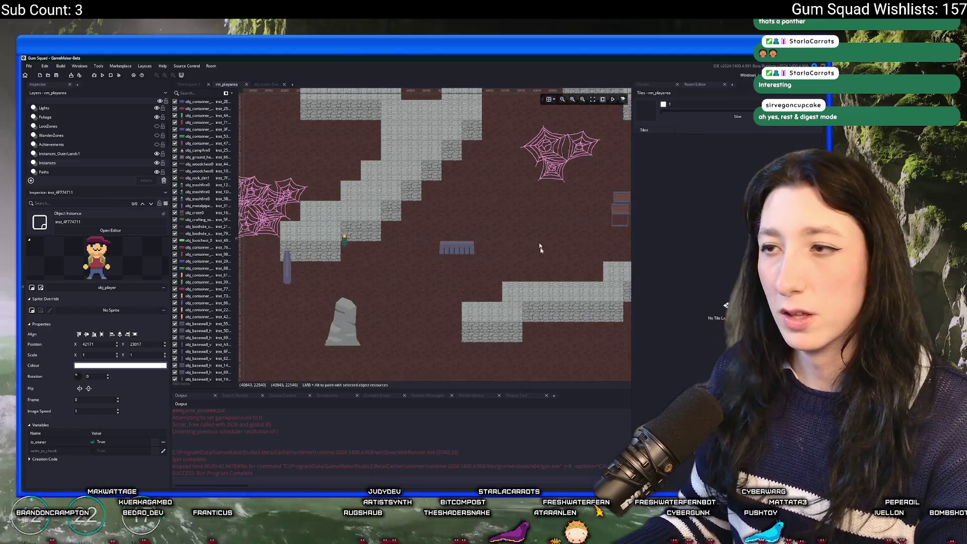
{"action": "left_click", "coordinate": [643, 84]}
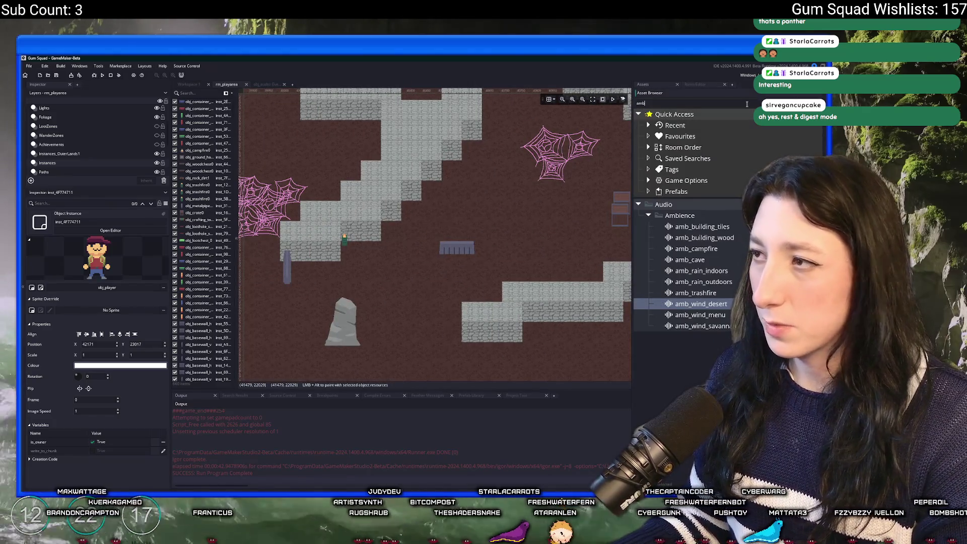
Step: Append '* 0.8' to the cat-face _scale in obj_enemy_spider's Draw event
{"action": "type", "text": "spid"}
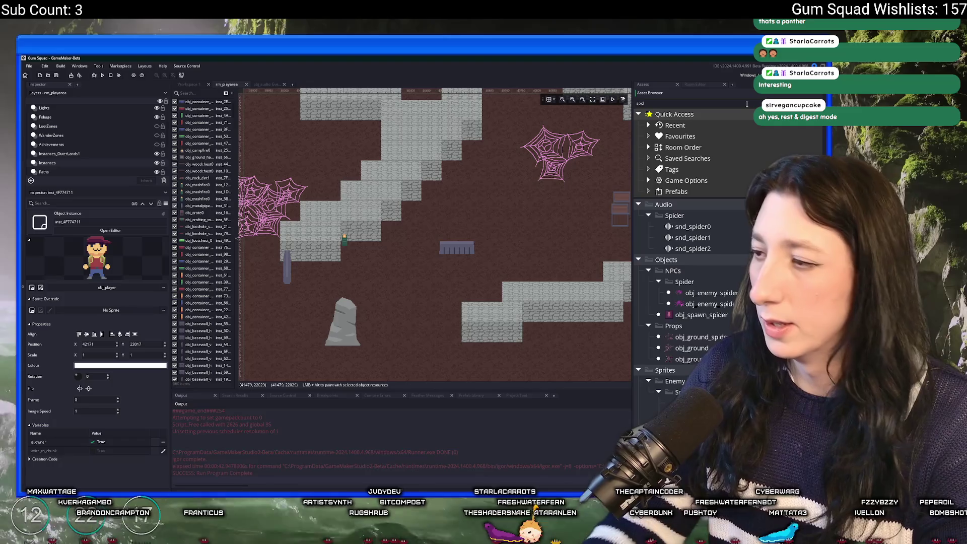
{"action": "double_click", "coordinate": [705, 292]}
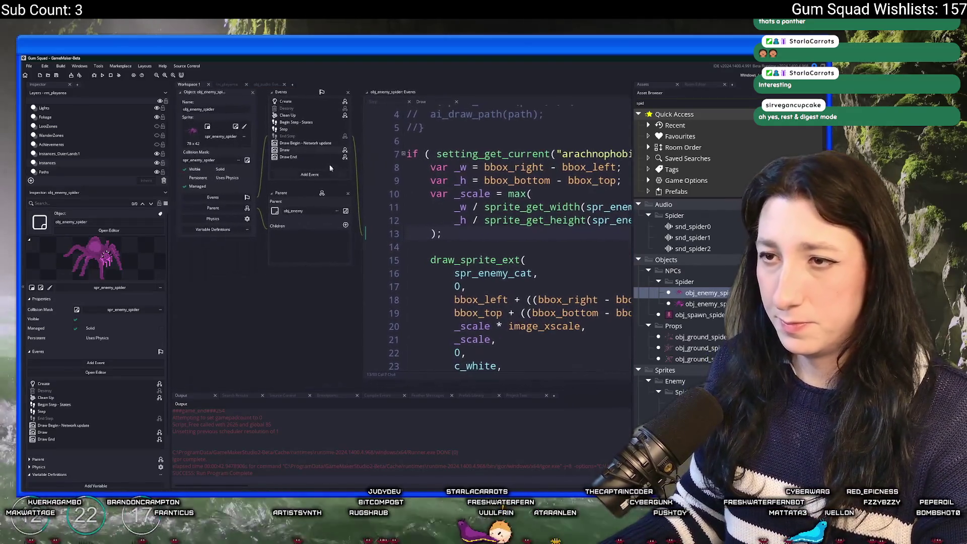
{"action": "left_click", "coordinate": [569, 207]}
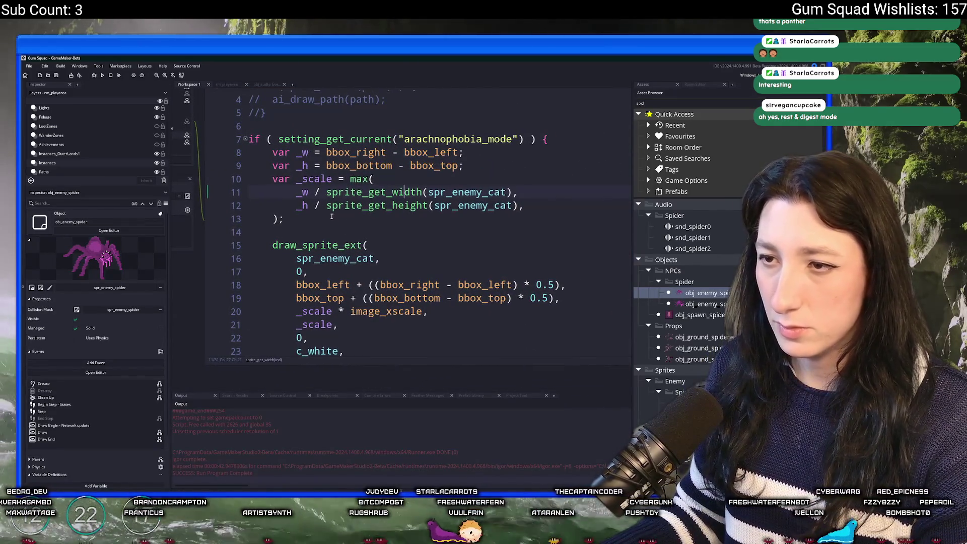
{"action": "left_click", "coordinate": [279, 218]}
{"action": "type", "text": "* 0.8"}
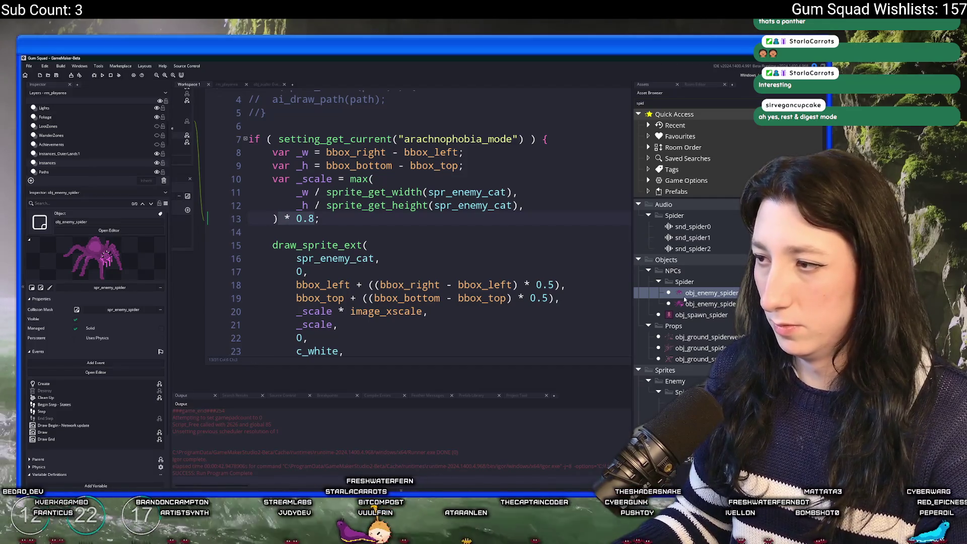
Step: In obj_enemy_spider_dead's Draw event, remove the _scale increment, append '* 0.8', and run
{"action": "left_click", "coordinate": [682, 304]}
{"action": "double_click", "coordinate": [682, 303]}
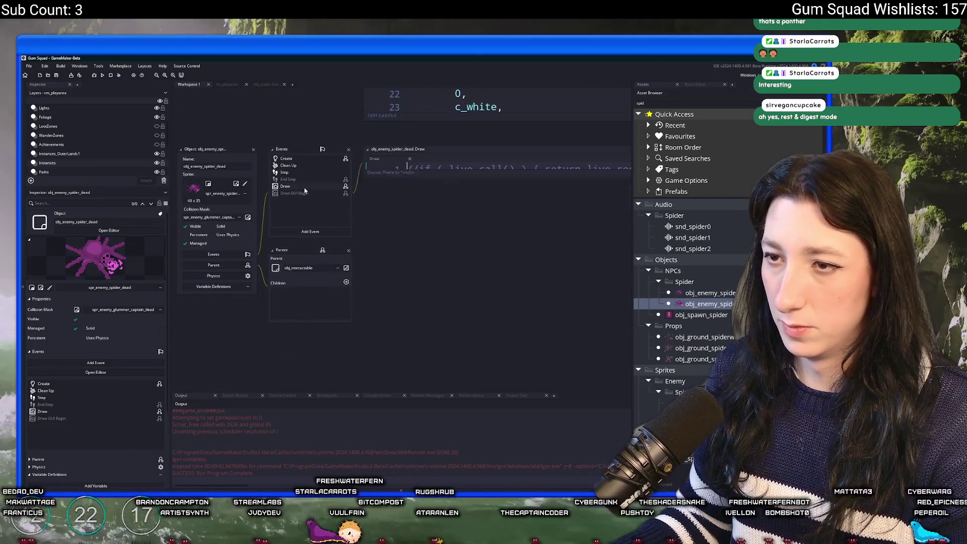
{"action": "double_click", "coordinate": [339, 213]}
{"action": "scroll", "coordinate": [339, 213], "scroll_direction": "down", "scroll_amount": 3}
{"action": "mouse_move", "coordinate": [292, 214]}
{"action": "left_mouse_down"}
{"action": "mouse_move", "coordinate": [296, 189]}
{"action": "mouse_move", "coordinate": [208, 186]}
{"action": "left_mouse_up"}
{"action": "key", "text": "BackSpace"}
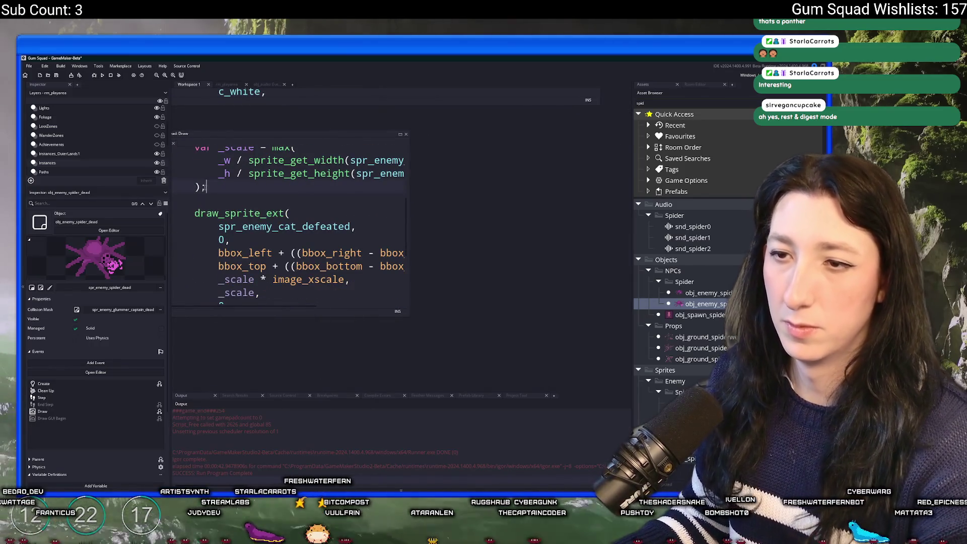
{"action": "scroll", "coordinate": [211, 191], "scroll_direction": "up", "scroll_amount": 1}
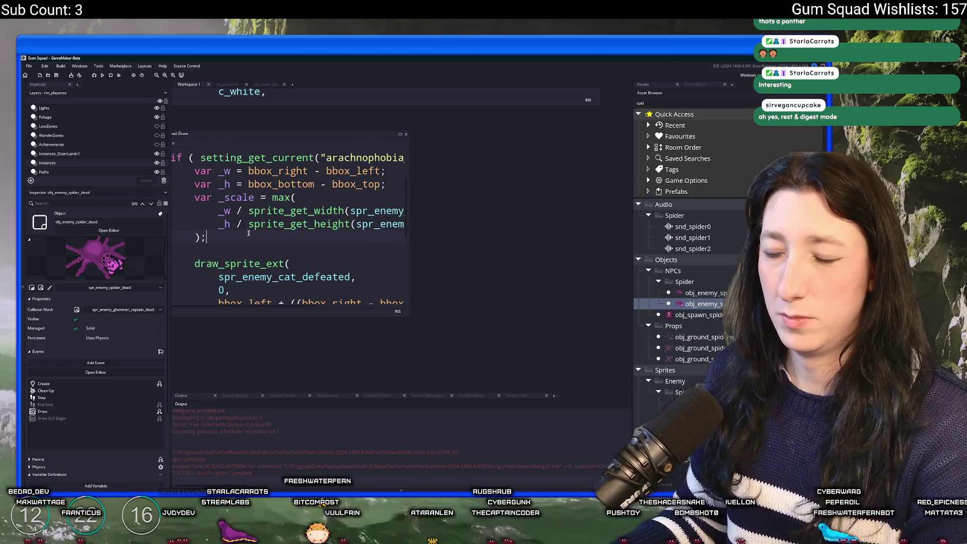
{"action": "type", "text": "* 0.8"}
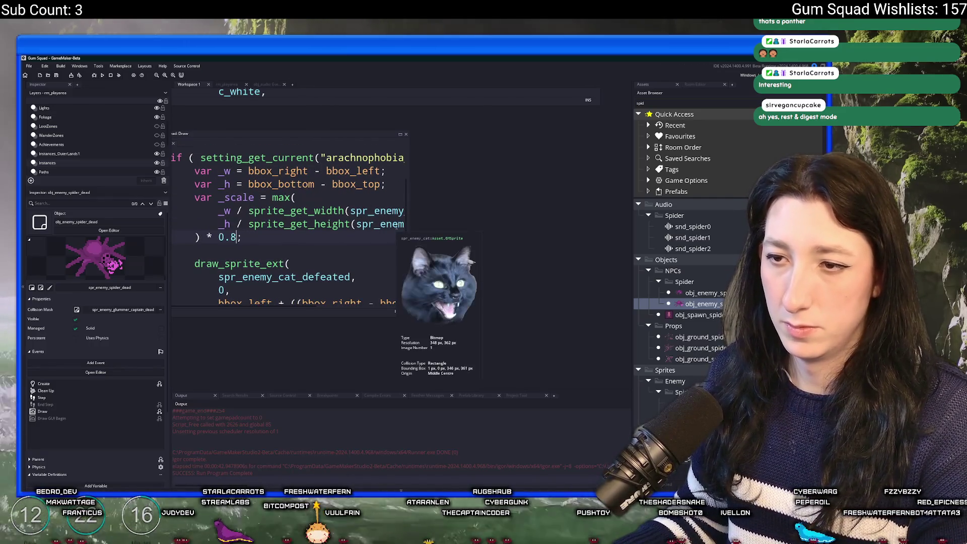
{"action": "key", "text": "F5"}
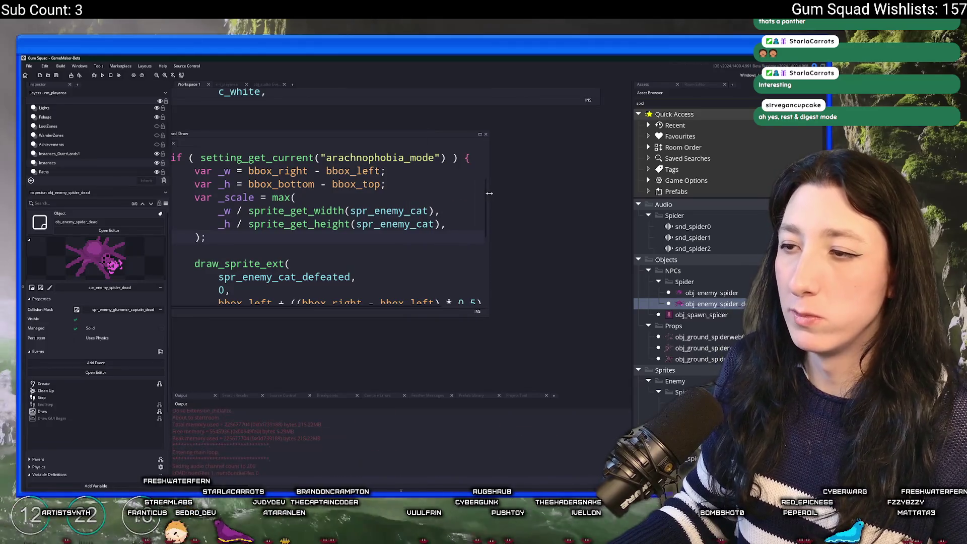
{"action": "mouse_move", "coordinate": [317, 224]}
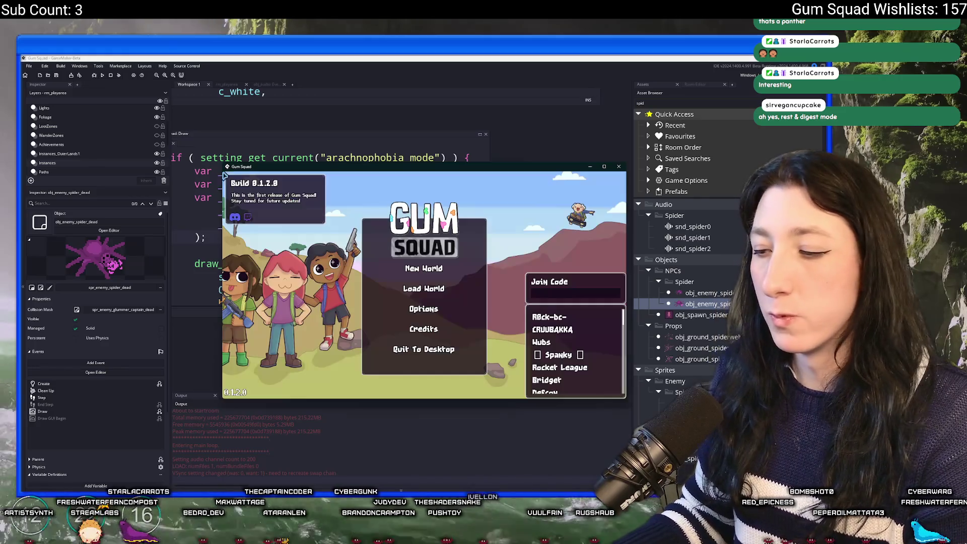
Step: Start a new world, maximize the game window and equip the pistol from the inventory
{"action": "left_click", "coordinate": [420, 268]}
{"action": "left_click", "coordinate": [424, 333]}
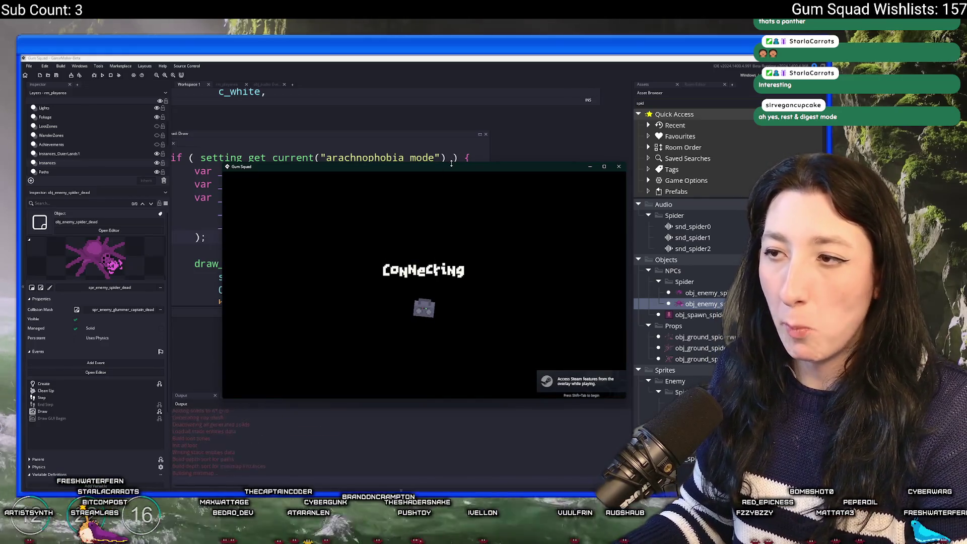
{"action": "double_click", "coordinate": [451, 169]}
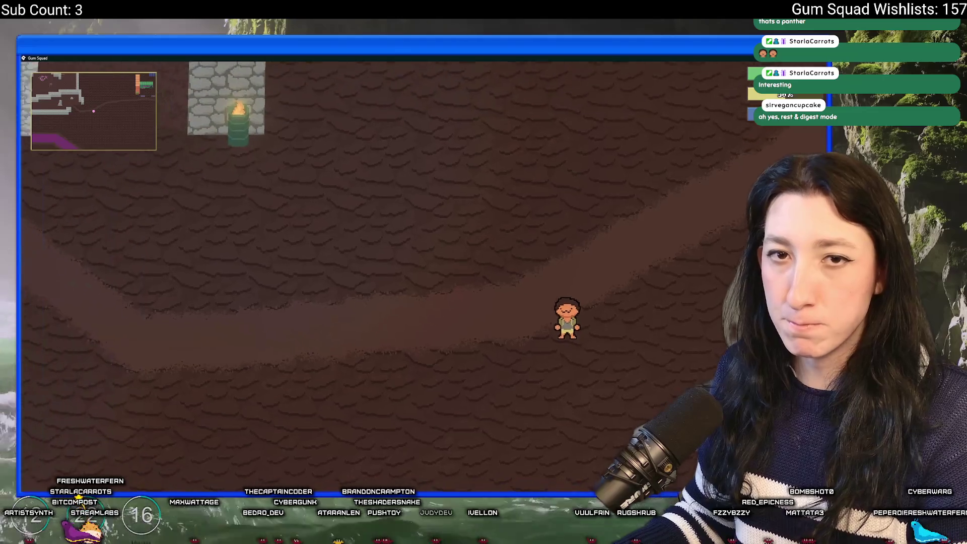
{"action": "key", "text": "Tab"}
{"action": "key", "text": "Tab"}
{"action": "key", "text": "a"}
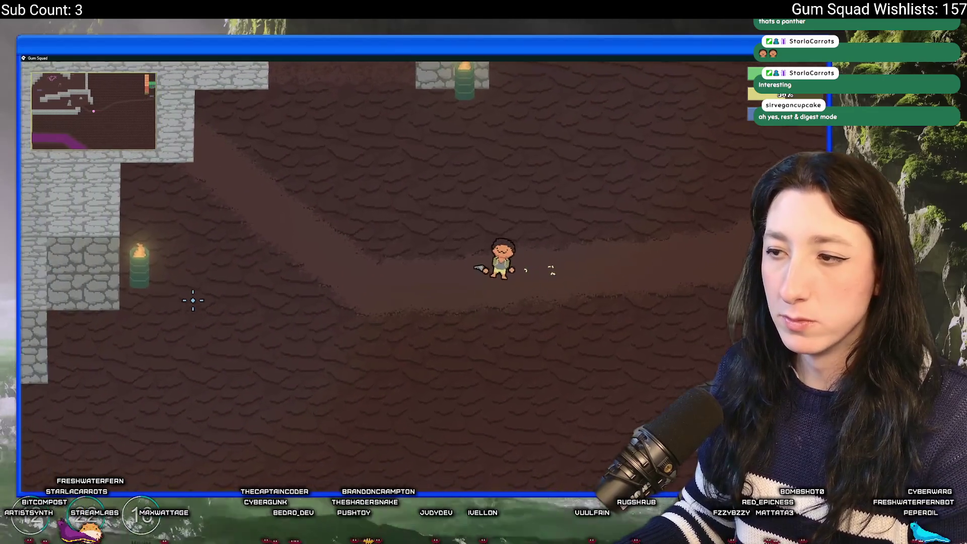
Step: Walk the player through the cave past the torch and cobwebs toward the spiders
{"action": "key", "text": "w"}
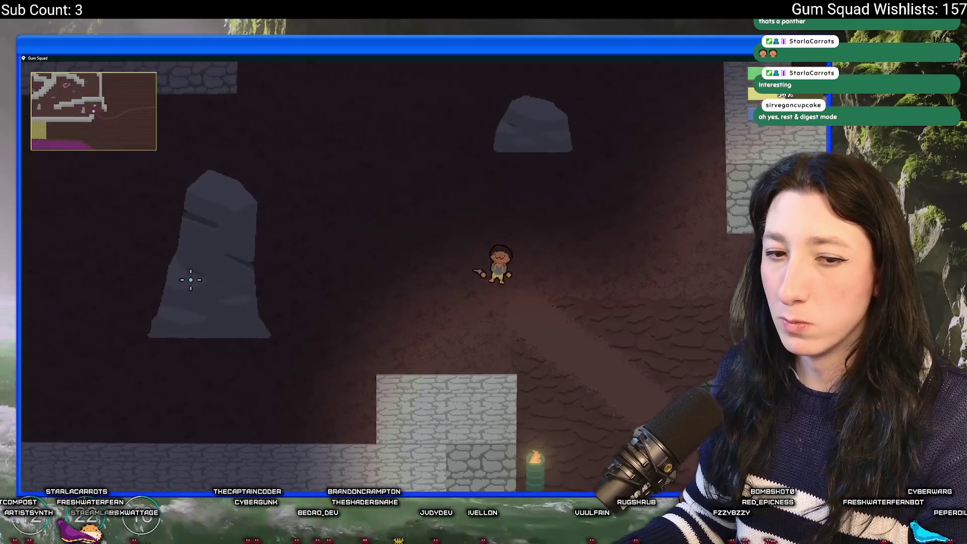
{"action": "key", "text": "a"}
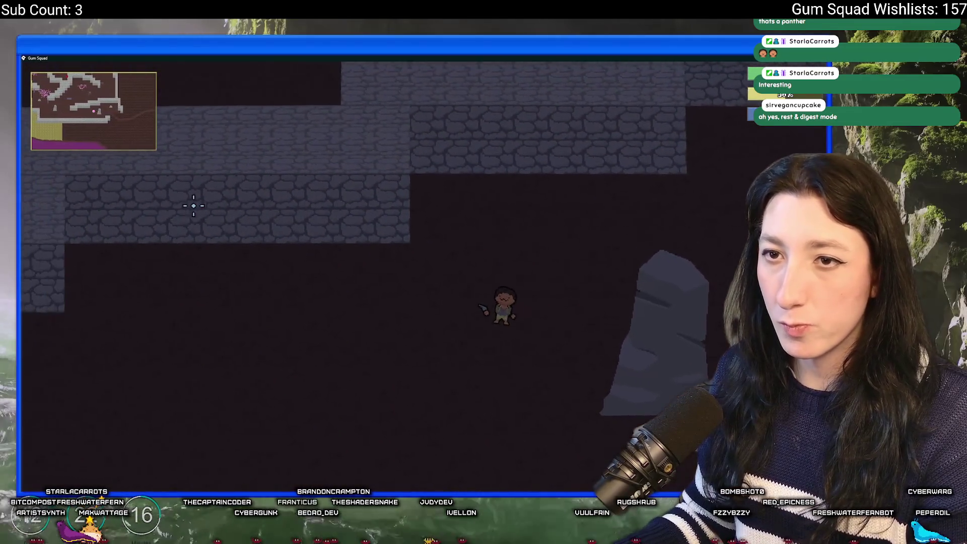
{"action": "key", "text": "a"}
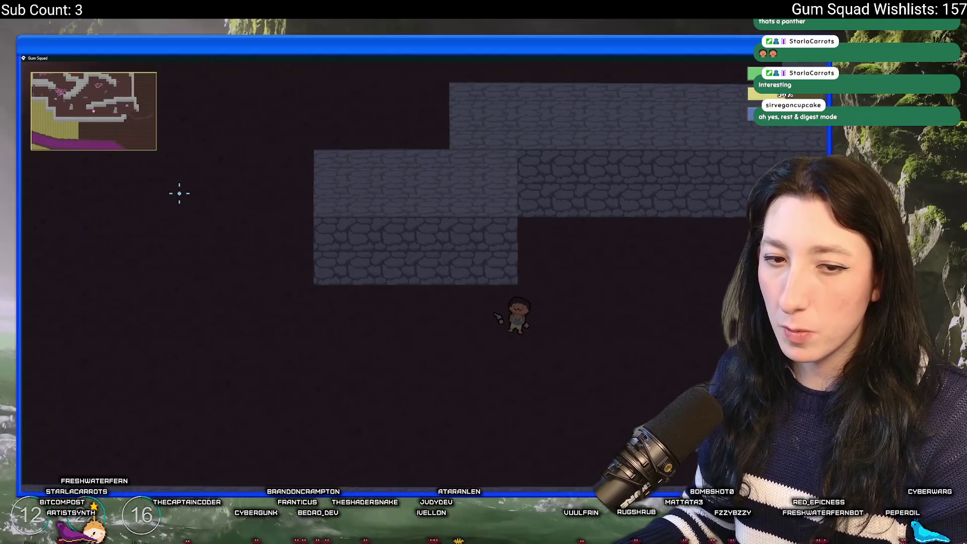
{"action": "key", "text": "a"}
{"action": "key", "text": "w"}
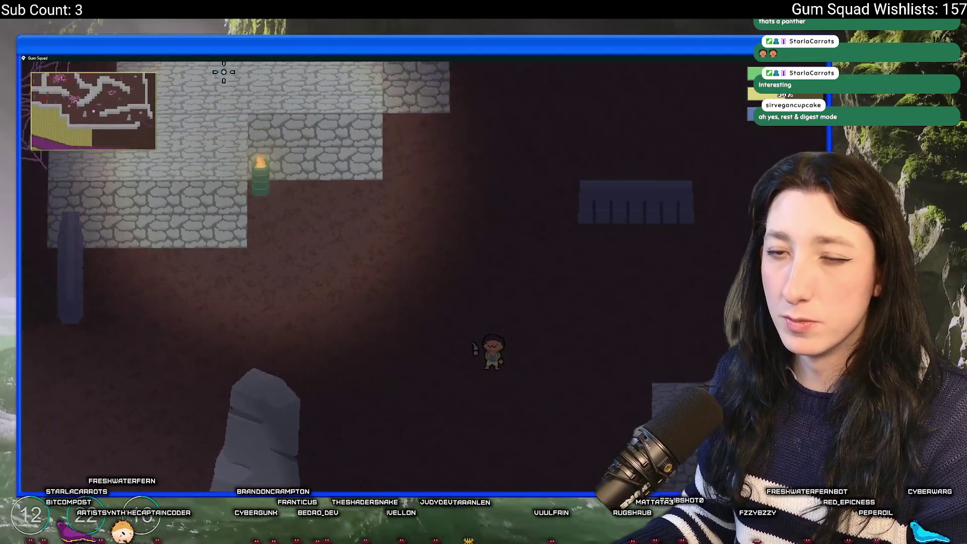
{"action": "key", "text": "a"}
{"action": "key", "text": "w"}
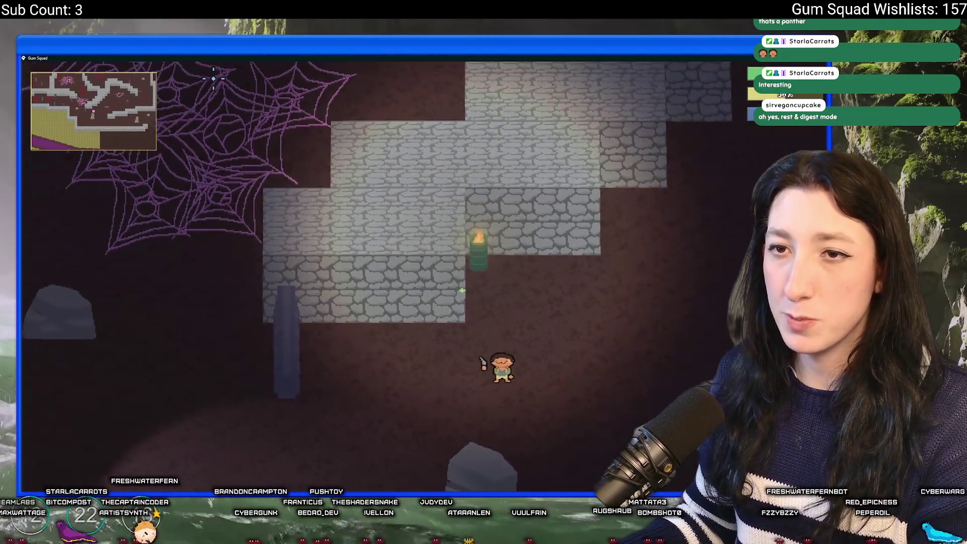
{"action": "key", "text": "w"}
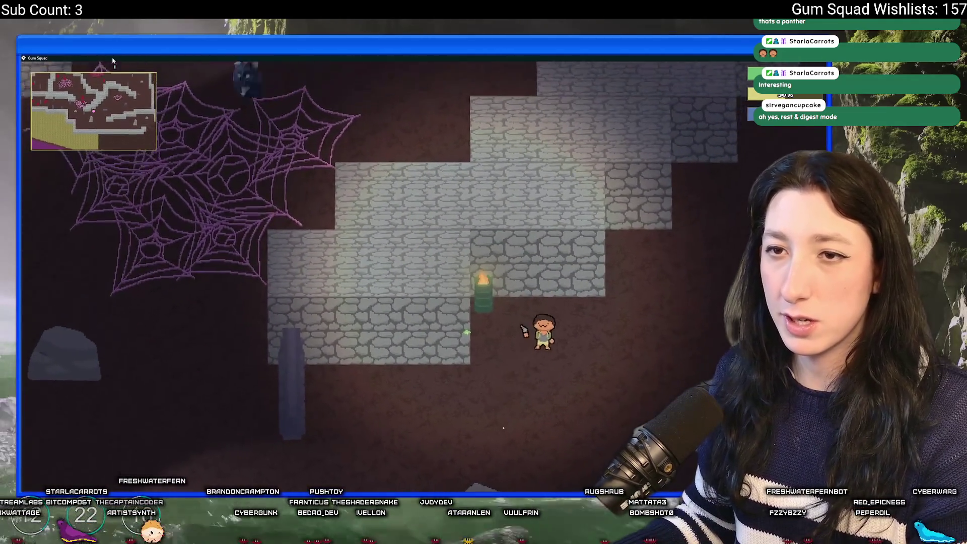
{"action": "key", "text": "d"}
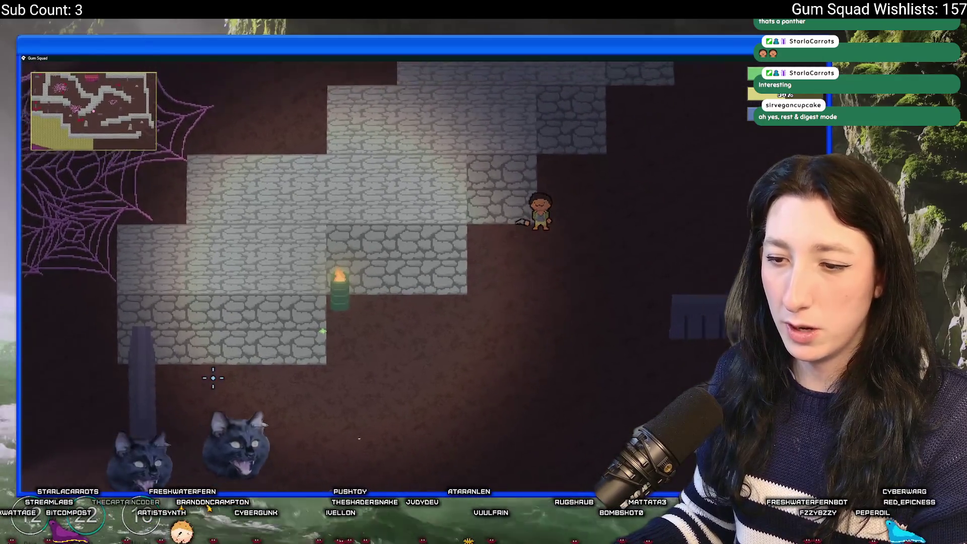
{"action": "key", "text": "d"}
{"action": "key", "text": "w"}
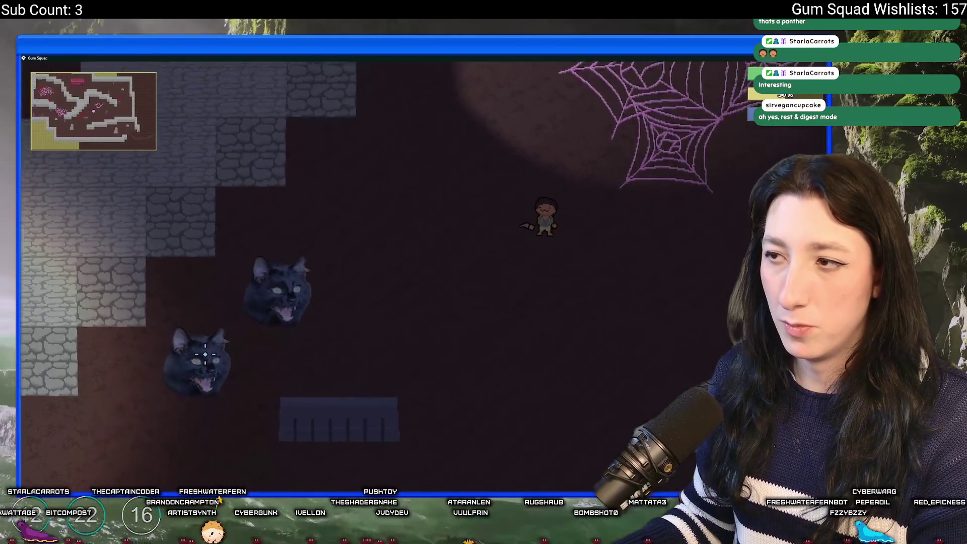
{"action": "key", "text": "w"}
{"action": "key", "text": "d"}
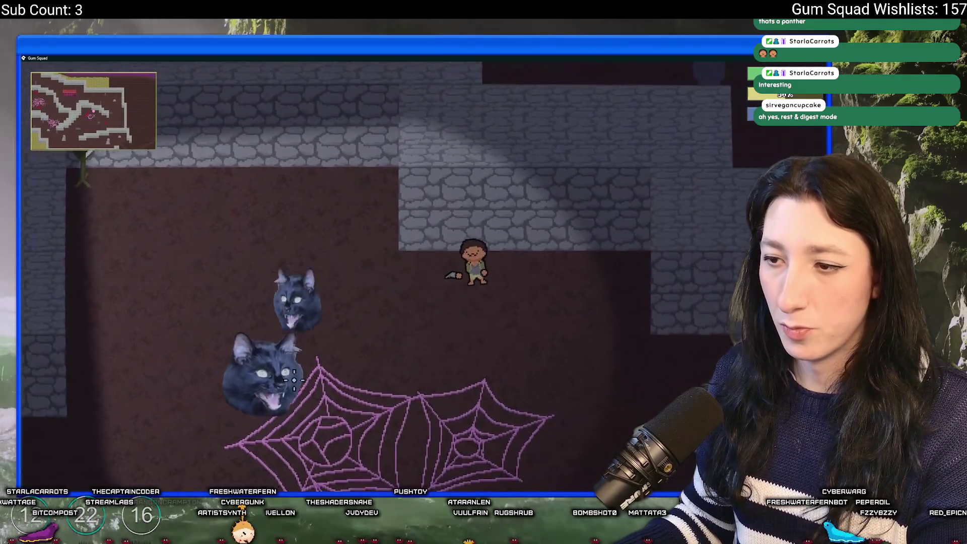
{"action": "key", "text": "s"}
{"action": "key", "text": "d"}
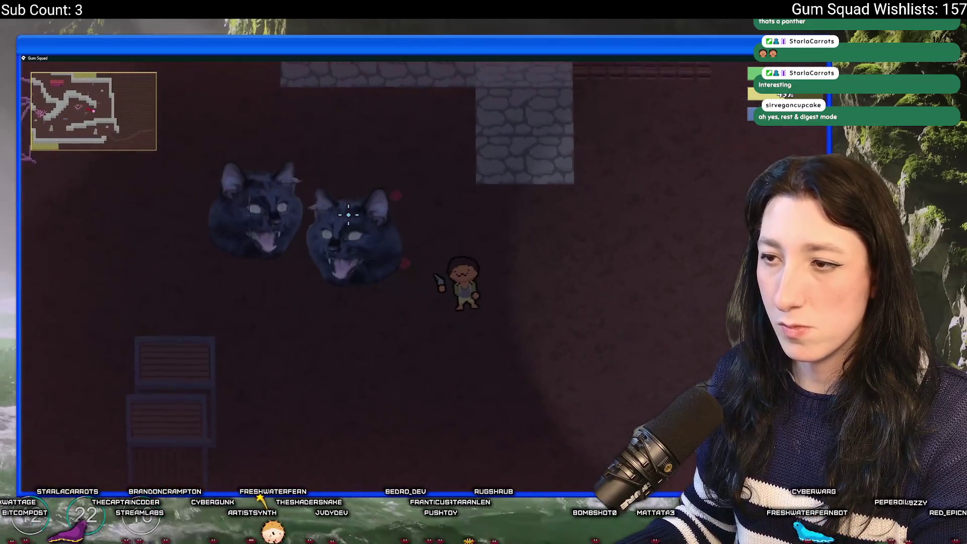
Step: Dodge the cat-faced spiders while shooting them down
{"action": "key", "text": "a"}
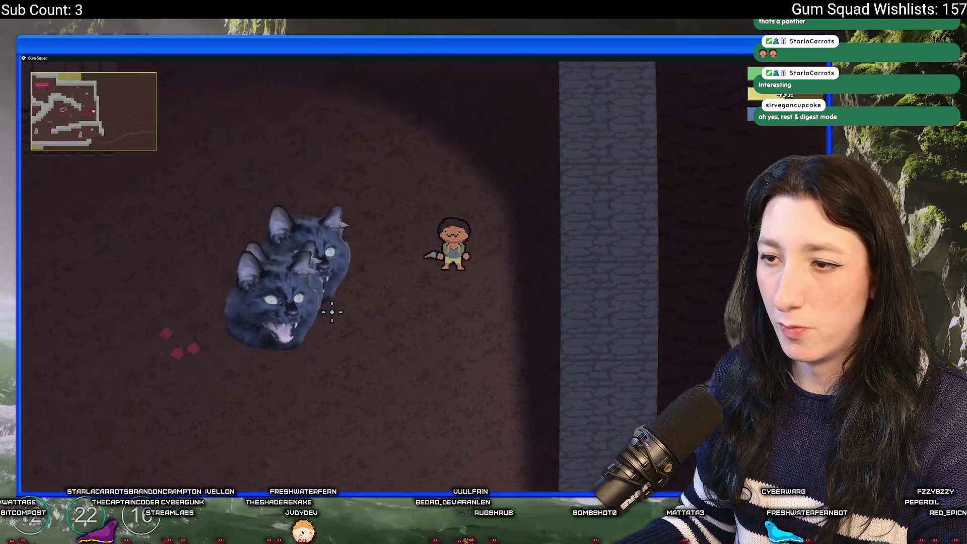
{"action": "key", "text": "s"}
{"action": "key", "text": "a"}
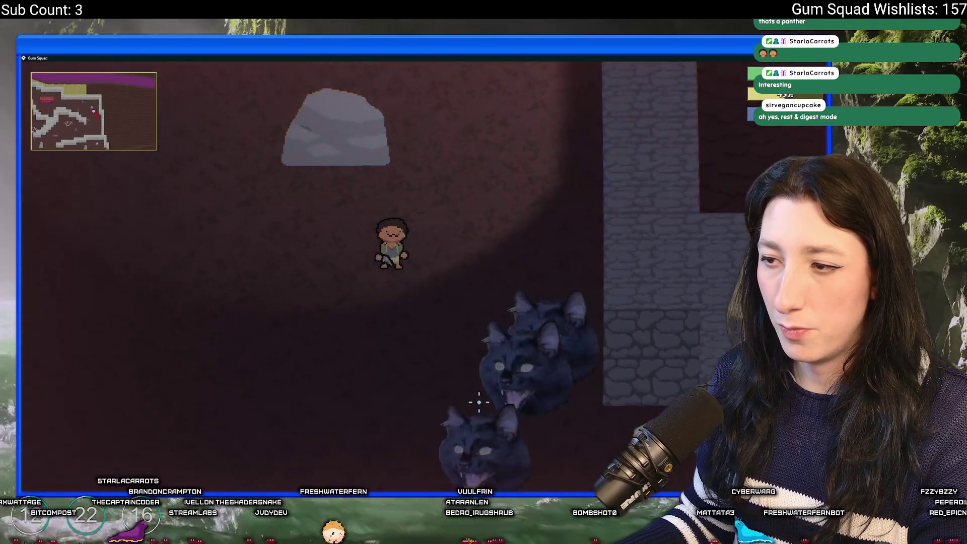
{"action": "key", "text": "a"}
{"action": "key", "text": "s"}
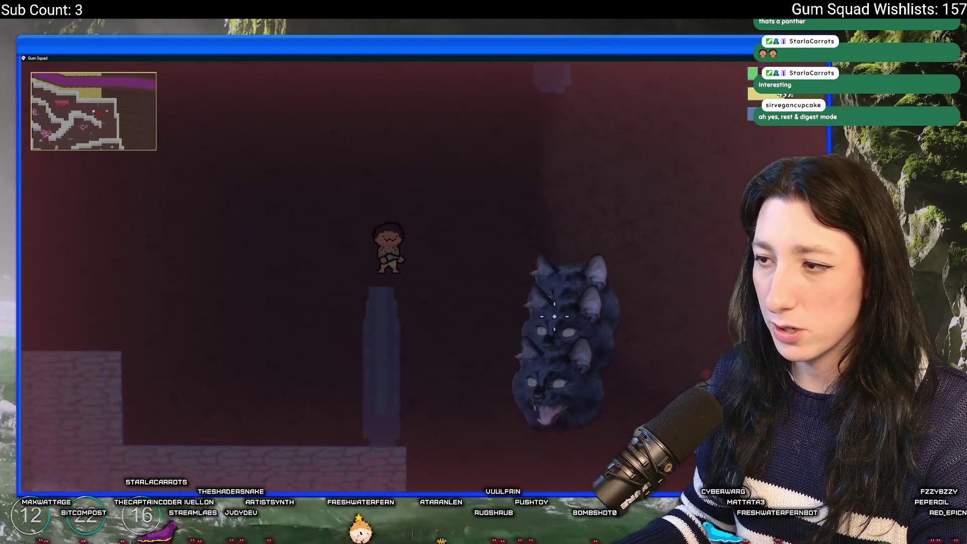
{"action": "key", "text": "a"}
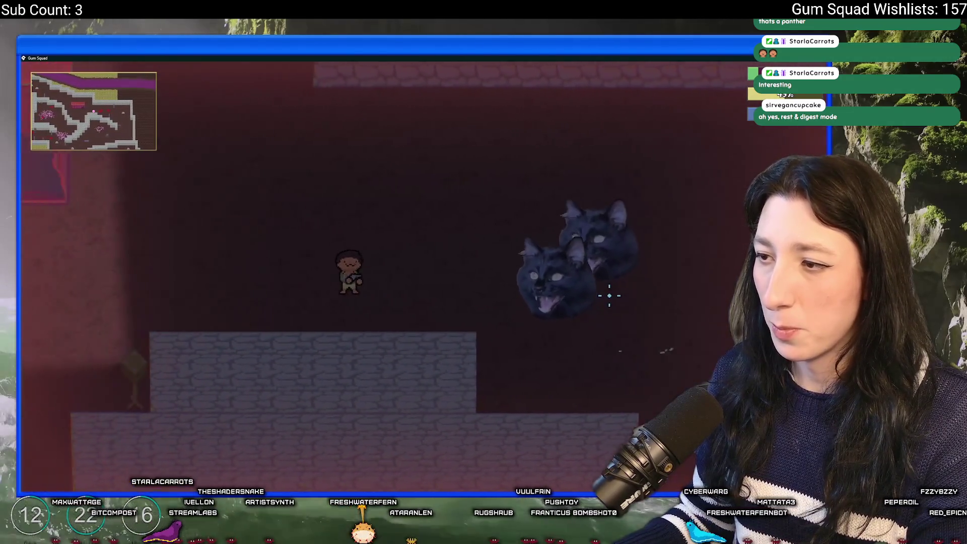
{"action": "left_click", "coordinate": [628, 258]}
{"action": "key", "text": "w"}
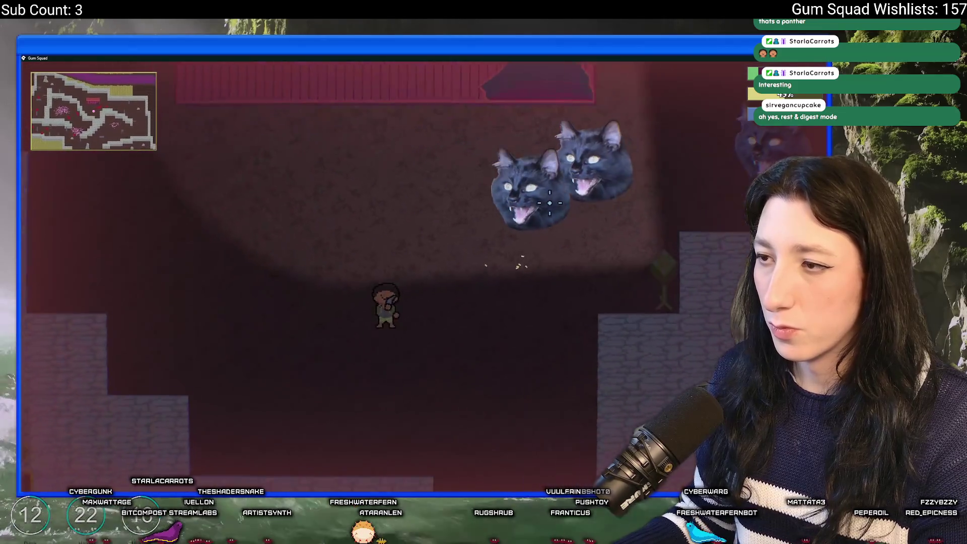
{"action": "key", "text": "w"}
{"action": "key", "text": "a"}
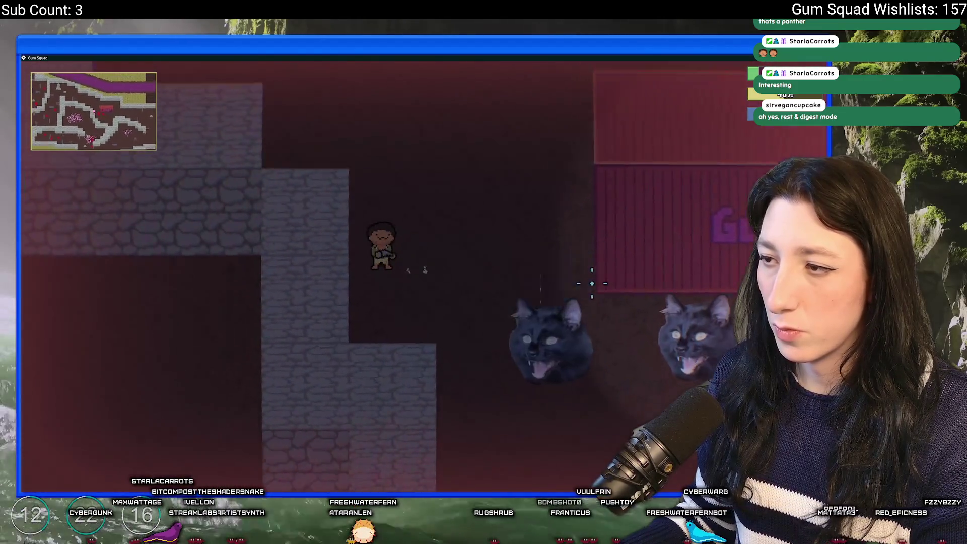
{"action": "key", "text": "s"}
{"action": "left_click", "coordinate": [588, 323]}
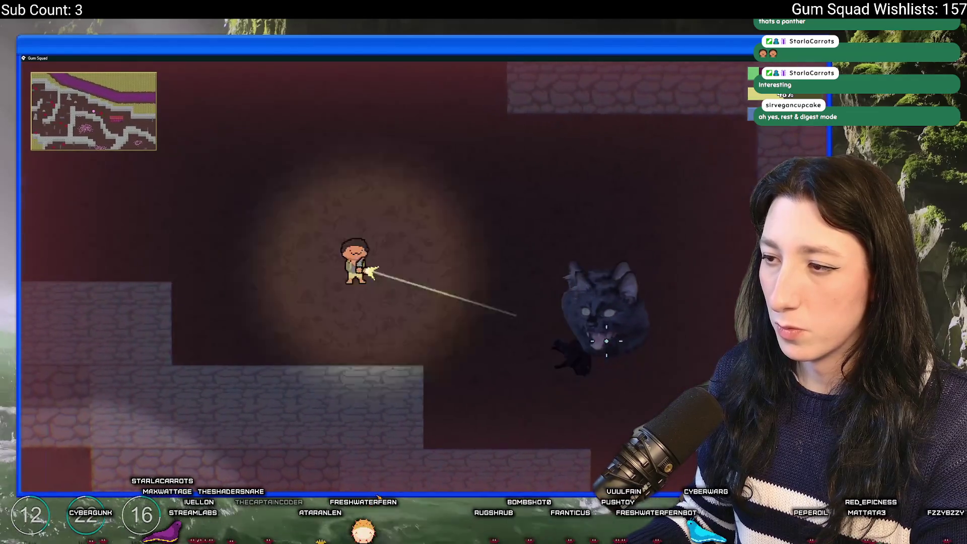
Step: Move around the level and walk over to the fallen cat-face spider
{"action": "key", "text": "w"}
{"action": "key", "text": "a"}
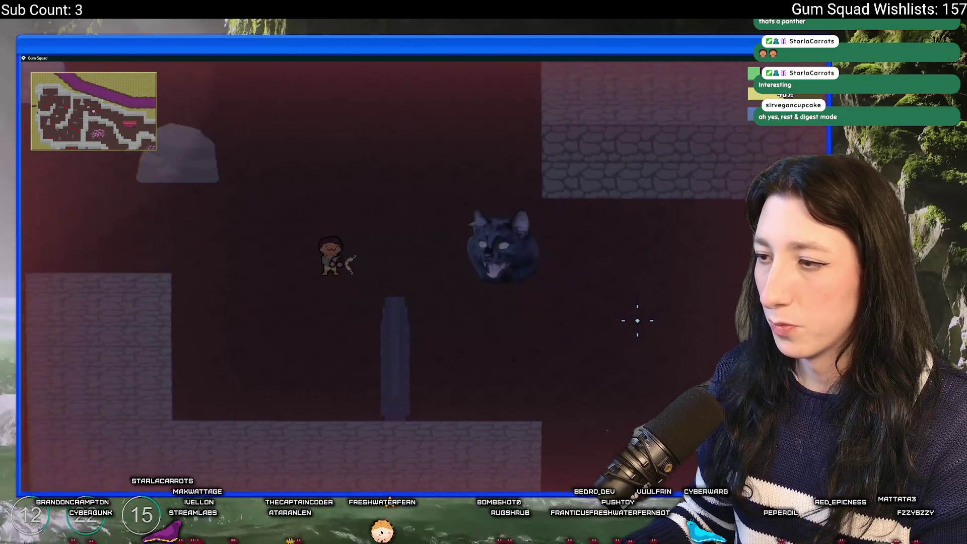
{"action": "key", "text": "s"}
{"action": "key", "text": "d"}
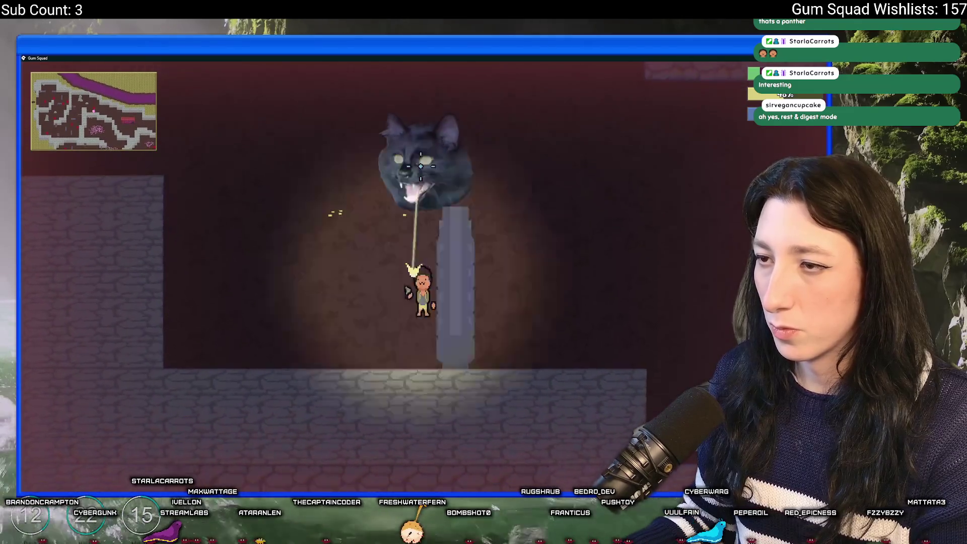
{"action": "key", "text": "w"}
{"action": "key", "text": "d"}
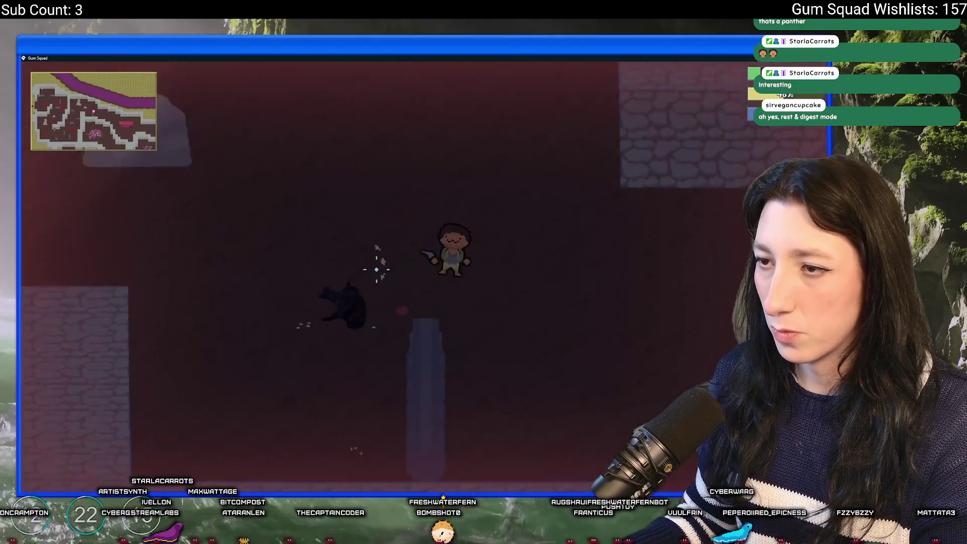
{"action": "key", "text": "a"}
{"action": "key", "text": "d"}
Step: Open and close the inventory, then leave the game and return to GameMaker
{"action": "key", "text": "Tab"}
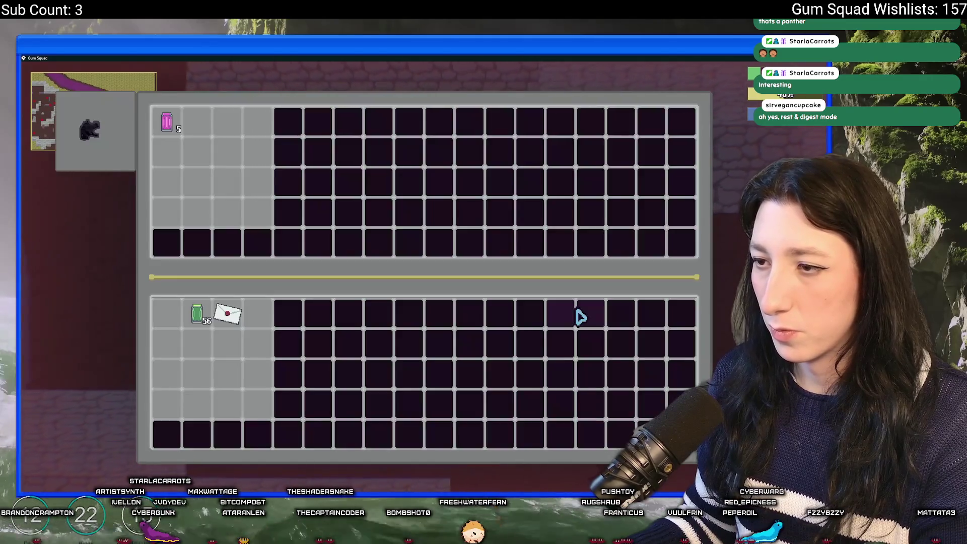
{"action": "key", "text": "Tab"}
{"action": "key", "text": "a"}
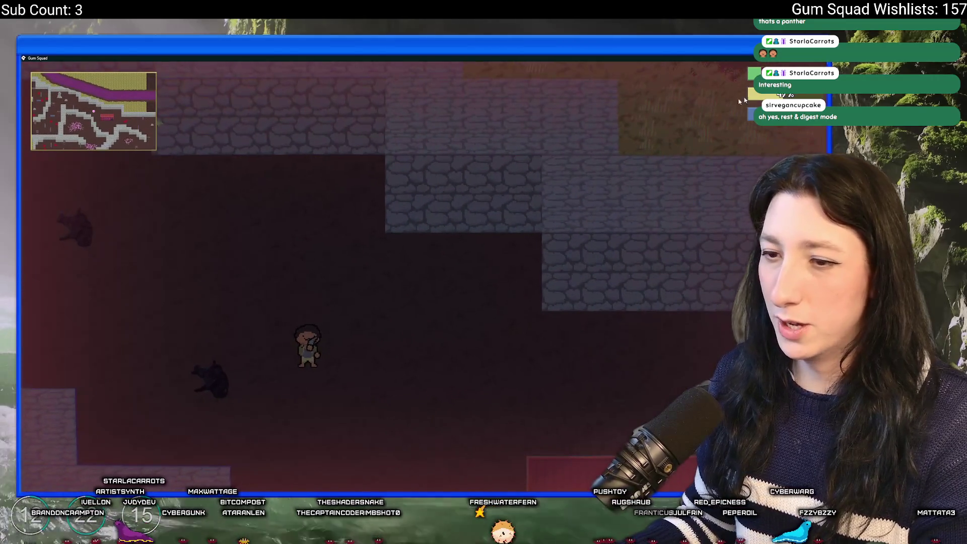
{"action": "key", "text": "alt+Tab"}
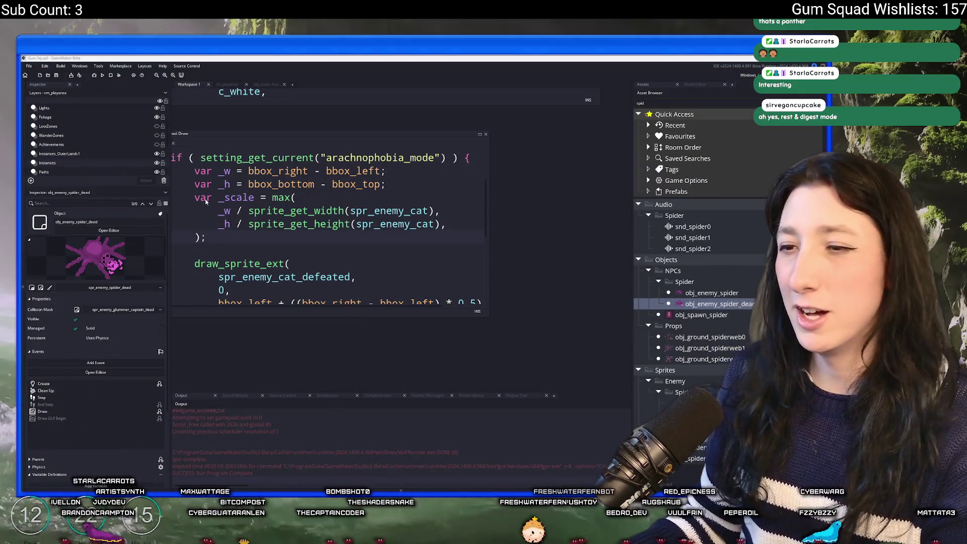
Step: Restore the normal workspace and review obj_enemy_spider's Draw code with the 0.8 scale
{"action": "left_click", "coordinate": [286, 210]}
{"action": "key", "text": "Escape"}
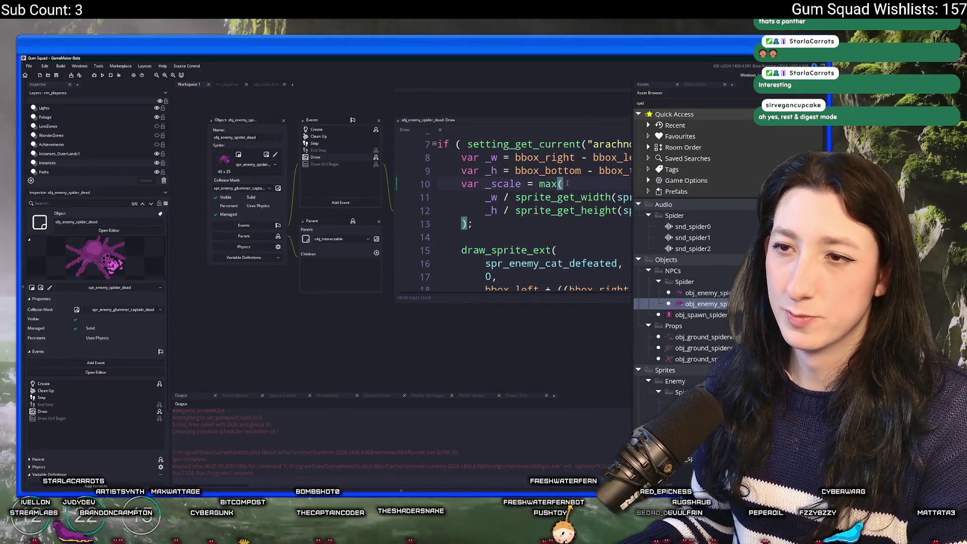
{"action": "key", "text": "ctrl+z"}
{"action": "left_click", "coordinate": [283, 119]}
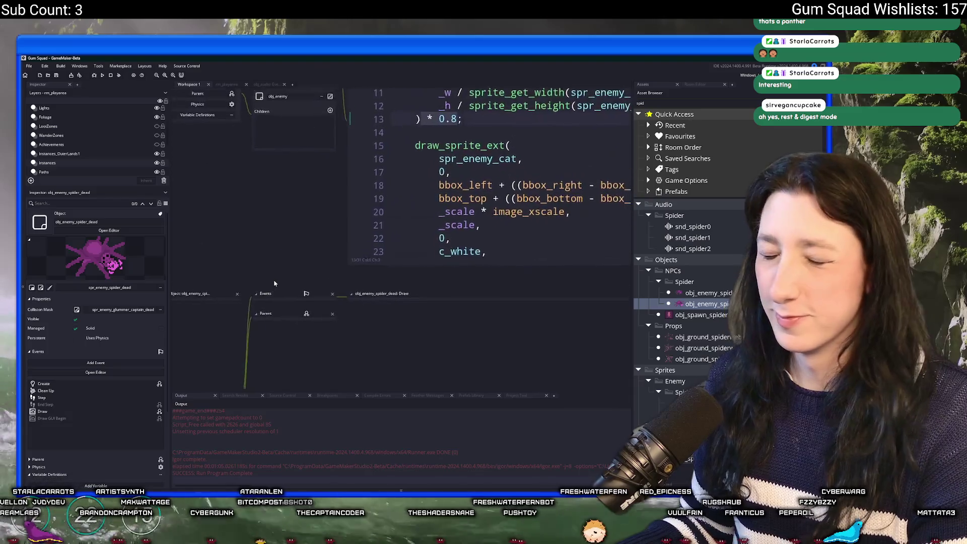
{"action": "scroll", "coordinate": [206, 229], "scroll_direction": "up", "scroll_amount": 4}
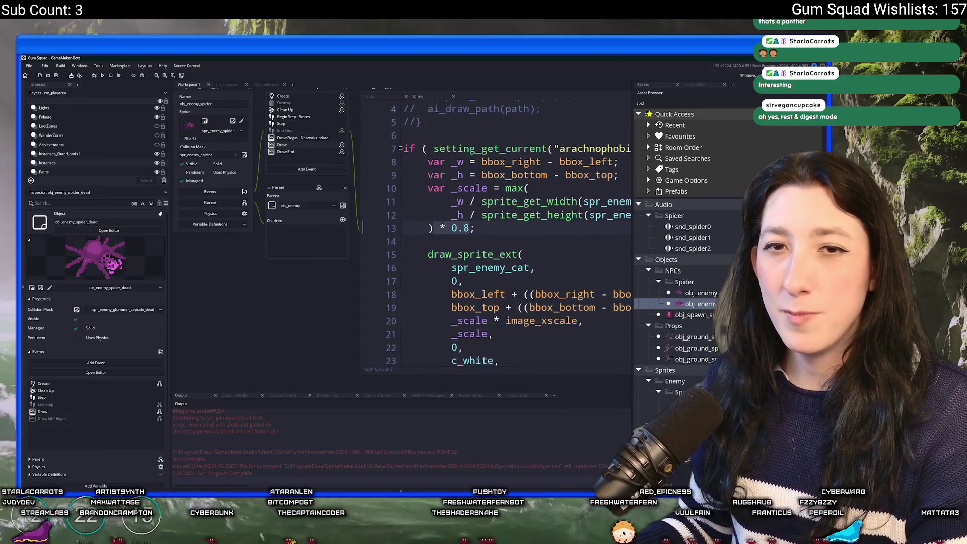
{"action": "scroll", "coordinate": [305, 306], "scroll_direction": "down", "scroll_amount": 5}
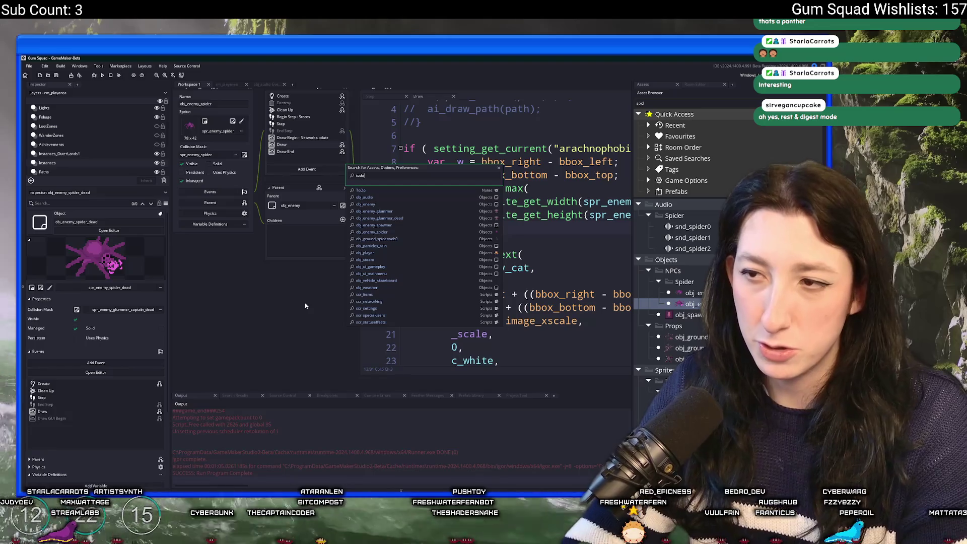
Step: Add '-Enemies flipping direction frequently' under Medium Priorities in the ToDo note
{"action": "left_click", "coordinate": [461, 270]}
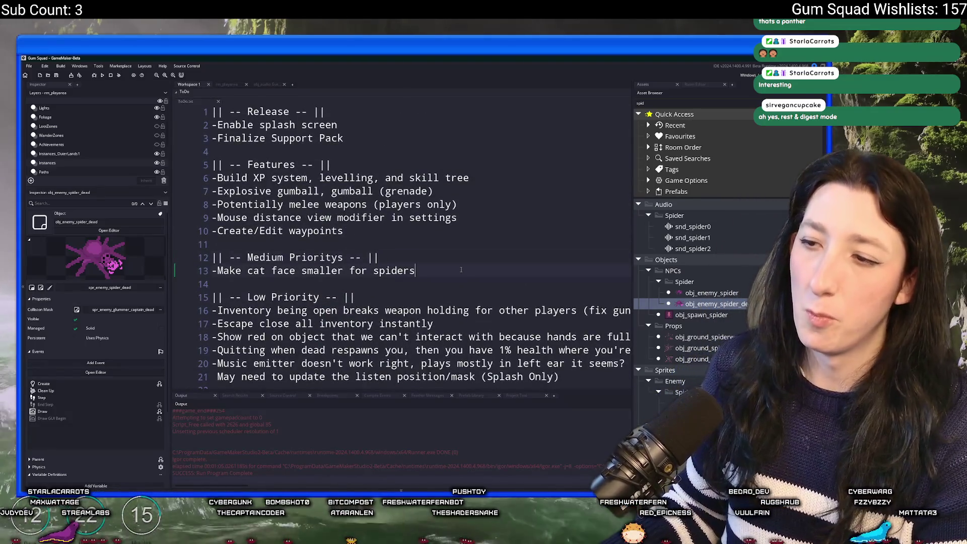
{"action": "key", "text": "Return"}
{"action": "type", "text": "-Enemies fl"}
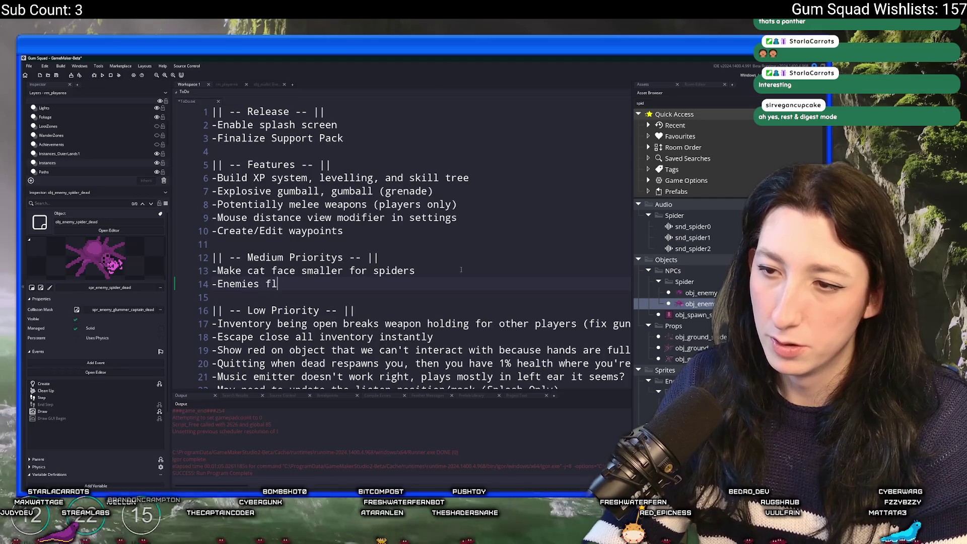
{"action": "type", "text": "ippingk dir"}
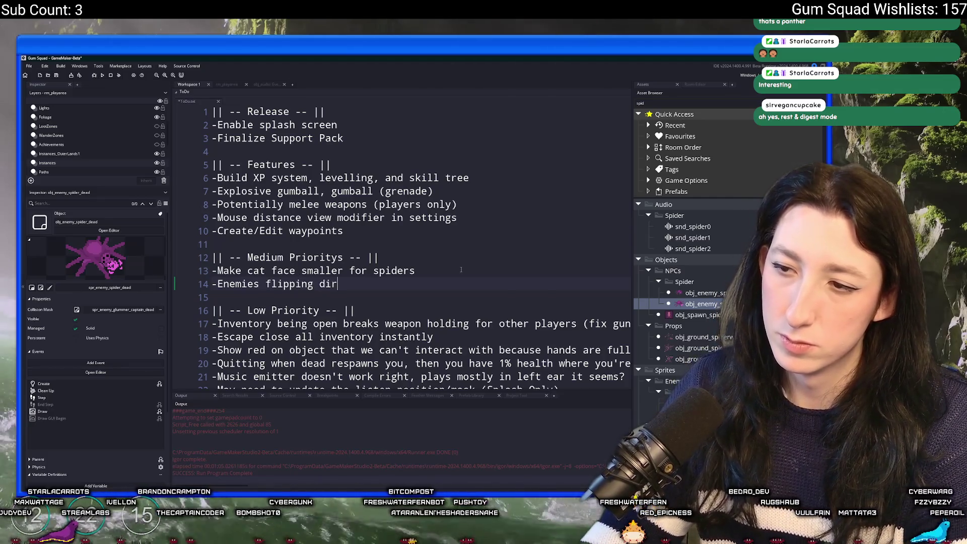
{"action": "type", "text": "ection frequently"}
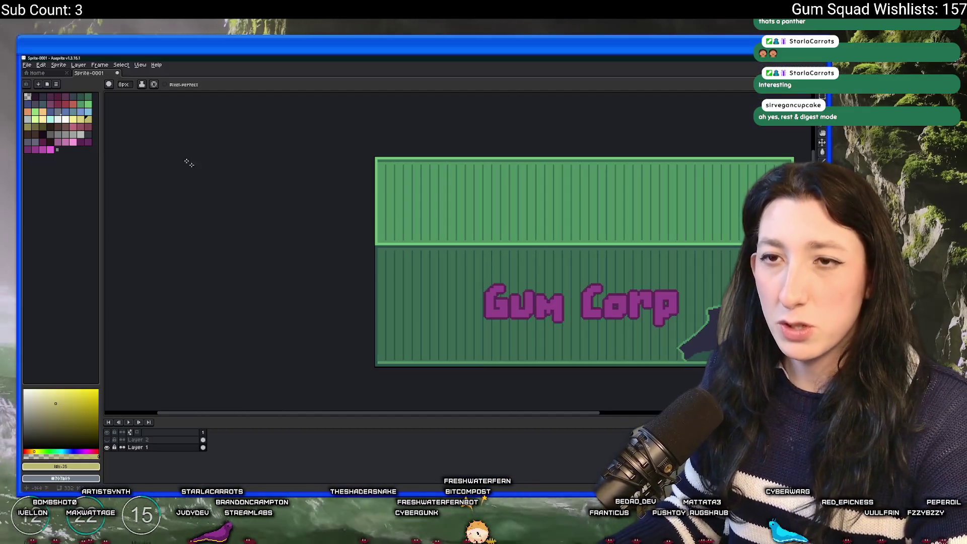
{"action": "left_click", "coordinate": [27, 65]}
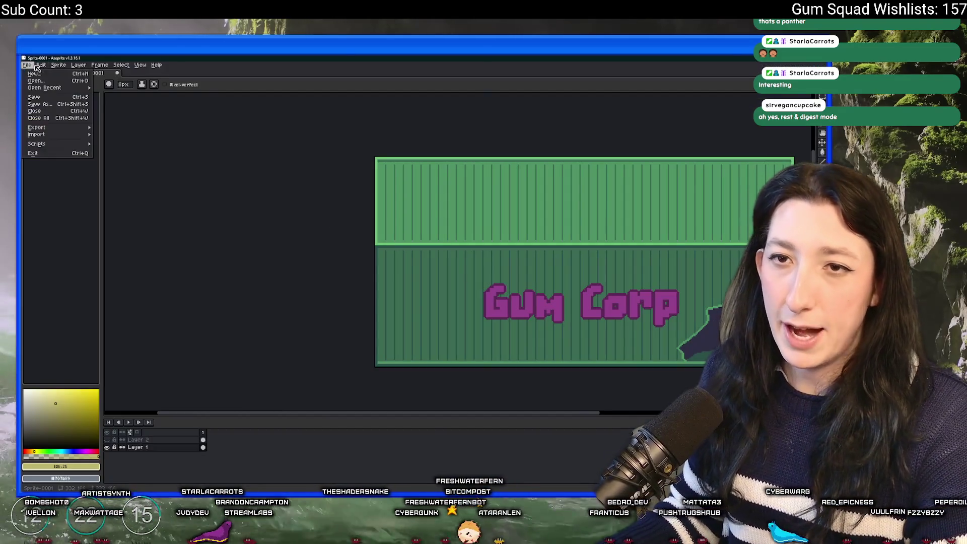
Step: Create a new 1024x1024 sprite filled dark purple, with the timeline hidden
{"action": "left_click", "coordinate": [36, 74]}
{"action": "key", "text": "Return"}
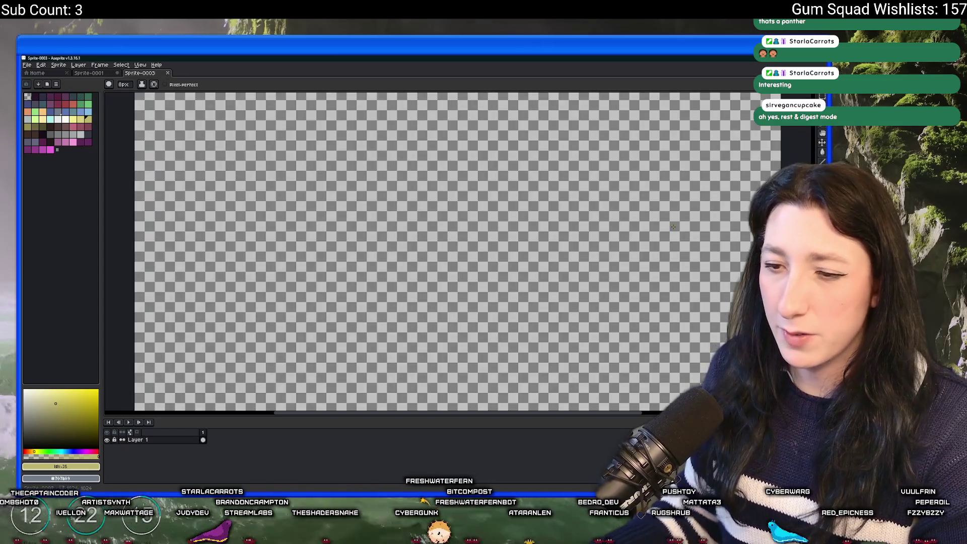
{"action": "left_click", "coordinate": [35, 97]}
{"action": "key", "text": "g"}
{"action": "left_click", "coordinate": [307, 187]}
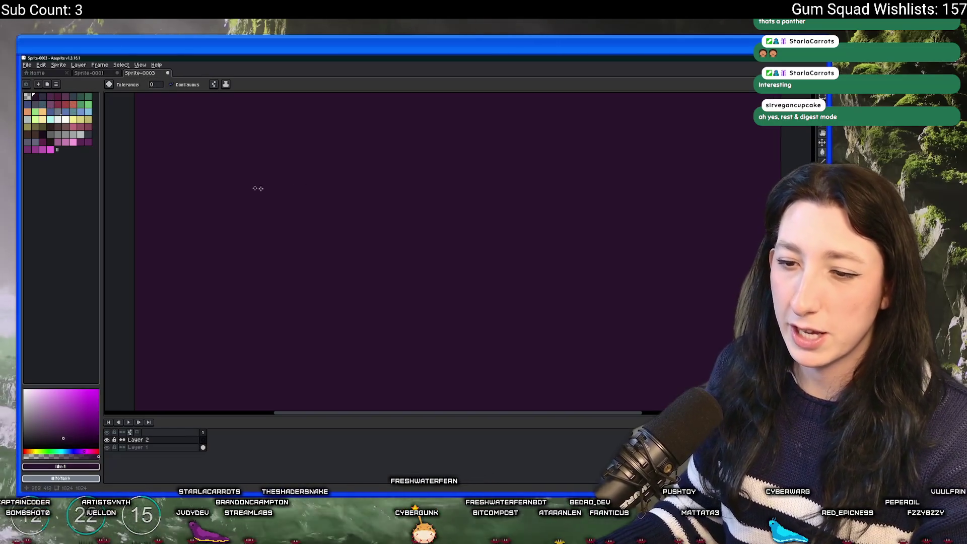
{"action": "key", "text": "Tab"}
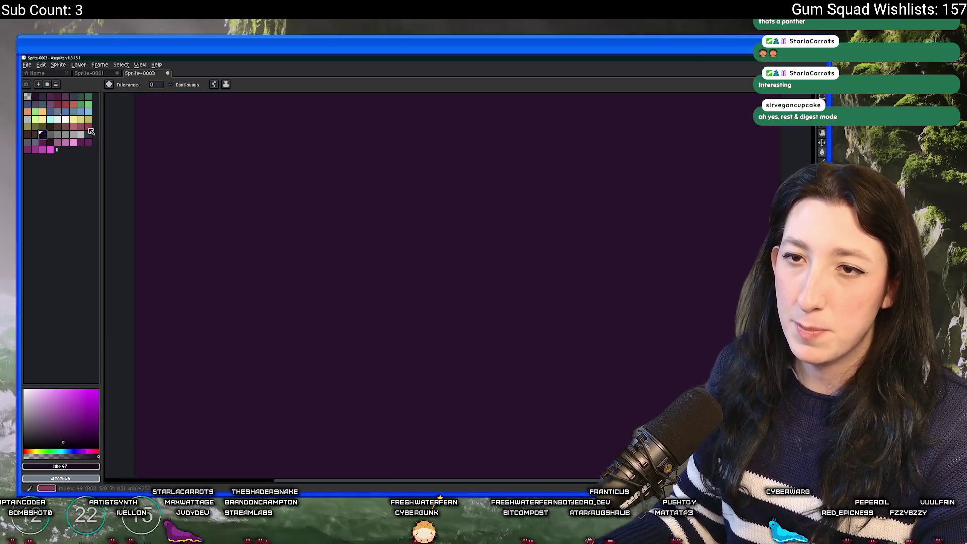
Step: Draw a pale grey zigzag path down the canvas with the pencil
{"action": "left_click", "coordinate": [72, 119]}
{"action": "key", "text": "b"}
{"action": "mouse_move", "coordinate": [285, 117]}
{"action": "left_mouse_down"}
{"action": "mouse_move", "coordinate": [349, 194]}
{"action": "mouse_move", "coordinate": [312, 138]}
{"action": "mouse_move", "coordinate": [272, 184]}
{"action": "mouse_move", "coordinate": [318, 209]}
{"action": "mouse_move", "coordinate": [251, 234]}
{"action": "mouse_move", "coordinate": [262, 257]}
{"action": "mouse_move", "coordinate": [320, 291]}
{"action": "mouse_move", "coordinate": [272, 340]}
{"action": "mouse_move", "coordinate": [282, 247]}
{"action": "mouse_move", "coordinate": [337, 305]}
{"action": "mouse_move", "coordinate": [289, 353]}
{"action": "mouse_move", "coordinate": [343, 401]}
{"action": "mouse_move", "coordinate": [351, 292]}
{"action": "mouse_move", "coordinate": [312, 353]}
{"action": "mouse_move", "coordinate": [340, 380]}
{"action": "left_mouse_up"}
{"action": "scroll", "coordinate": [340, 380], "scroll_direction": "down", "scroll_amount": 2}
{"action": "scroll", "coordinate": [340, 380], "scroll_direction": "up", "scroll_amount": 1}
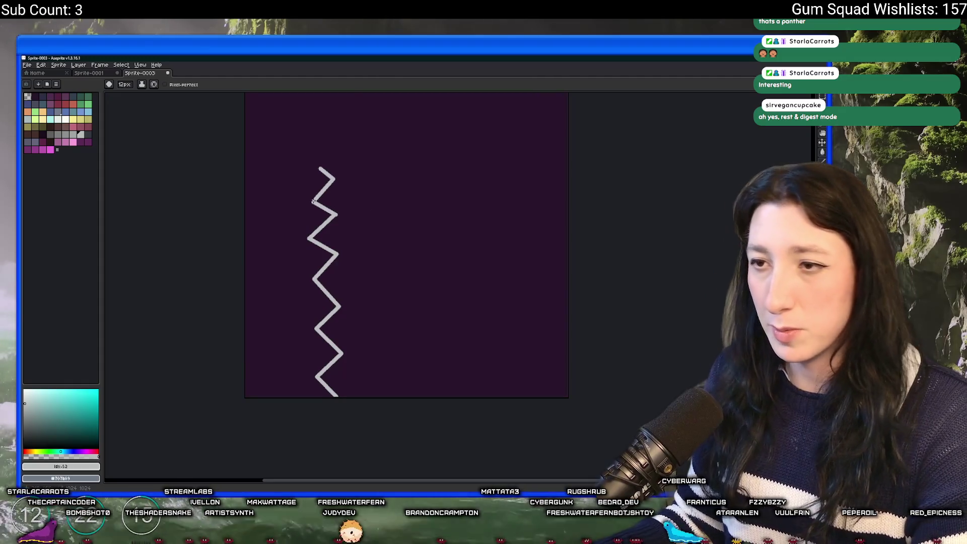
{"action": "scroll", "coordinate": [313, 202], "scroll_direction": "up", "scroll_amount": 3}
{"action": "scroll", "coordinate": [315, 176], "scroll_direction": "down", "scroll_amount": 1}
{"action": "left_click_drag", "start_coordinate": [278, 220], "coordinate": [425, 335]}
{"action": "left_click_drag", "start_coordinate": [236, 184], "coordinate": [379, 274]}
{"action": "key", "text": "ctrl+z"}
{"action": "key", "text": "ctrl+z"}
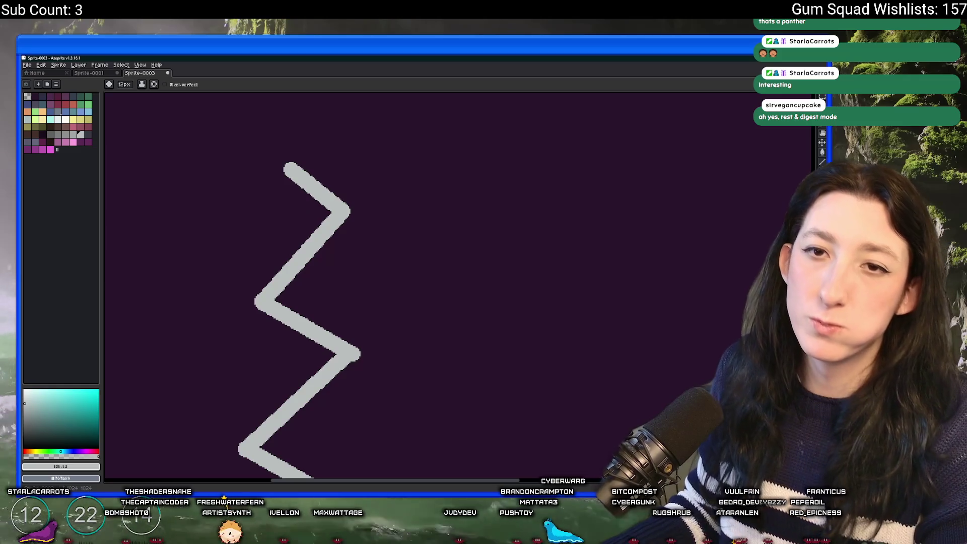
{"action": "scroll", "coordinate": [246, 229], "scroll_direction": "down", "scroll_amount": 2}
{"action": "scroll", "coordinate": [261, 217], "scroll_direction": "up", "scroll_amount": 2}
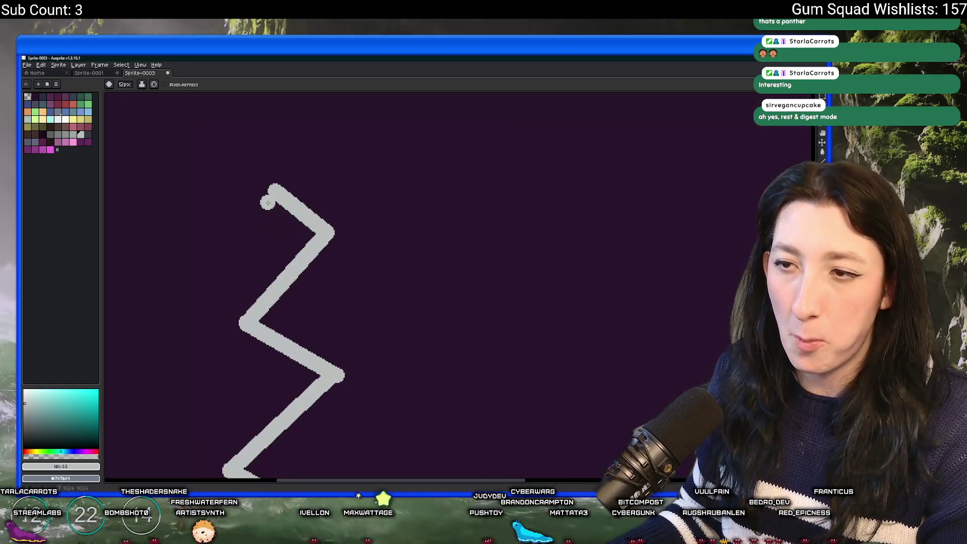
{"action": "scroll", "coordinate": [268, 198], "scroll_direction": "down", "scroll_amount": 2}
{"action": "scroll", "coordinate": [268, 202], "scroll_direction": "up", "scroll_amount": 1}
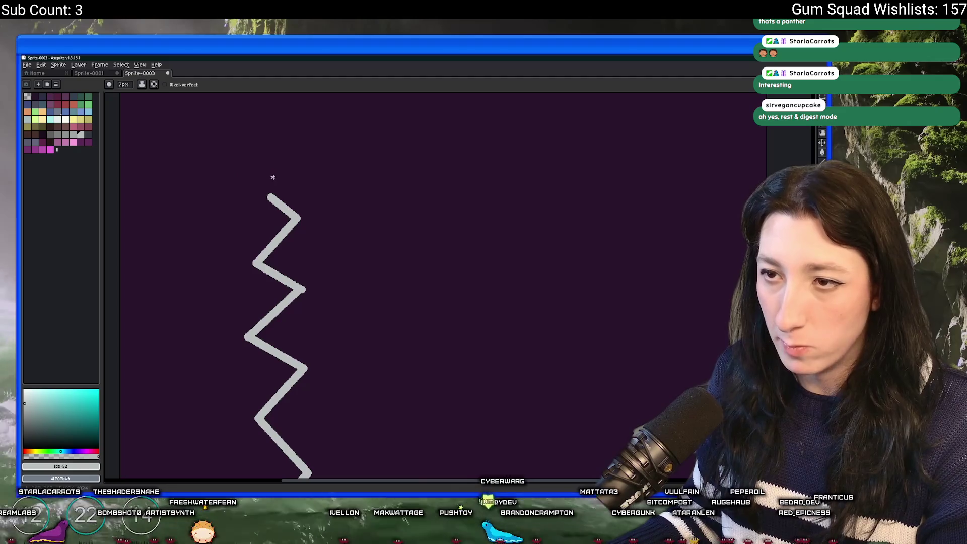
Step: Draw green down-right and down-left arrows beside the zigzag
{"action": "left_click", "coordinate": [88, 104]}
{"action": "scroll", "coordinate": [323, 313], "scroll_direction": "up", "scroll_amount": 1}
{"action": "left_click_drag", "start_coordinate": [275, 171], "coordinate": [335, 217]}
{"action": "mouse_move", "coordinate": [328, 176]}
{"action": "left_mouse_down"}
{"action": "mouse_move", "coordinate": [335, 217]}
{"action": "mouse_move", "coordinate": [287, 209]}
{"action": "left_mouse_up"}
{"action": "mouse_move", "coordinate": [208, 288]}
{"action": "left_mouse_down"}
{"action": "mouse_move", "coordinate": [319, 229]}
{"action": "mouse_move", "coordinate": [288, 227]}
{"action": "mouse_move", "coordinate": [252, 257]}
{"action": "left_mouse_up"}
{"action": "mouse_move", "coordinate": [245, 222]}
{"action": "left_mouse_down"}
{"action": "mouse_move", "coordinate": [251, 257]}
{"action": "mouse_move", "coordinate": [291, 255]}
{"action": "left_mouse_up"}
{"action": "scroll", "coordinate": [403, 283], "scroll_direction": "down", "scroll_amount": 2}
{"action": "scroll", "coordinate": [434, 235], "scroll_direction": "up", "scroll_amount": 2}
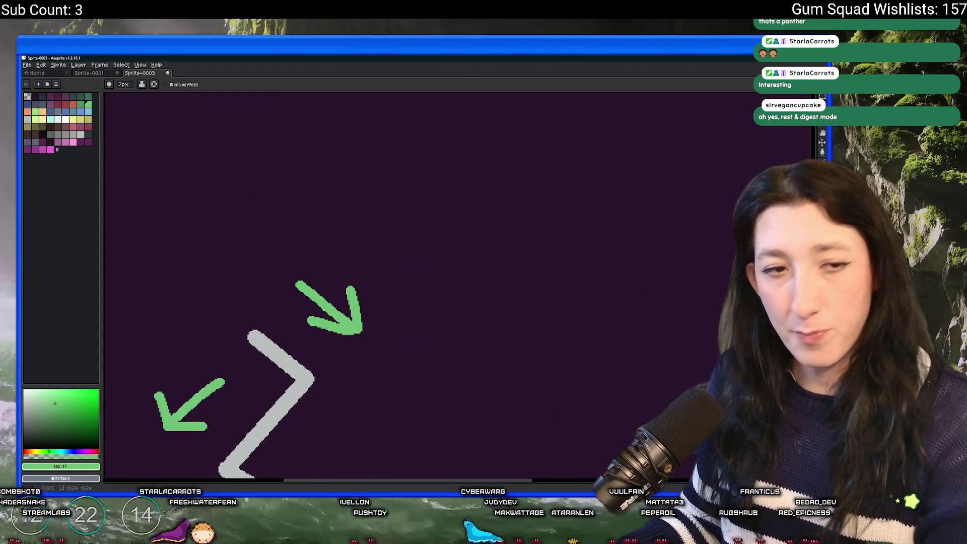
Step: Label the green arrows with 1 and -1 to mark the direction flips
{"action": "mouse_move", "coordinate": [371, 199]}
{"action": "left_mouse_down"}
{"action": "mouse_move", "coordinate": [337, 229]}
{"action": "mouse_move", "coordinate": [365, 254]}
{"action": "mouse_move", "coordinate": [421, 259]}
{"action": "left_mouse_up"}
{"action": "left_click_drag", "start_coordinate": [420, 262], "coordinate": [516, 237]}
{"action": "mouse_move", "coordinate": [184, 286]}
{"action": "left_mouse_down"}
{"action": "mouse_move", "coordinate": [222, 286]}
{"action": "mouse_move", "coordinate": [260, 299]}
{"action": "mouse_move", "coordinate": [261, 315]}
{"action": "mouse_move", "coordinate": [297, 315]}
{"action": "left_mouse_up"}
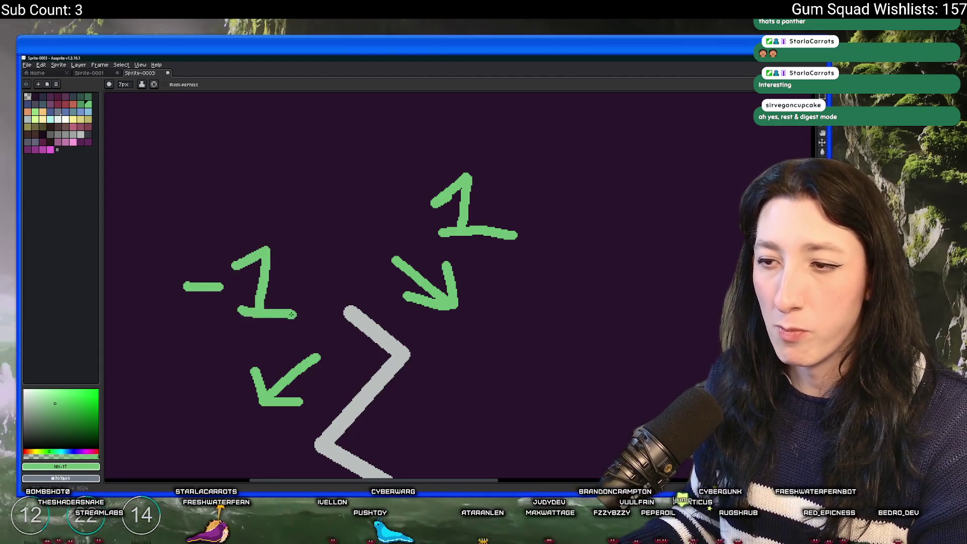
{"action": "scroll", "coordinate": [290, 334], "scroll_direction": "down", "scroll_amount": 3}
{"action": "scroll", "coordinate": [291, 334], "scroll_direction": "up", "scroll_amount": 3}
{"action": "mouse_move", "coordinate": [332, 185]}
{"action": "left_mouse_down"}
{"action": "mouse_move", "coordinate": [261, 218]}
{"action": "mouse_move", "coordinate": [280, 294]}
{"action": "mouse_move", "coordinate": [272, 346]}
{"action": "mouse_move", "coordinate": [336, 410]}
{"action": "mouse_move", "coordinate": [287, 456]}
{"action": "left_mouse_up"}
{"action": "left_click_drag", "start_coordinate": [286, 455], "coordinate": [306, 362]}
{"action": "scroll", "coordinate": [306, 362], "scroll_direction": "down", "scroll_amount": 3}
{"action": "key", "text": "ctrl+z"}
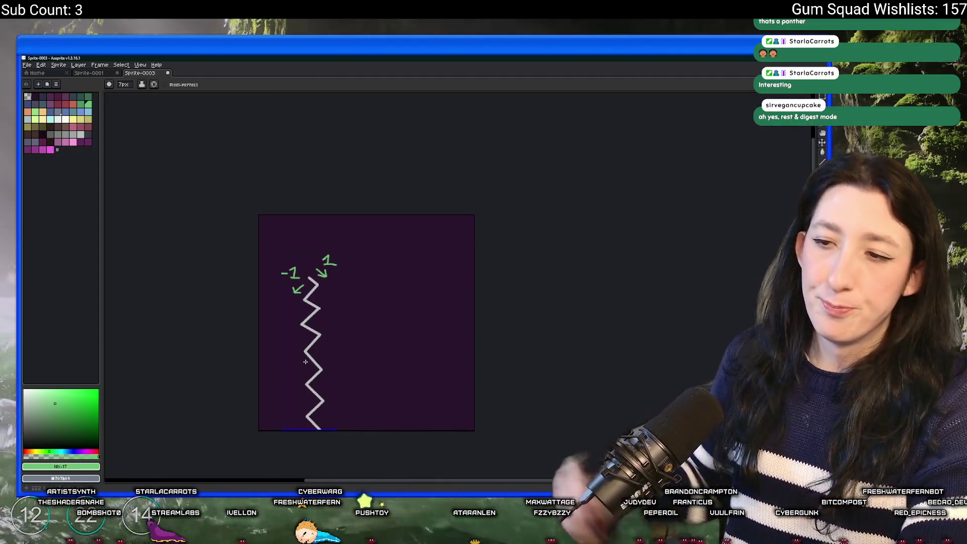
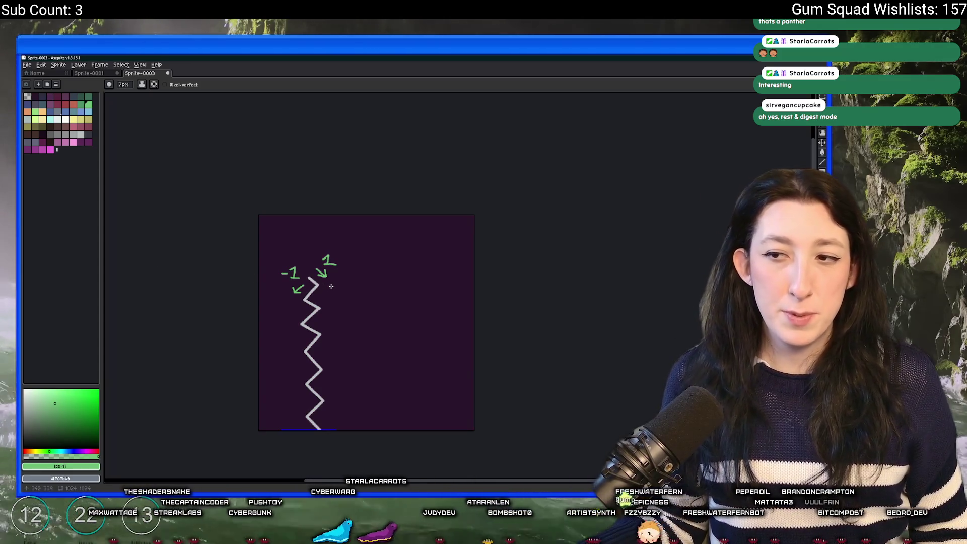
Step: Draw the green arrows under the 1 and -1 labels, then switch back to GameMaker
{"action": "left_click_drag", "start_coordinate": [337, 296], "coordinate": [356, 302]}
{"action": "mouse_move", "coordinate": [290, 377]}
{"action": "left_mouse_down"}
{"action": "mouse_move", "coordinate": [264, 408]}
{"action": "mouse_move", "coordinate": [282, 402]}
{"action": "left_mouse_up"}
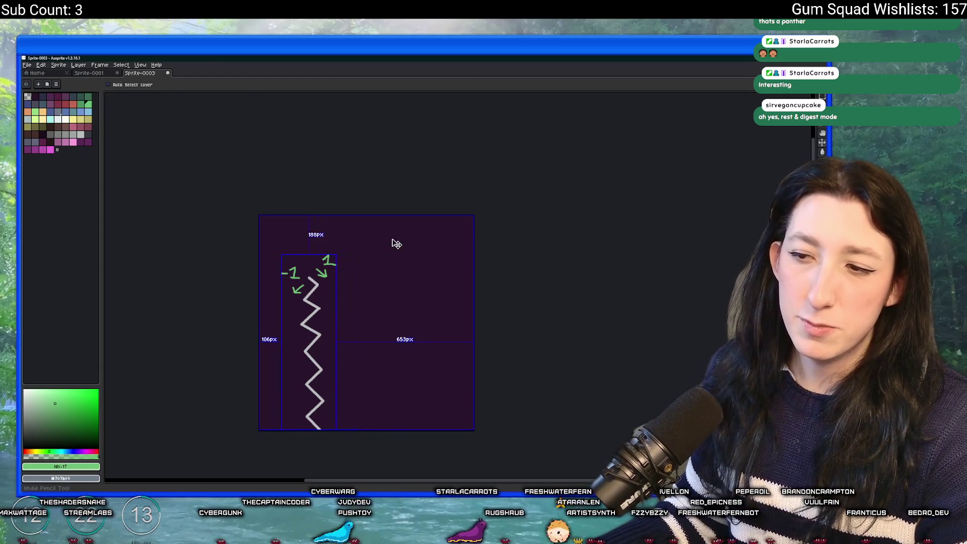
{"action": "key", "text": "alt+Tab"}
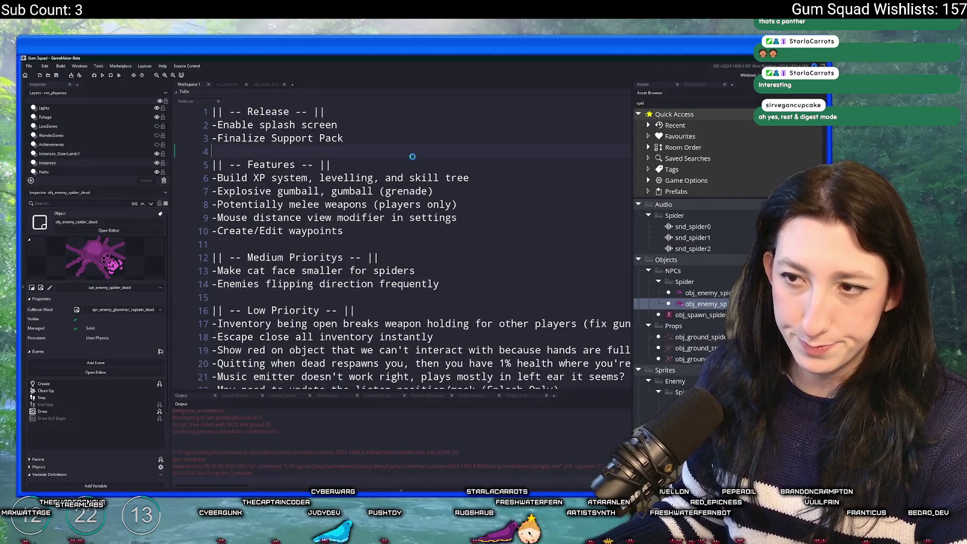
Step: Zoom the workspace out, then find obj_enemy_spider via asset search and open its Create event
{"action": "left_click", "coordinate": [174, 76]}
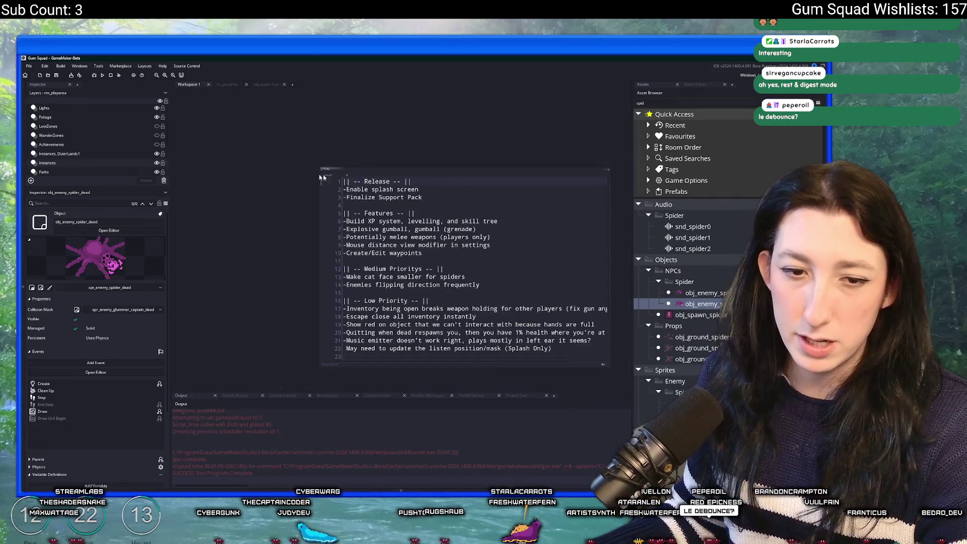
{"action": "key", "text": "ctrl+t"}
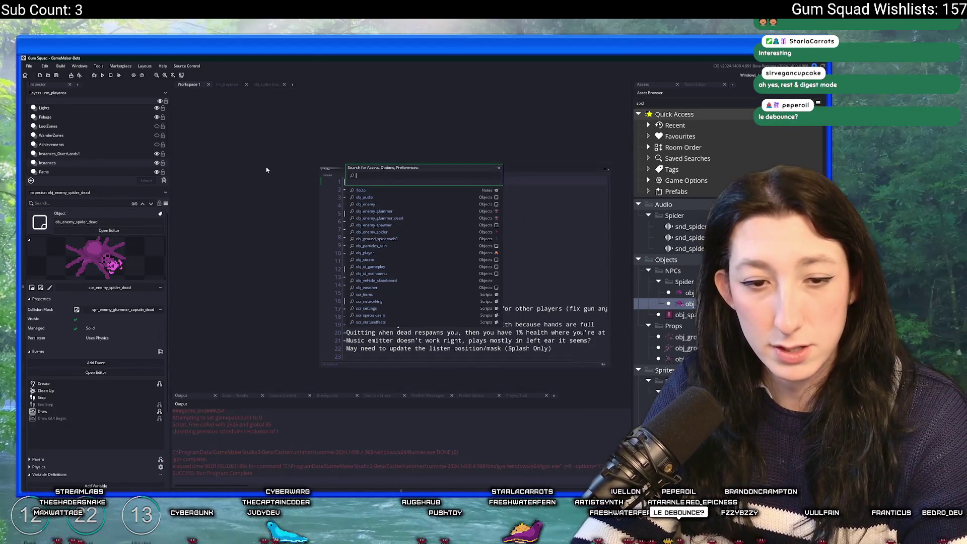
{"action": "key", "text": "BackSpace"}
{"action": "key", "text": "BackSpace"}
{"action": "type", "text": "spider"}
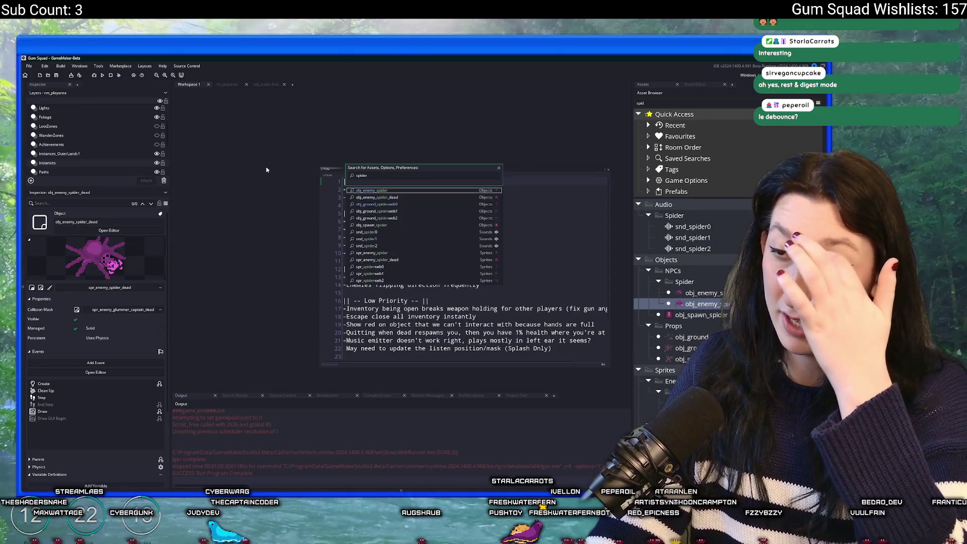
{"action": "key", "text": "Return"}
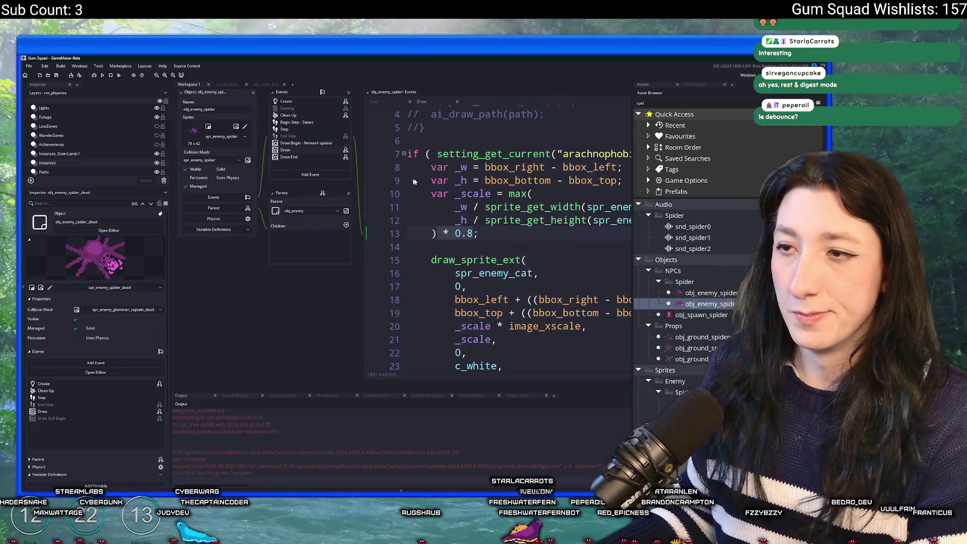
{"action": "key", "text": "ctrl+t"}
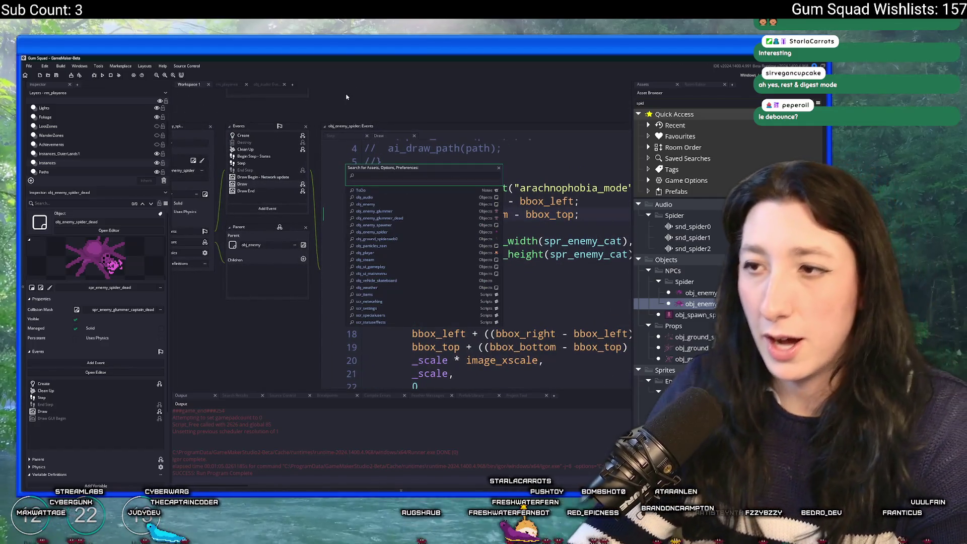
{"action": "key", "text": "Escape"}
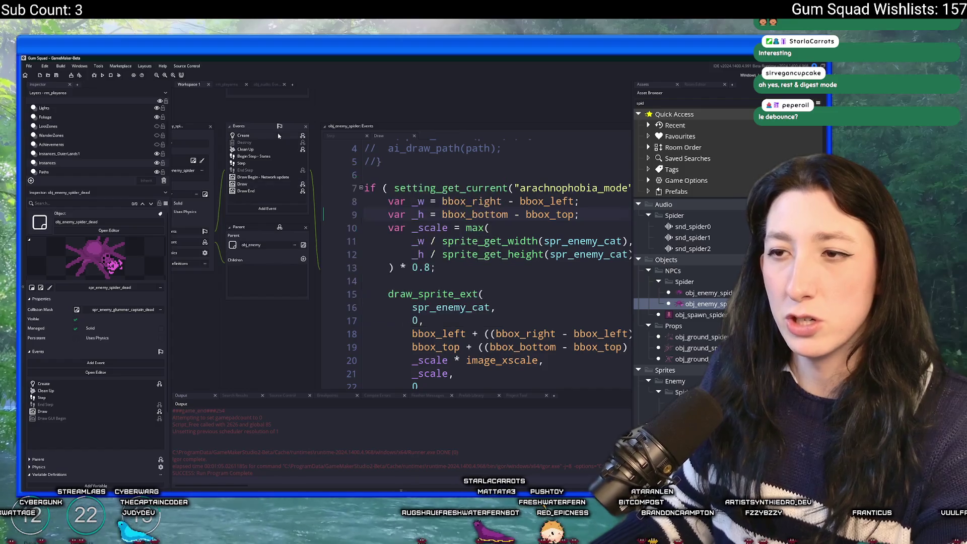
{"action": "double_click", "coordinate": [279, 134]}
Step: Open the parent obj_enemy object and show its Create code in a full-size tab
{"action": "key", "text": "ctrl+t"}
{"action": "type", "text": "obj_ene"}
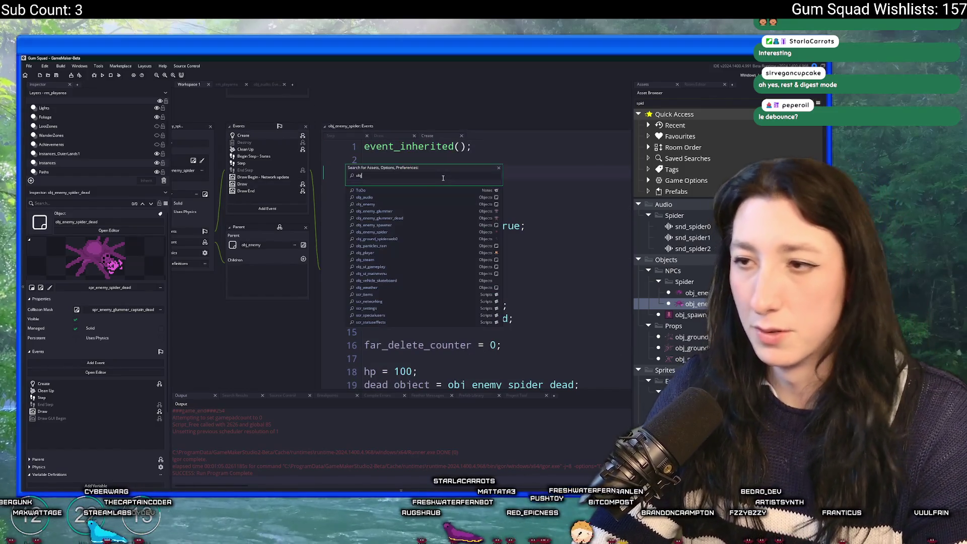
{"action": "key", "text": "Return"}
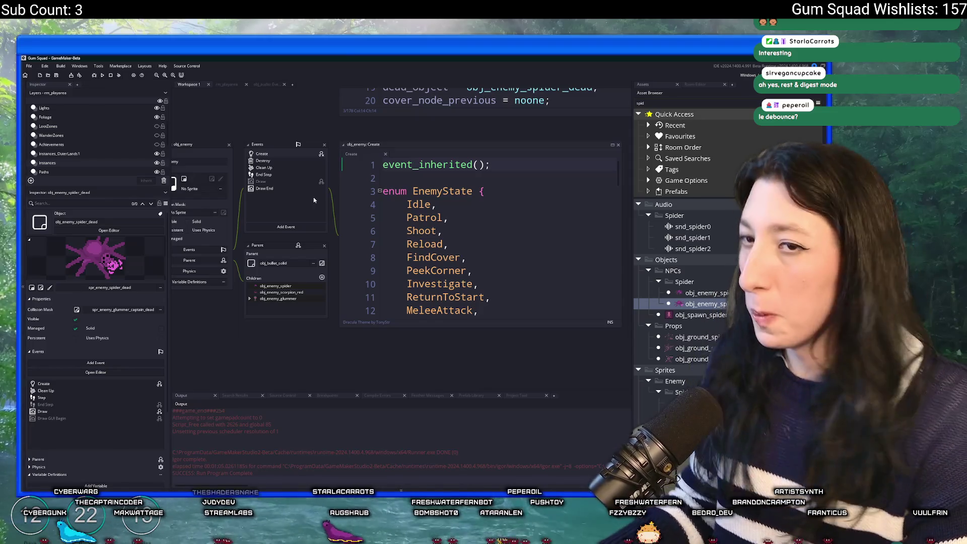
{"action": "left_click", "coordinate": [551, 203]}
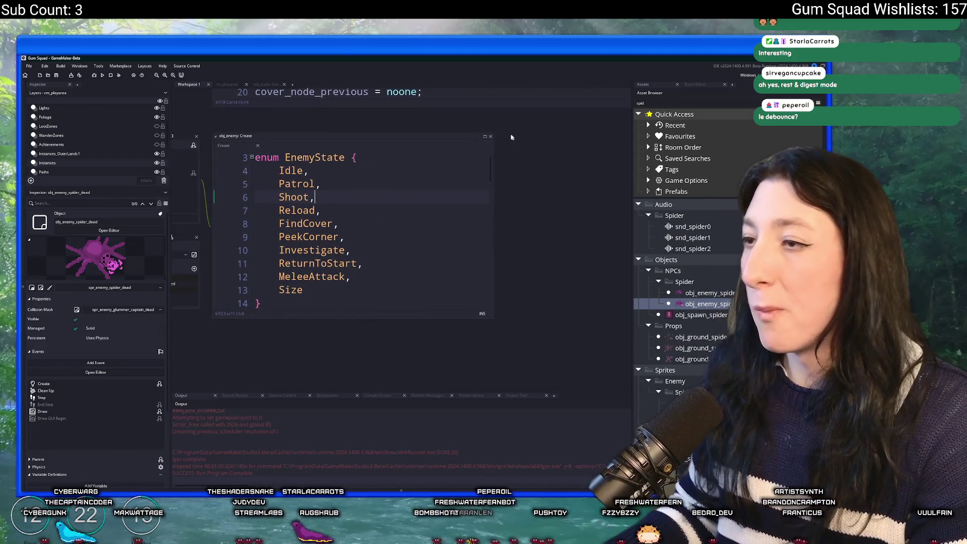
{"action": "left_click", "coordinate": [485, 137]}
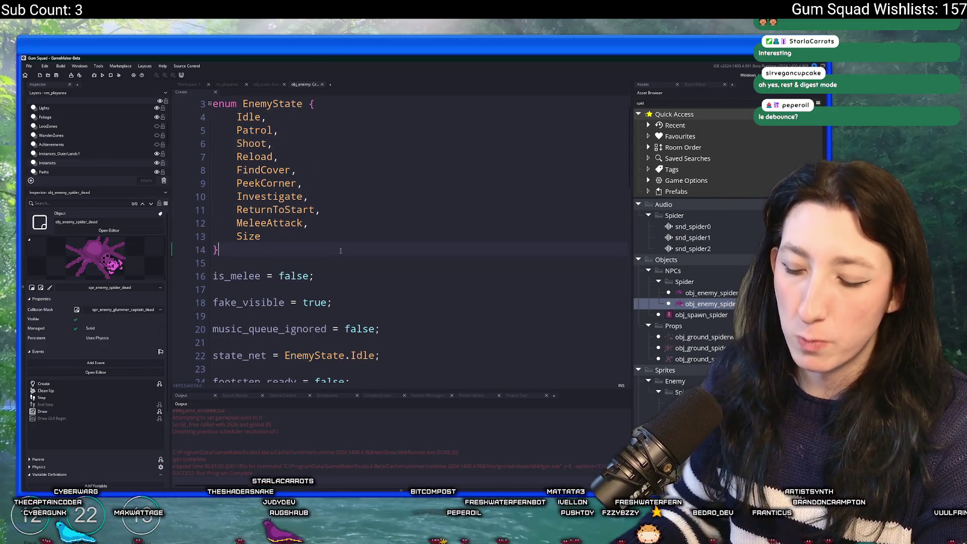
Step: Declare flip_cooldown = 0 on a new line below the EnemyState enum
{"action": "key", "text": "Return"}
{"action": "key", "text": "Return"}
{"action": "type", "text": "flip_"}
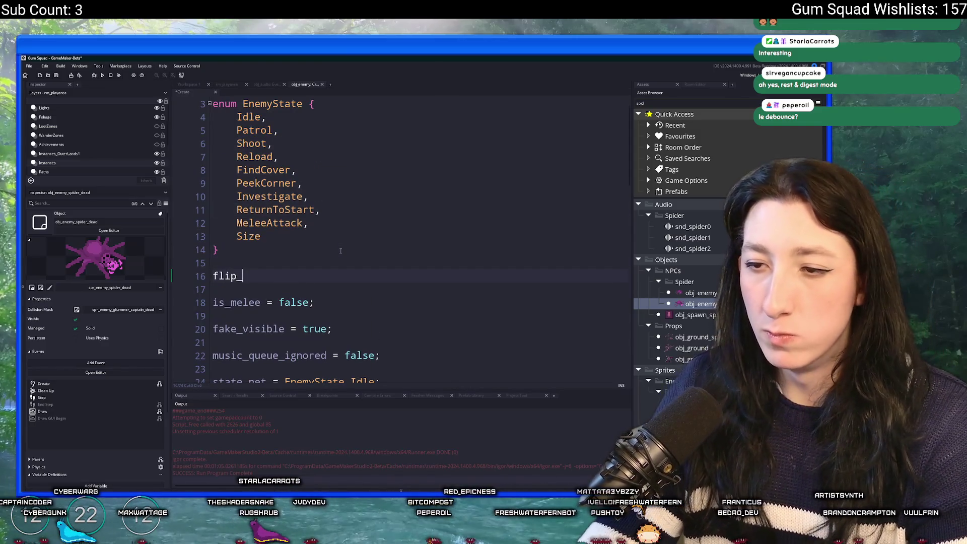
{"action": "type", "text": "unt"}
{"action": "key", "text": "BackSpace"}
{"action": "key", "text": "BackSpace"}
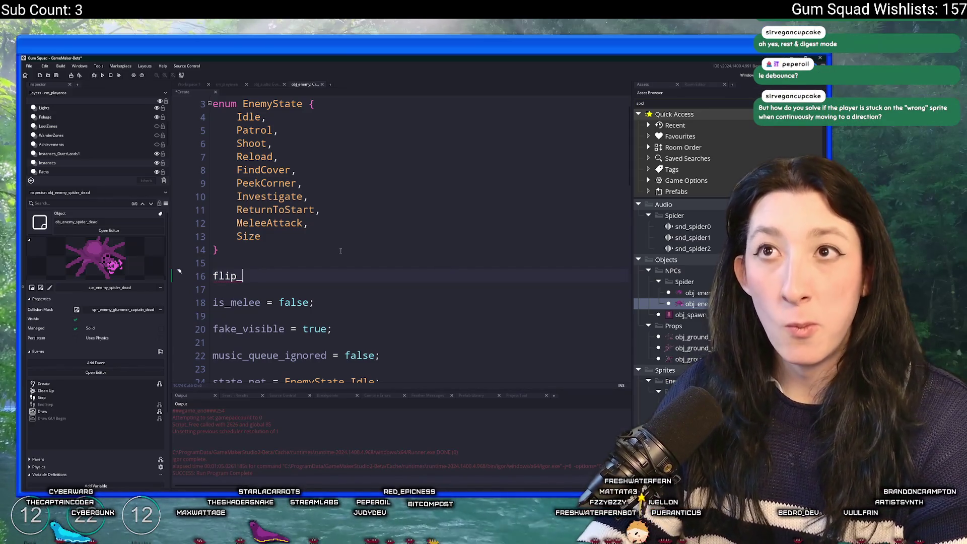
{"action": "type", "text": "timeki"}
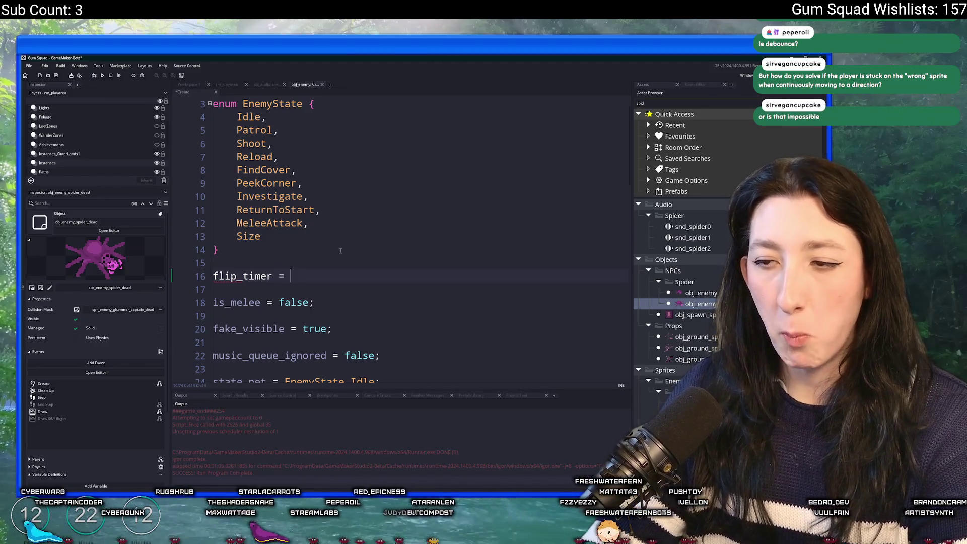
{"action": "key", "text": "BackSpace"}
{"action": "key", "text": "BackSpace"}
{"action": "key", "text": "BackSpace"}
{"action": "type", "text": "coodlo"}
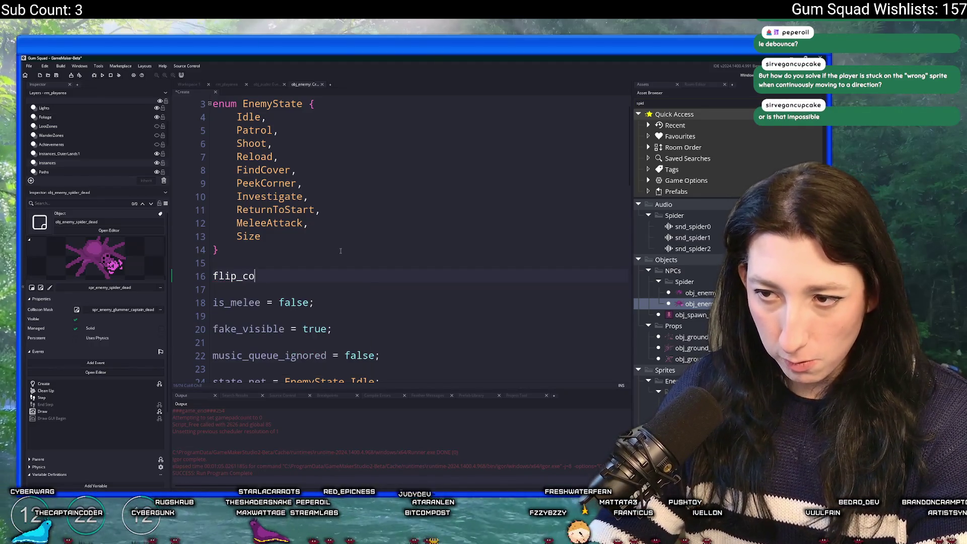
{"action": "key", "text": "BackSpace"}
{"action": "key", "text": "BackSpace"}
{"action": "key", "text": "BackSpace"}
{"action": "key", "text": "BackSpace"}
{"action": "type", "text": "down = 0;"}
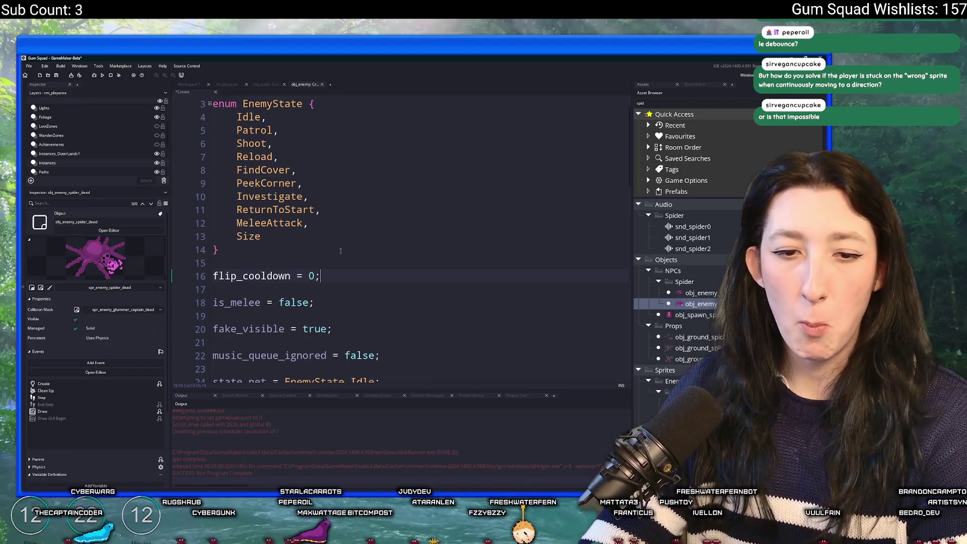
Step: Add flip_cooldown_max = 5 and flip_cooldown_rate = 1 / GameFps lines
{"action": "key", "text": "Return"}
{"action": "type", "text": "flip_cool"}
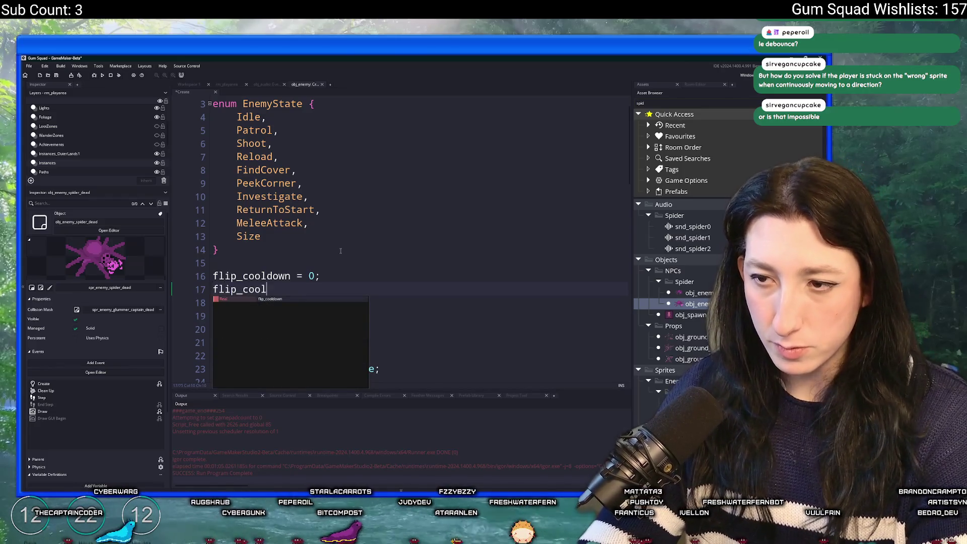
{"action": "type", "text": "down_max = "}
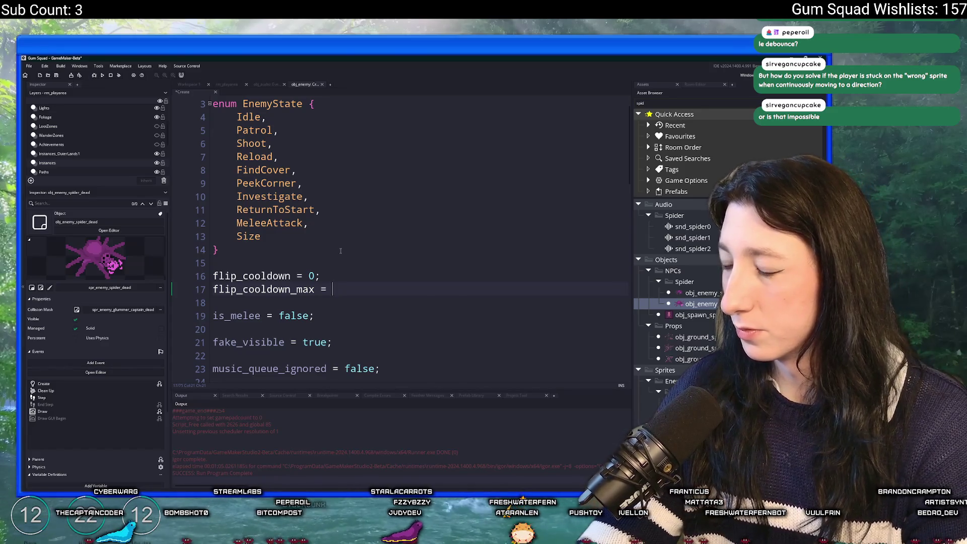
{"action": "type", "text": "5;"}
{"action": "key", "text": "Return"}
{"action": "type", "text": "flip_cooldown_rate = 1"}
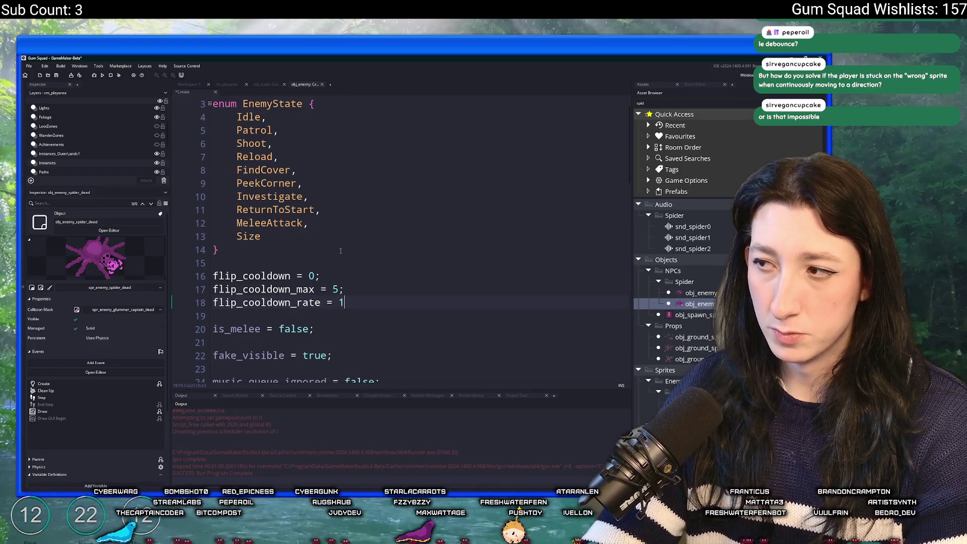
{"action": "key", "text": "BackSpace"}
{"action": "key", "text": "BackSpace"}
{"action": "type", "text": "GameFps;"}
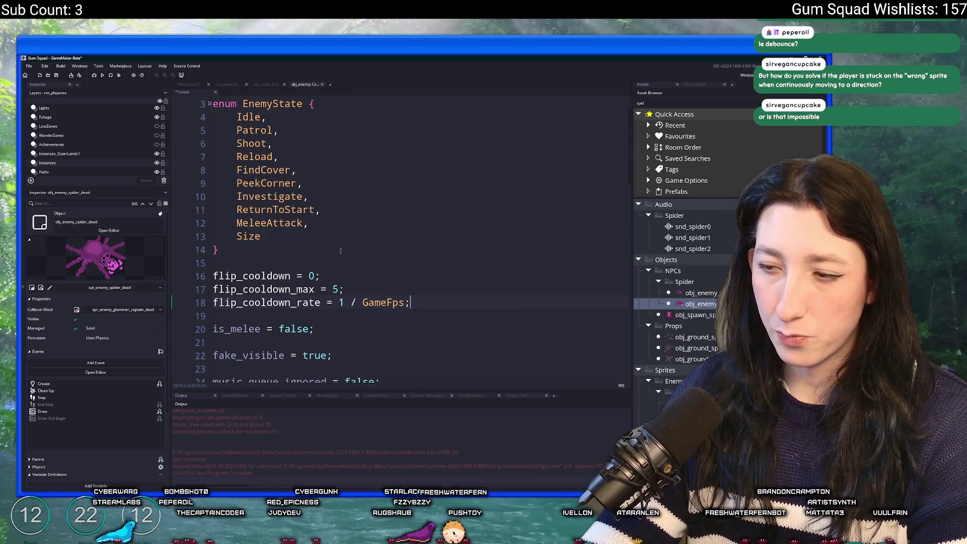
Step: Change flip_cooldown_max from 5 to 2 and return to the obj_enemy workspace
{"action": "left_click", "coordinate": [332, 293]}
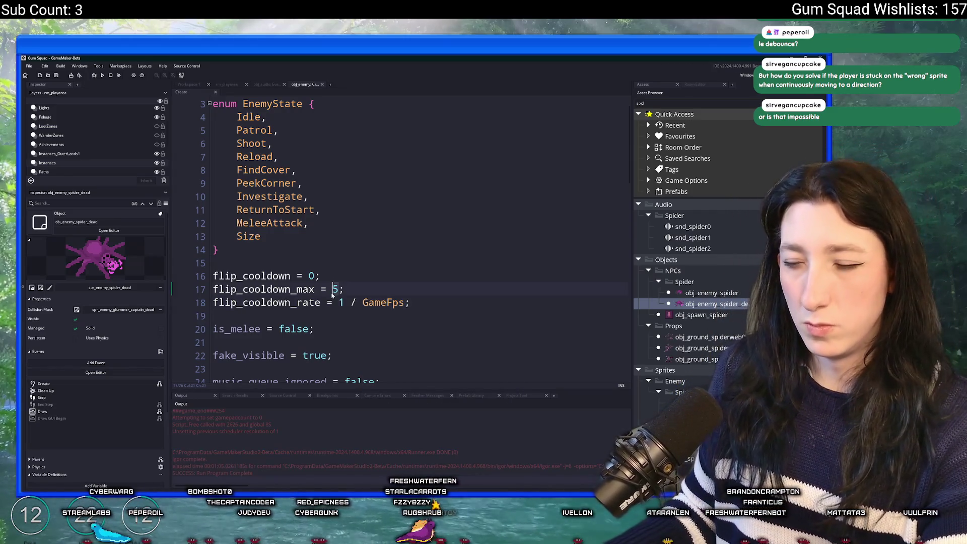
{"action": "key", "text": "Delete"}
{"action": "type", "text": "2"}
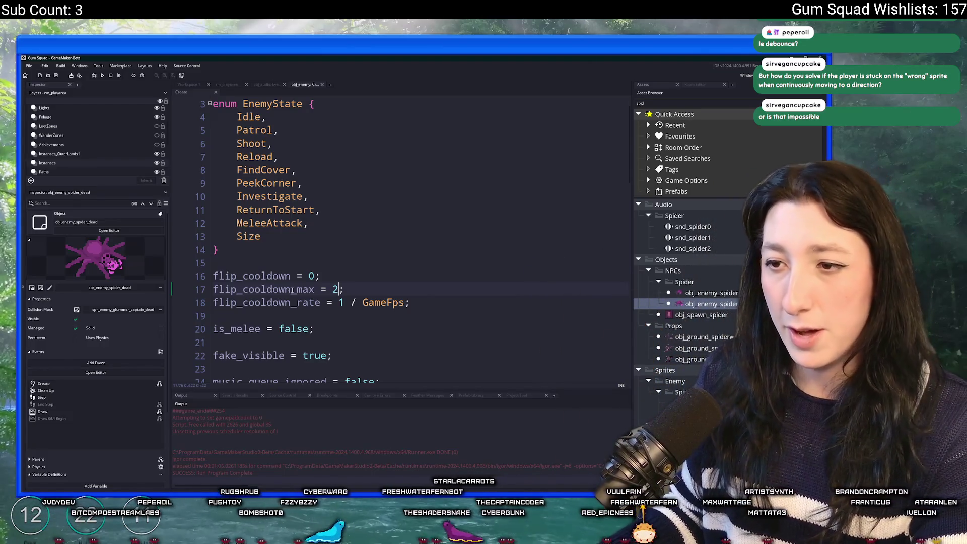
{"action": "double_click", "coordinate": [272, 276]}
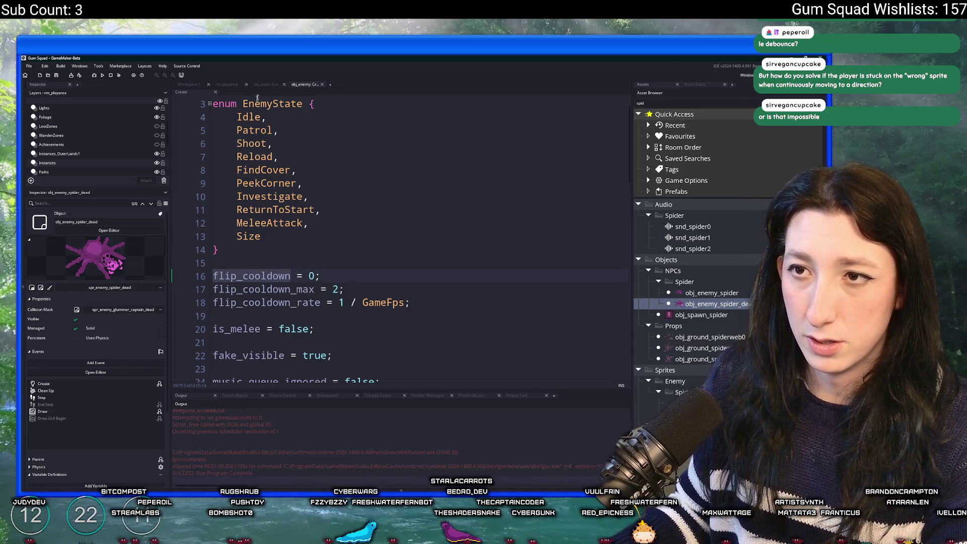
{"action": "left_click", "coordinate": [188, 84]}
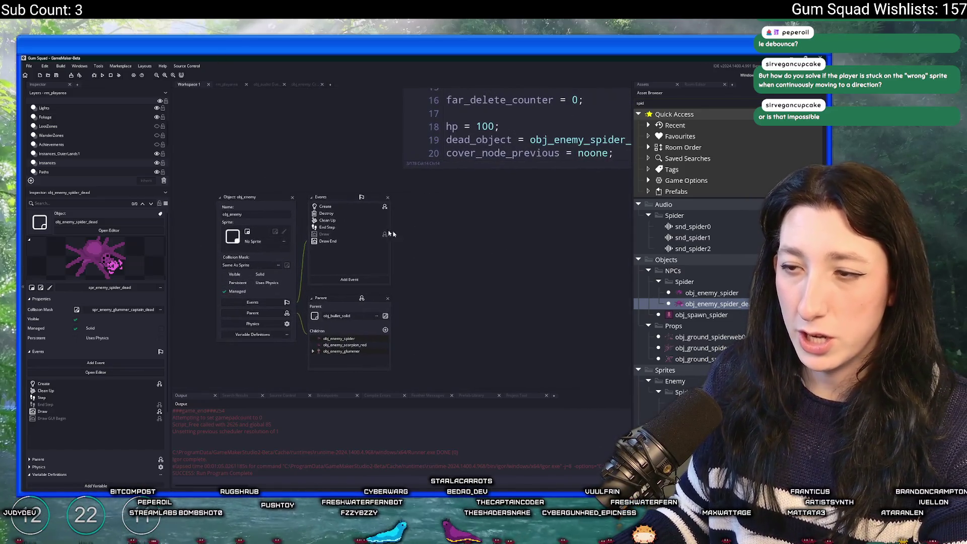
Step: Open obj_enemy_spider's Step code in its own tab and add blank lines after grab_y
{"action": "double_click", "coordinate": [345, 229]}
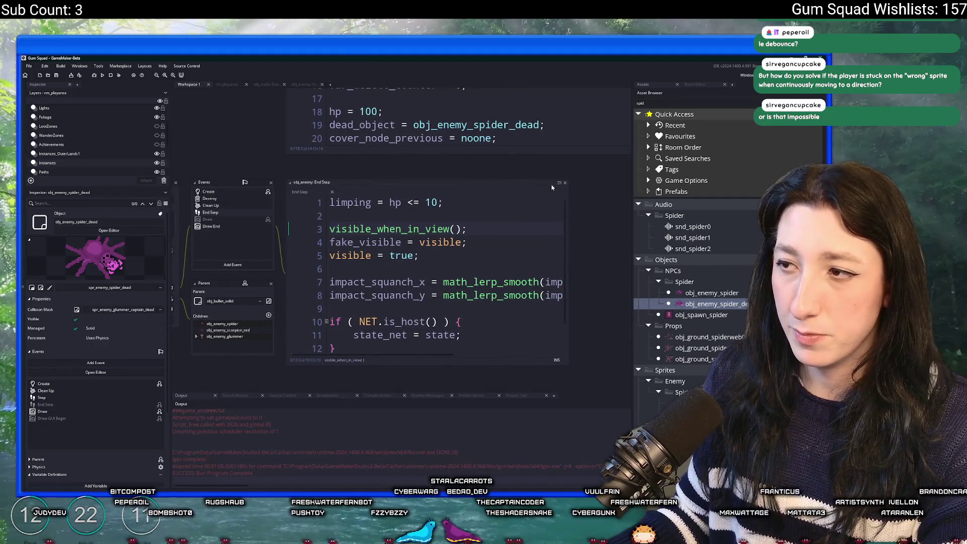
{"action": "scroll", "coordinate": [456, 207], "scroll_direction": "down", "scroll_amount": 1}
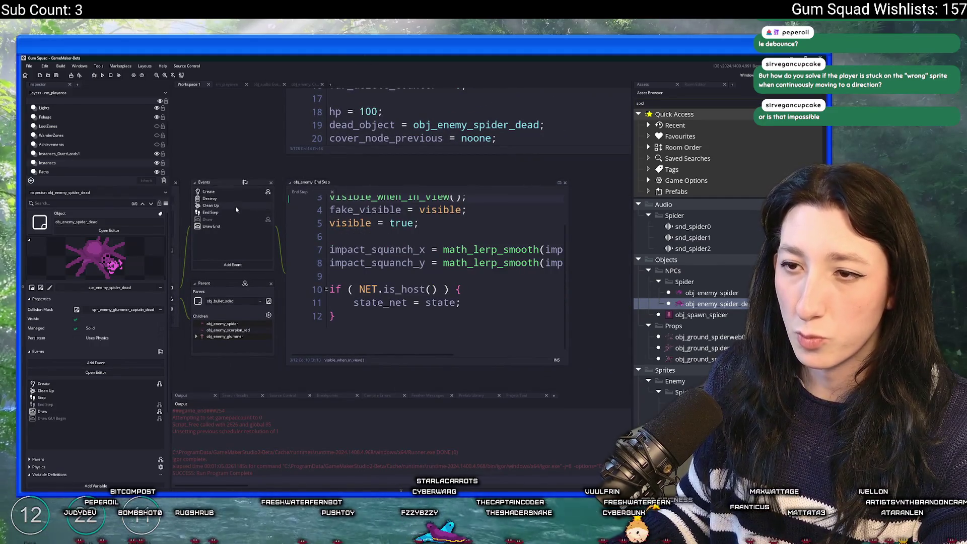
{"action": "scroll", "coordinate": [236, 209], "scroll_direction": "up", "scroll_amount": 5}
{"action": "double_click", "coordinate": [233, 151]}
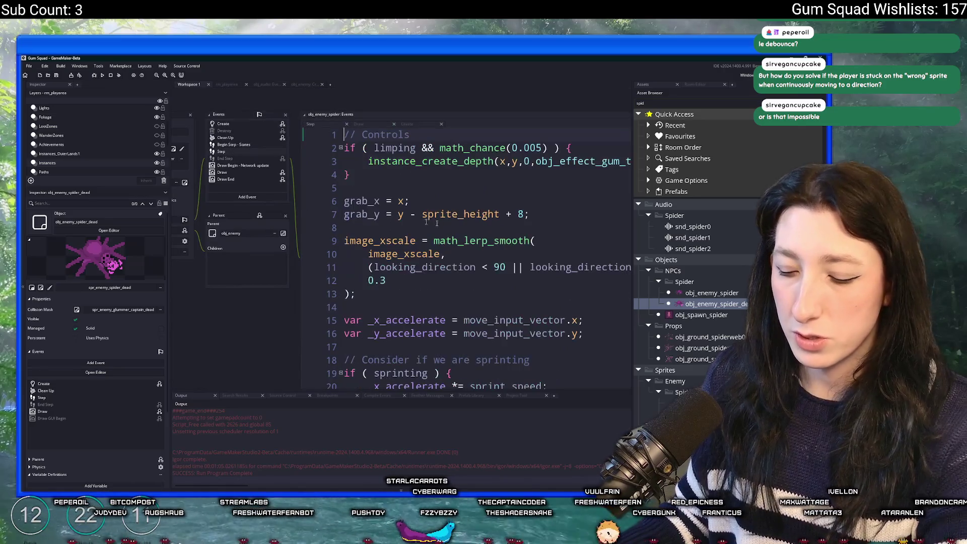
{"action": "scroll", "coordinate": [538, 209], "scroll_direction": "down", "scroll_amount": 1}
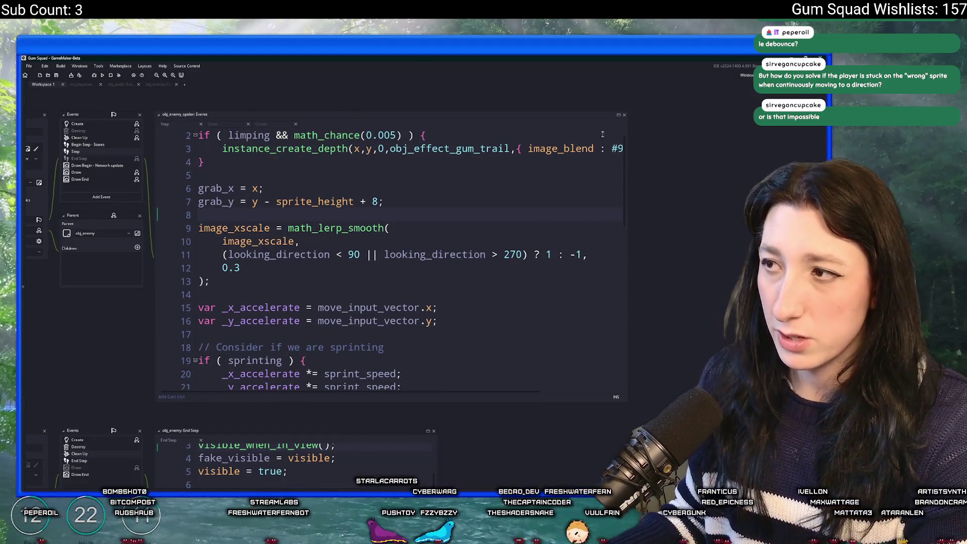
{"action": "left_click", "coordinate": [617, 117]}
{"action": "key", "text": "Return"}
{"action": "key", "text": "Return"}
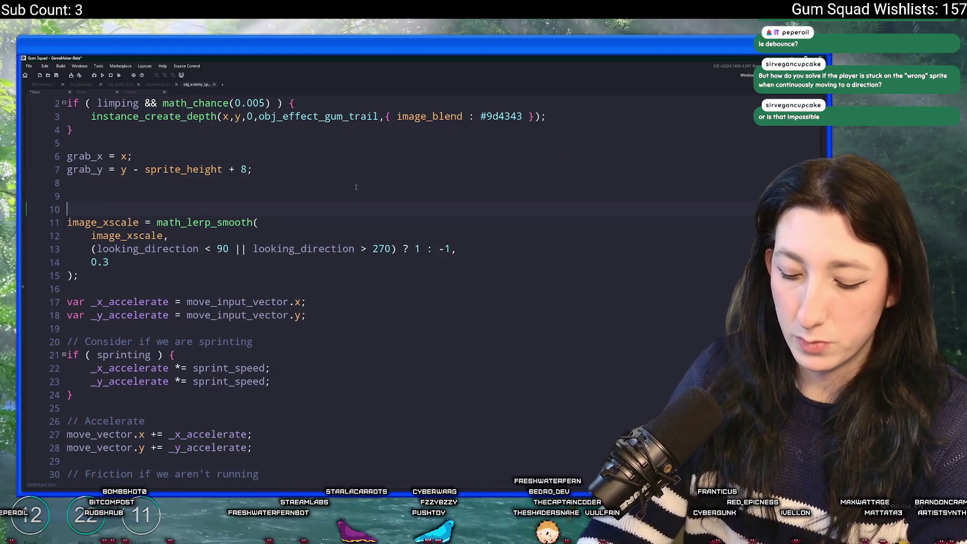
Step: Wrap the image_xscale lerp in an indented if (flip_cooldown < flip_cooldown_max) block
{"action": "type", "text": "if ( flip_cooldow"}
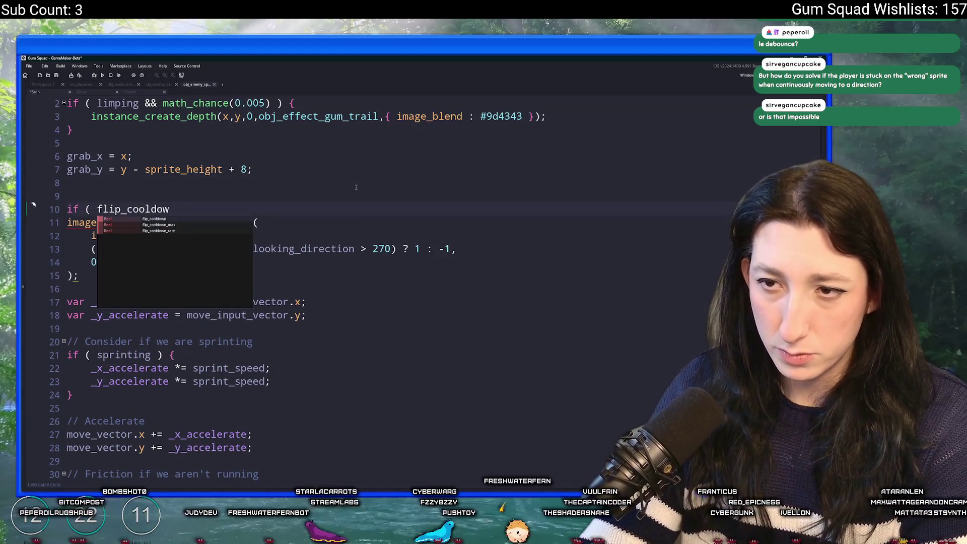
{"action": "type", "text": "n < k"}
{"action": "key", "text": "BackSpace"}
{"action": "type", "text": "flip_cooldown_max ) {"}
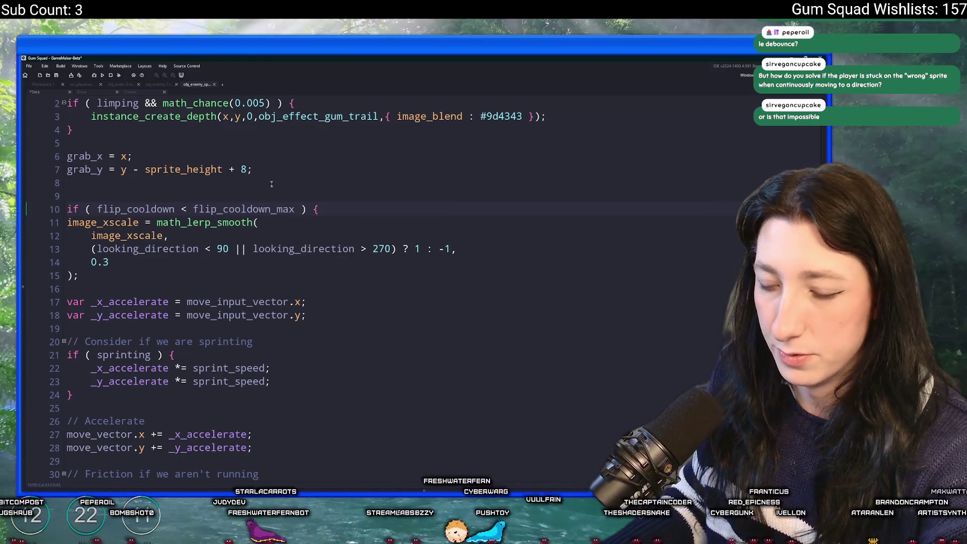
{"action": "left_click", "coordinate": [125, 272]}
{"action": "key", "text": "Return"}
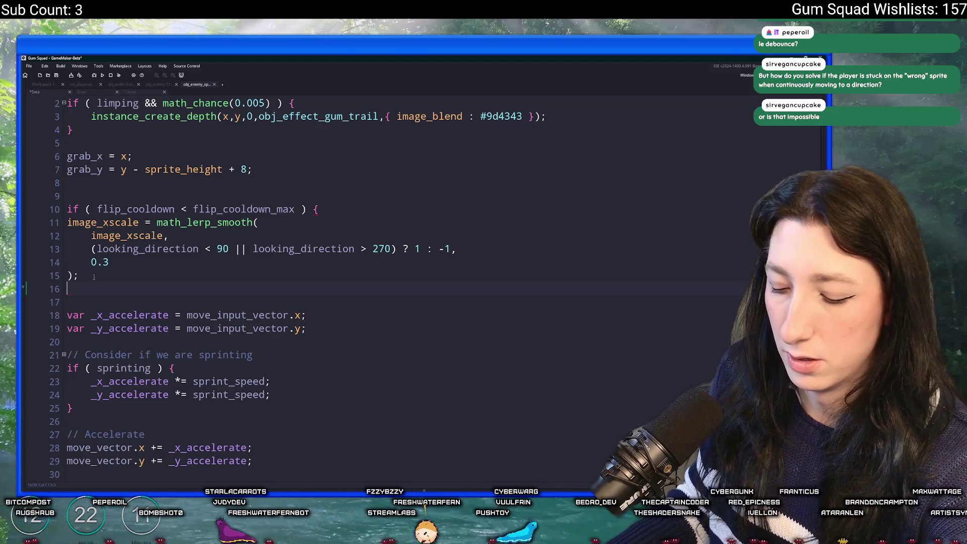
{"action": "type", "text": "}"}
{"action": "left_click_drag", "start_coordinate": [94, 277], "coordinate": [67, 222]}
{"action": "key", "text": "Tab"}
{"action": "left_click", "coordinate": [175, 209]}
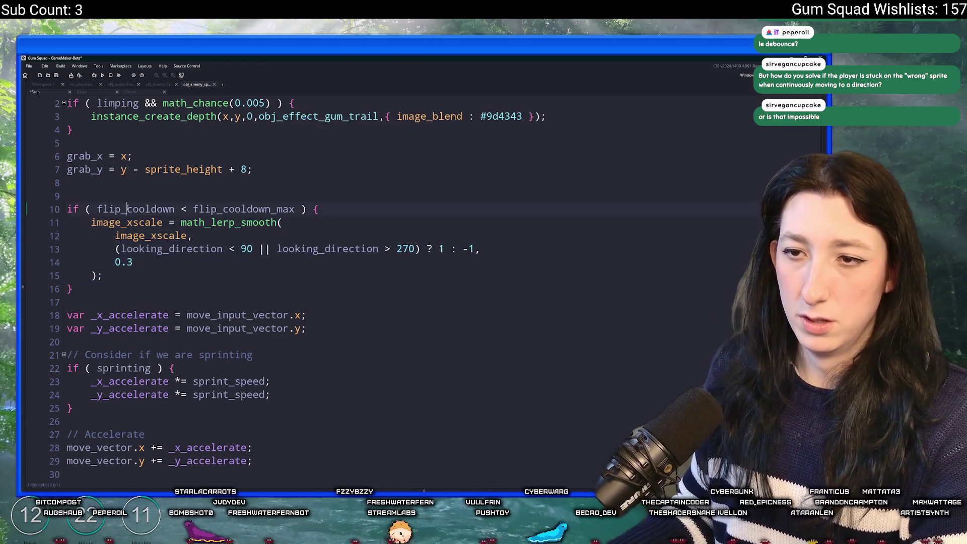
{"action": "left_click", "coordinate": [112, 285]}
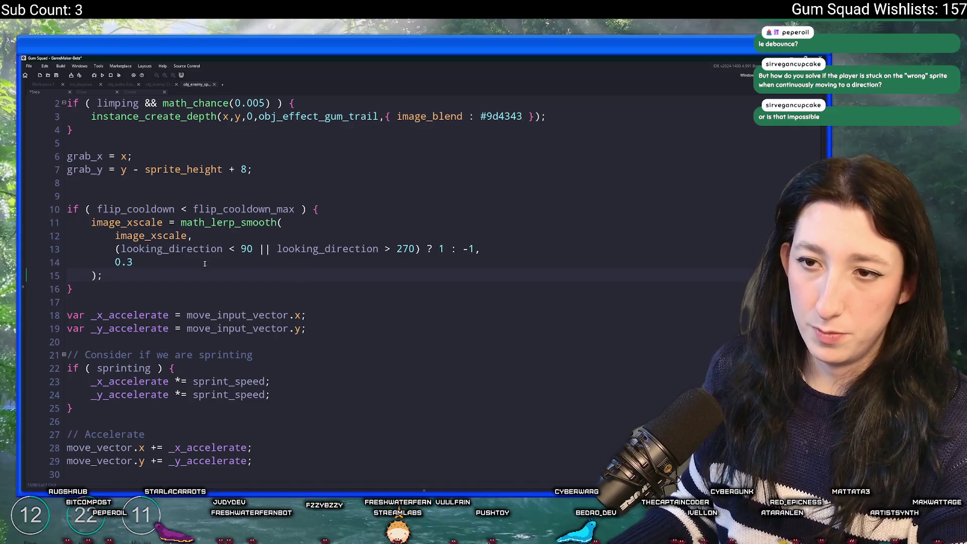
{"action": "left_click", "coordinate": [302, 221]}
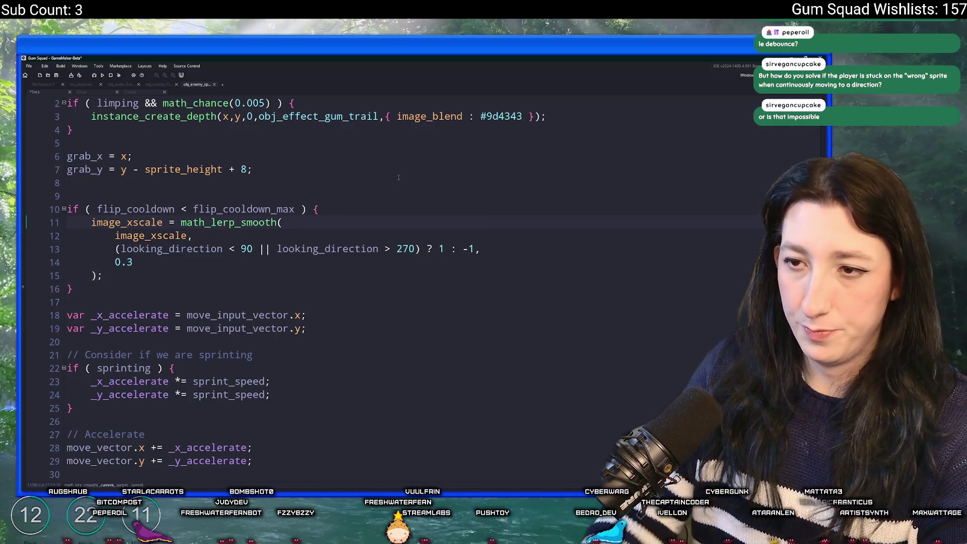
{"action": "left_click", "coordinate": [375, 215]}
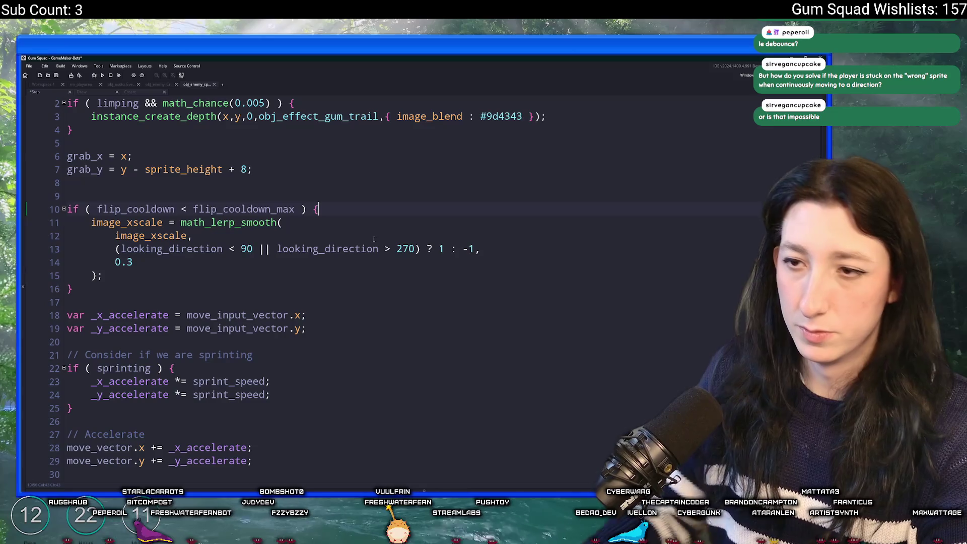
{"action": "key", "text": "Return"}
Step: Store var _image_xscale_previous = sign(image_xscale) before the lerp
{"action": "type", "text": "var _image"}
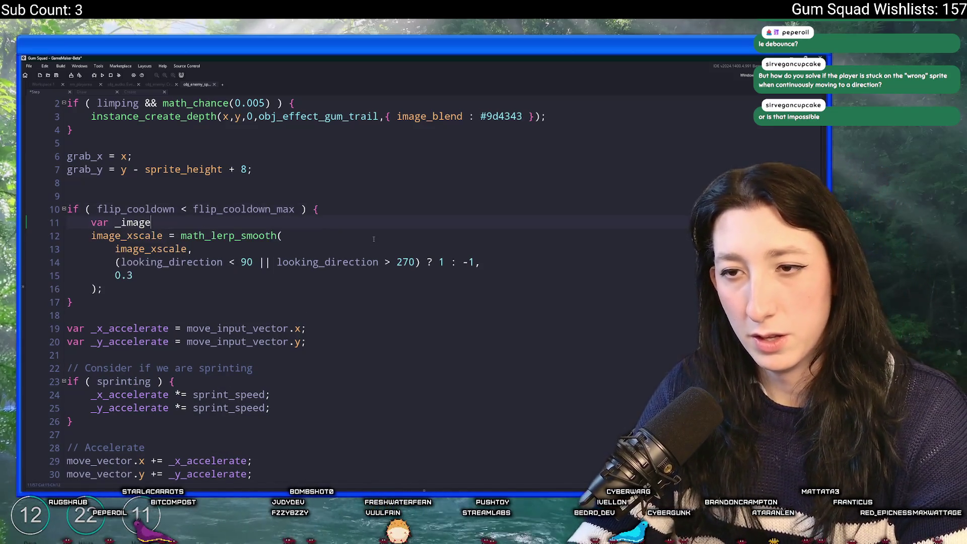
{"action": "type", "text": "_xscale_previousk"}
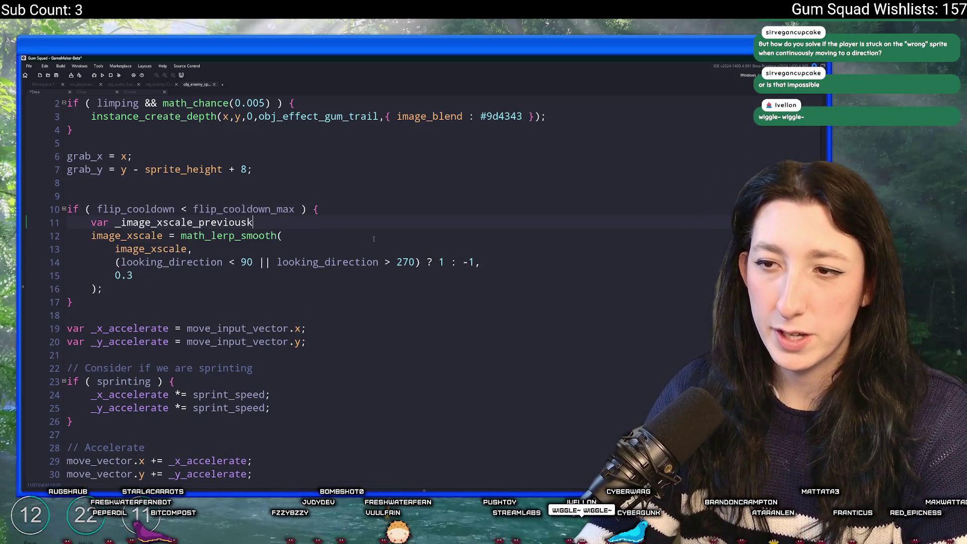
{"action": "key", "text": "BackSpace"}
{"action": "type", "text": "= image_xscale;"}
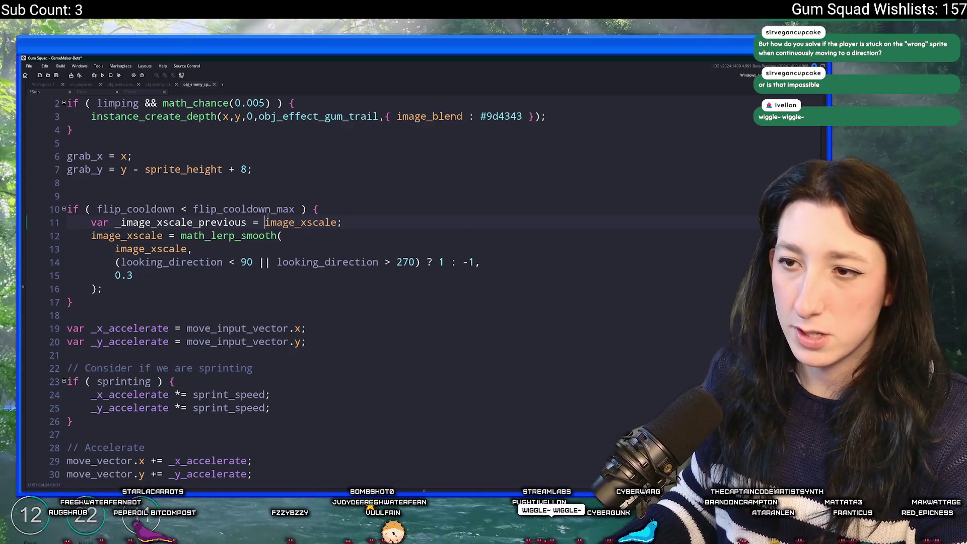
{"action": "left_click", "coordinate": [265, 223]}
{"action": "type", "text": "sign"}
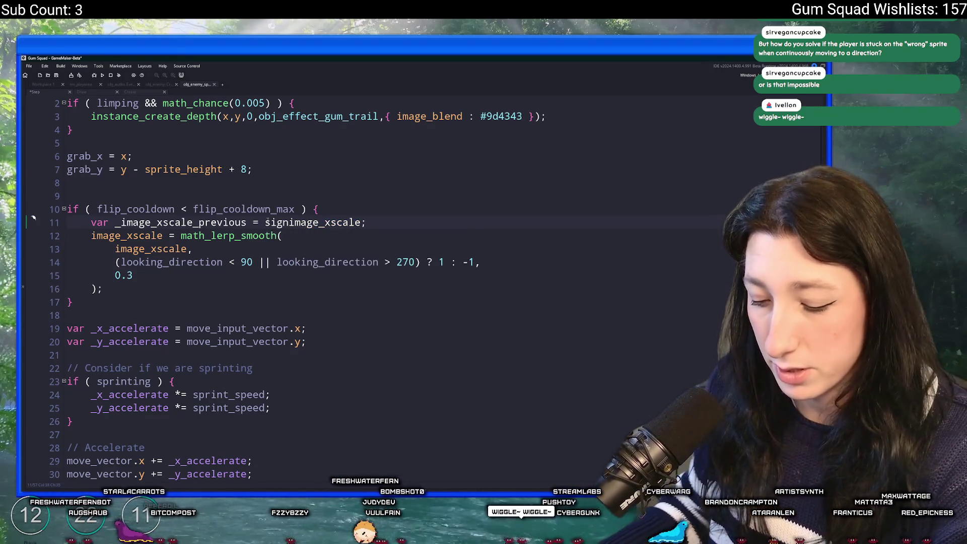
{"action": "type", "text": "("}
{"action": "double_click", "coordinate": [218, 225]}
{"action": "key", "text": "ctrl+c"}
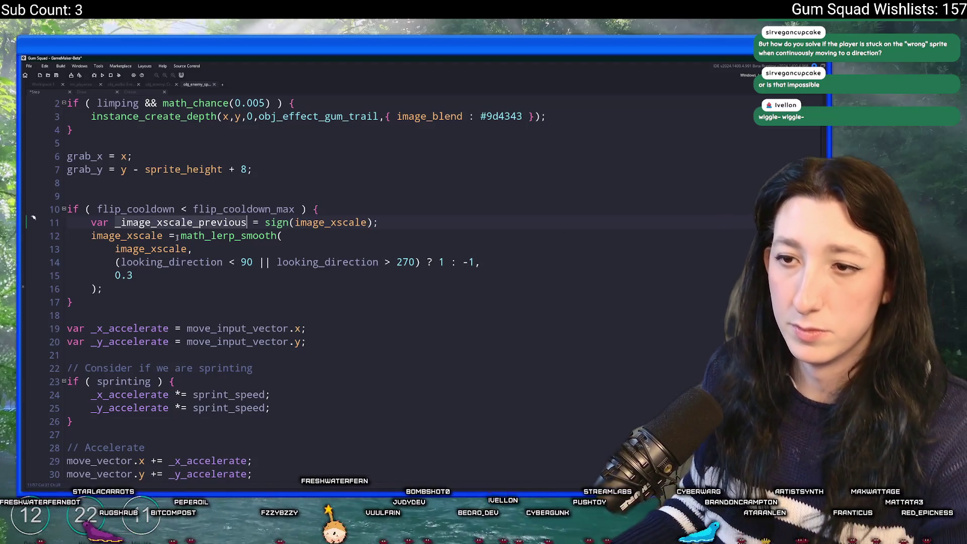
{"action": "left_click", "coordinate": [134, 291]}
{"action": "key", "text": "Return"}
{"action": "key", "text": "Return"}
Step: After the lerp, add an if (_image_xscale_previous != sign(image_xscale)) check block
{"action": "type", "text": "i f("}
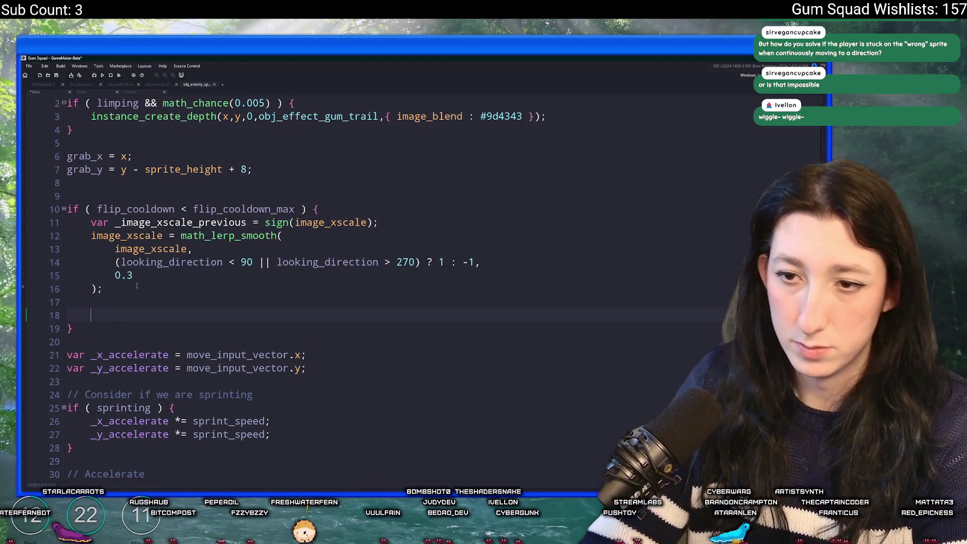
{"action": "key", "text": "ctrl+v"}
{"action": "key", "text": "ctrl+z"}
{"action": "key", "text": "BackSpace"}
{"action": "key", "text": "BackSpace"}
{"action": "key", "text": "BackSpace"}
{"action": "type", "text": "if ( _image_xscale_previousk"}
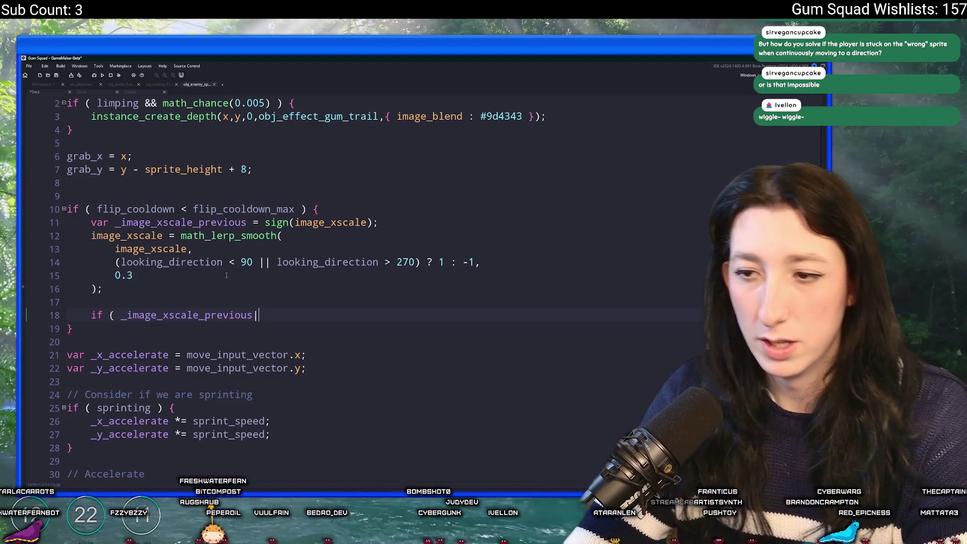
{"action": "key", "text": "BackSpace"}
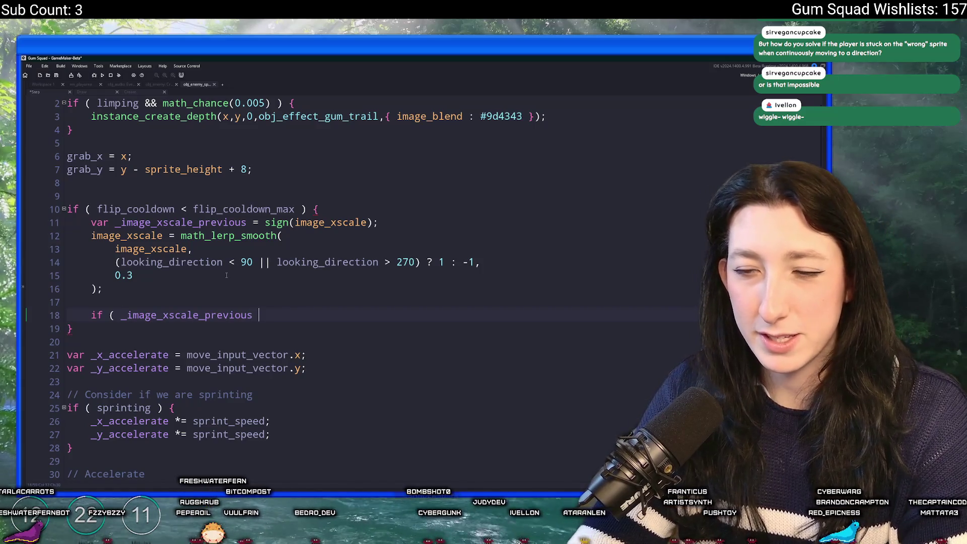
{"action": "type", "text": "!= sign(image_xsacle"}
{"action": "key", "text": "BackSpace"}
{"action": "type", "text": "cale) ) {"}
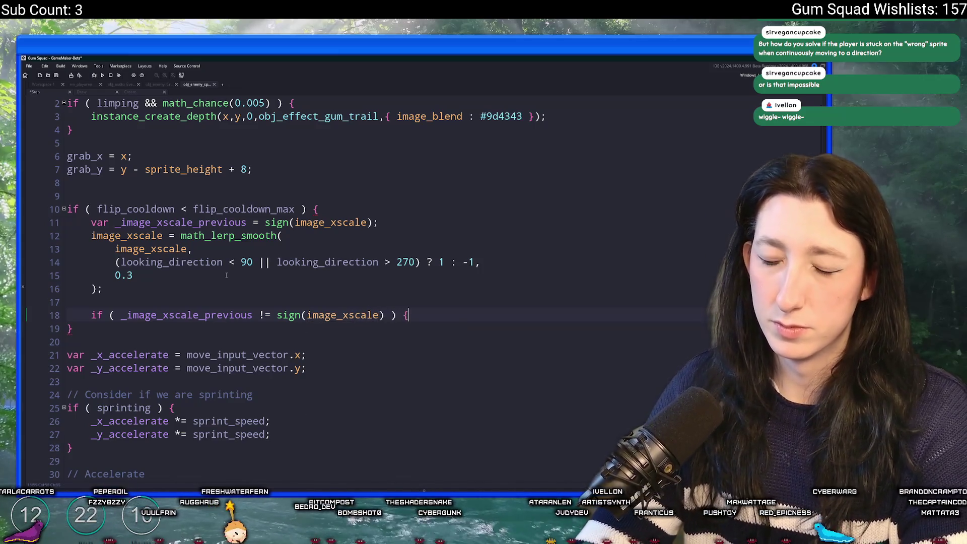
{"action": "key", "text": "Return"}
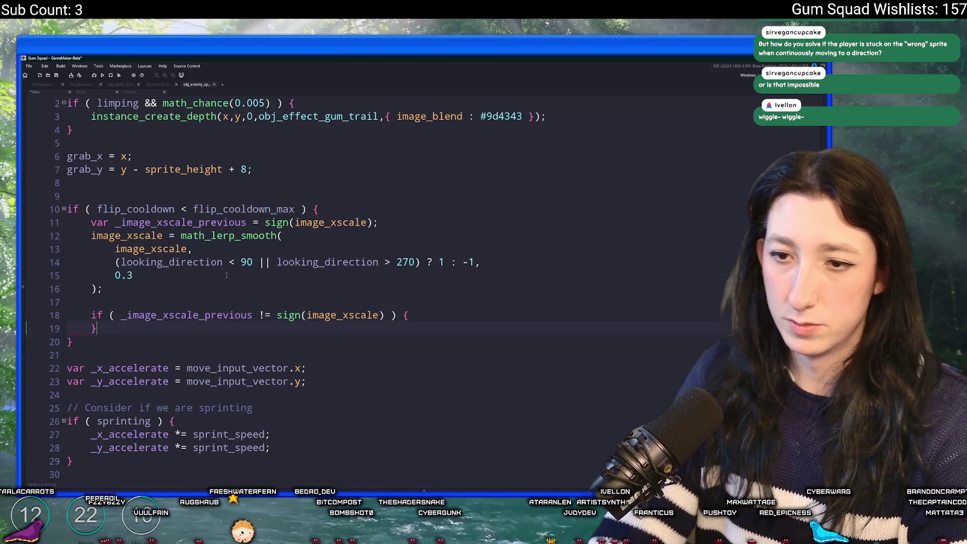
{"action": "type", "text": "}"}
{"action": "key", "text": "Up"}
{"action": "key", "text": "End"}
{"action": "key", "text": "Return"}
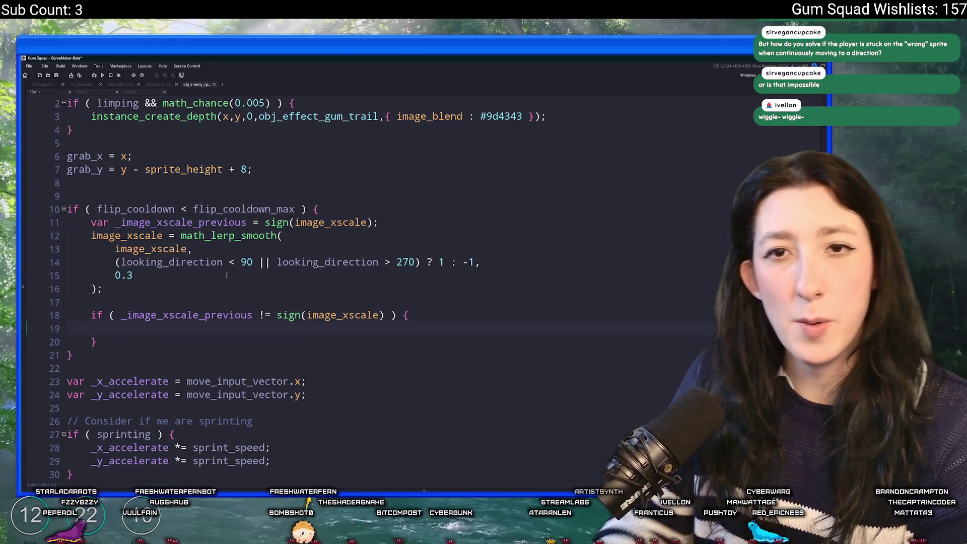
Step: Increment flip_cooldown++ inside the facing-change check
{"action": "double_click", "coordinate": [115, 209]}
{"action": "key", "text": "ctrl+c"}
{"action": "left_click", "coordinate": [216, 328]}
{"action": "key", "text": "ctrl+v"}
{"action": "type", "text": "++;"}
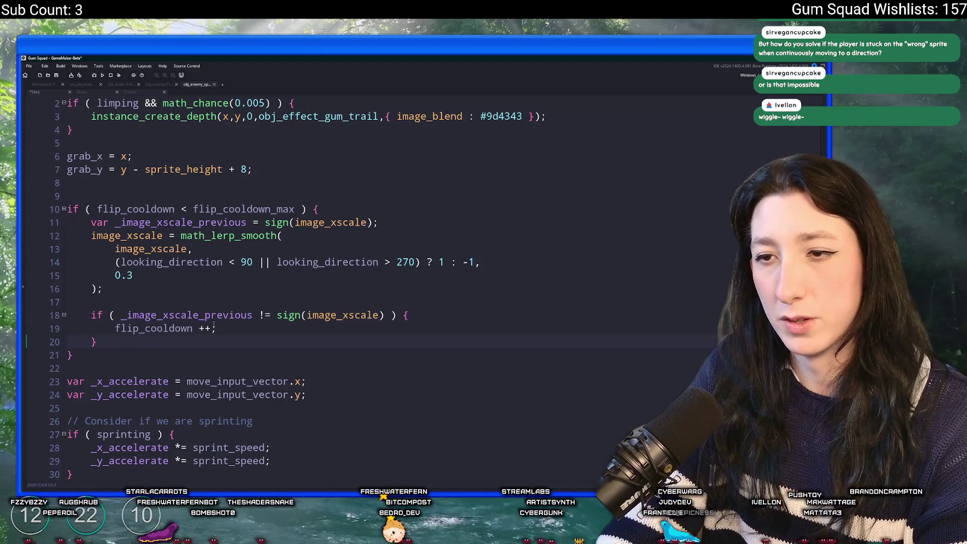
{"action": "type", "text": " } else {"}
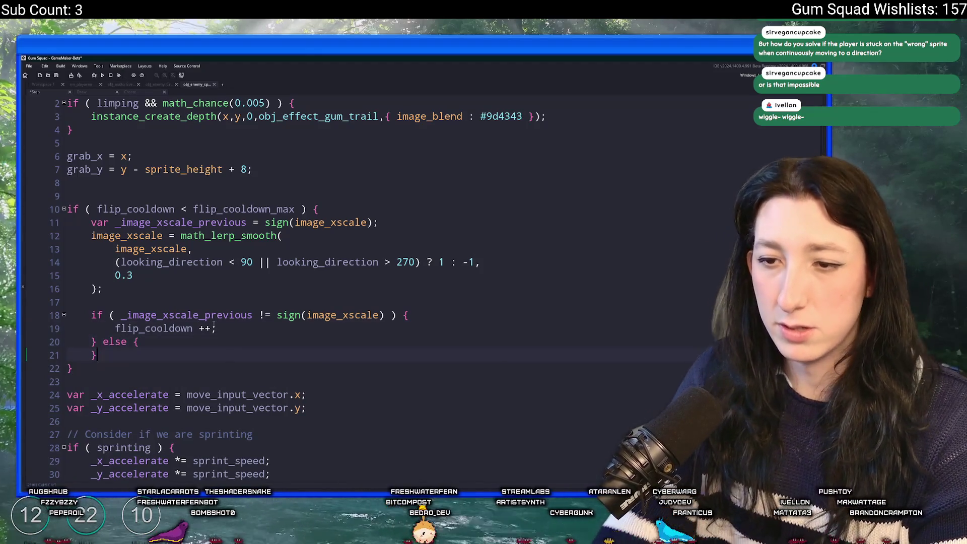
{"action": "key", "text": "ctrl+z"}
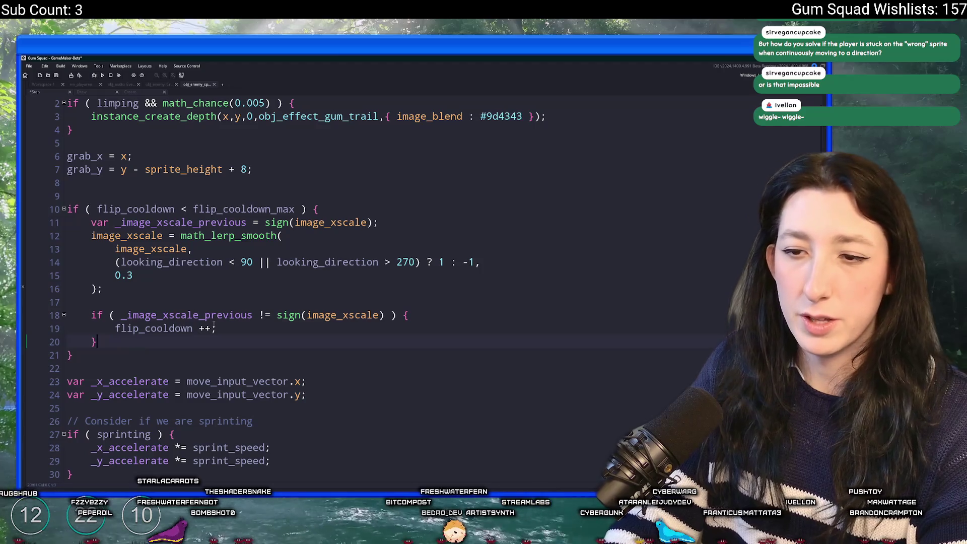
Step: Subtract flip_cooldown_rate from flip_cooldown each step, then run the game with F5
{"action": "key", "text": "Return"}
{"action": "key", "text": "Return"}
{"action": "type", "text": "flip_coo"}
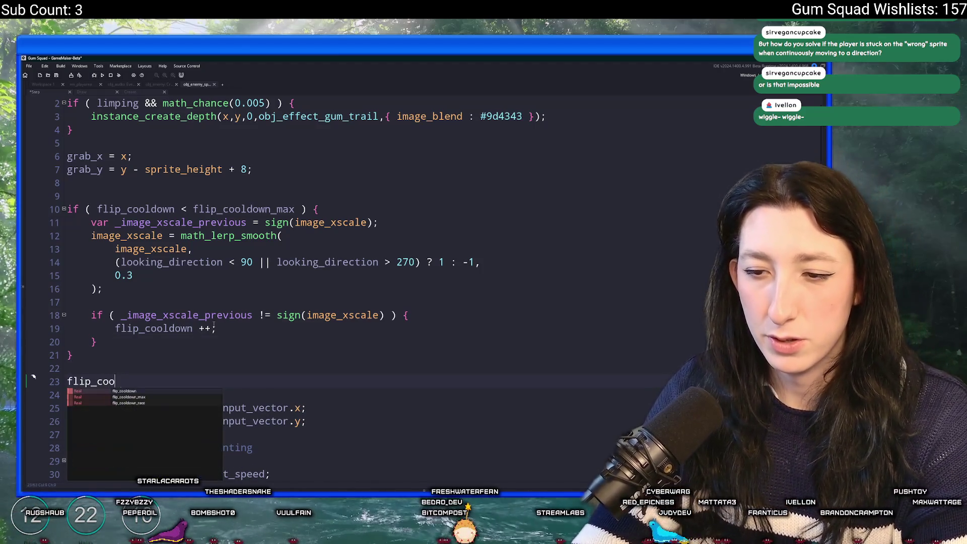
{"action": "key", "text": "Return"}
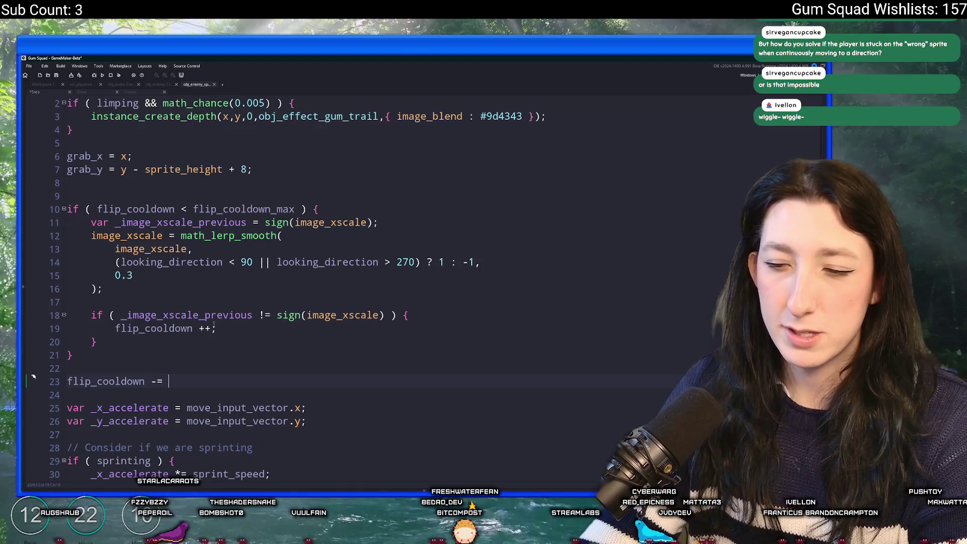
{"action": "type", "text": "flip_c"}
{"action": "key", "text": "BackSpace"}
{"action": "key", "text": "BackSpace"}
{"action": "type", "text": "_c"}
{"action": "key", "text": "Down"}
{"action": "key", "text": "Down"}
{"action": "key", "text": "Return"}
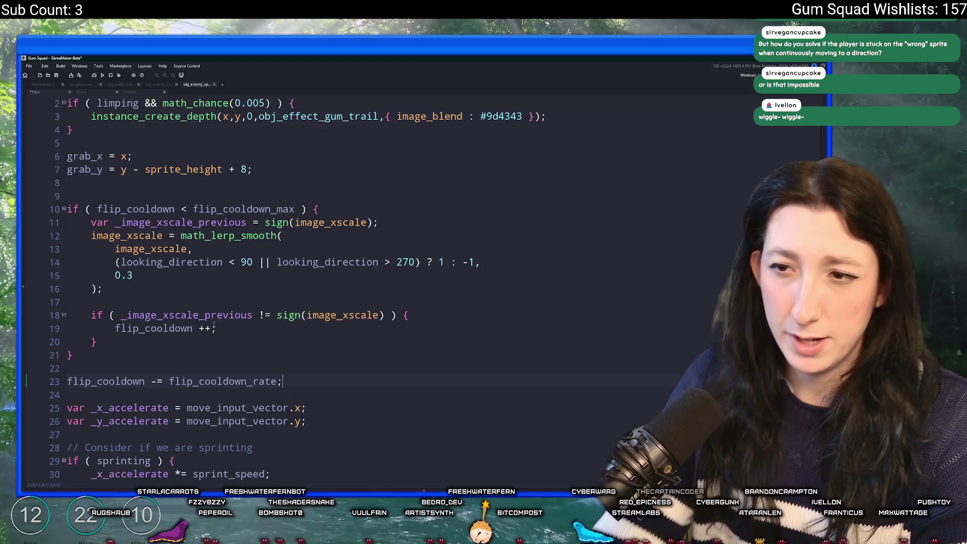
{"action": "scroll", "coordinate": [214, 325], "scroll_direction": "up", "scroll_amount": 1}
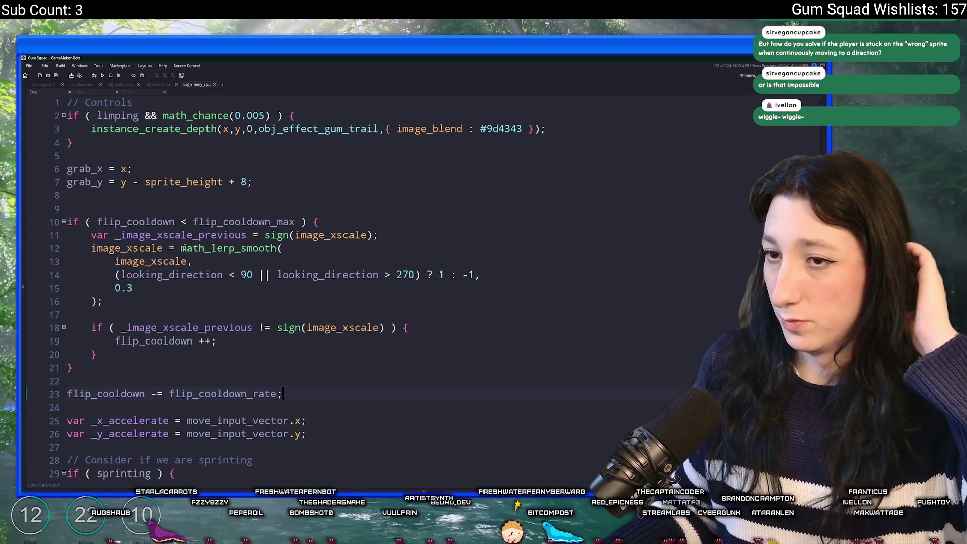
{"action": "key", "text": "F5"}
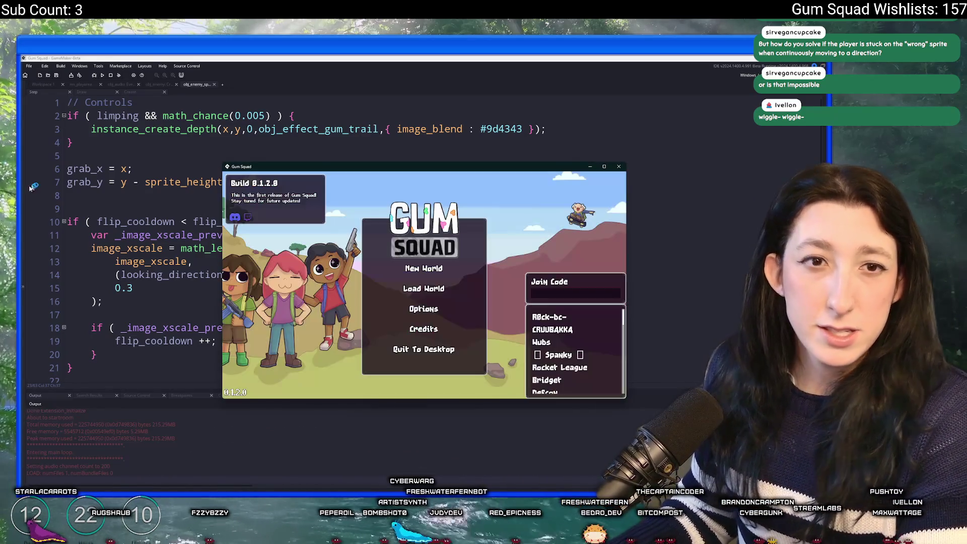
Step: Create a new world lobby and walk the character right, then left and up the tunnels
{"action": "left_click", "coordinate": [423, 268]}
{"action": "left_click", "coordinate": [424, 332]}
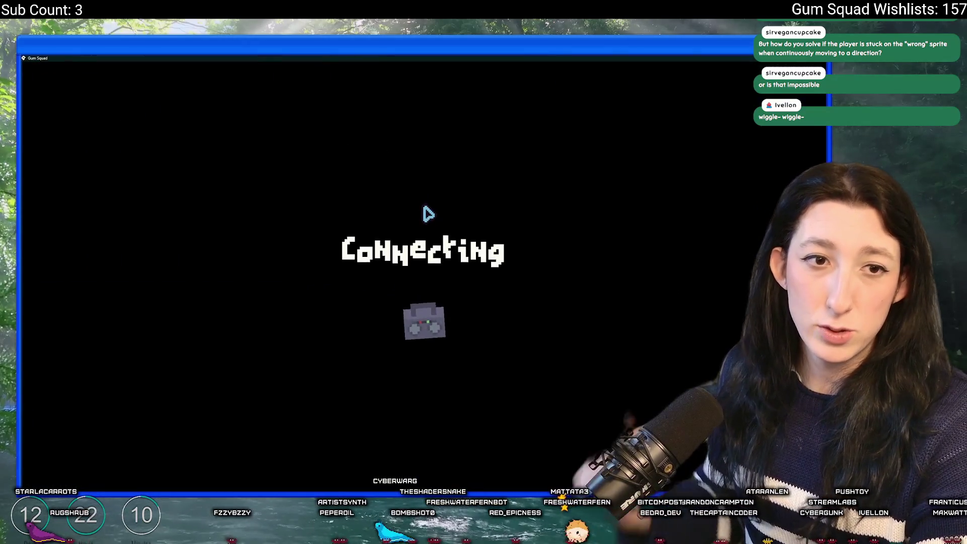
{"action": "key", "text": "Tab"}
{"action": "key", "text": "Tab"}
{"action": "key", "text": "d"}
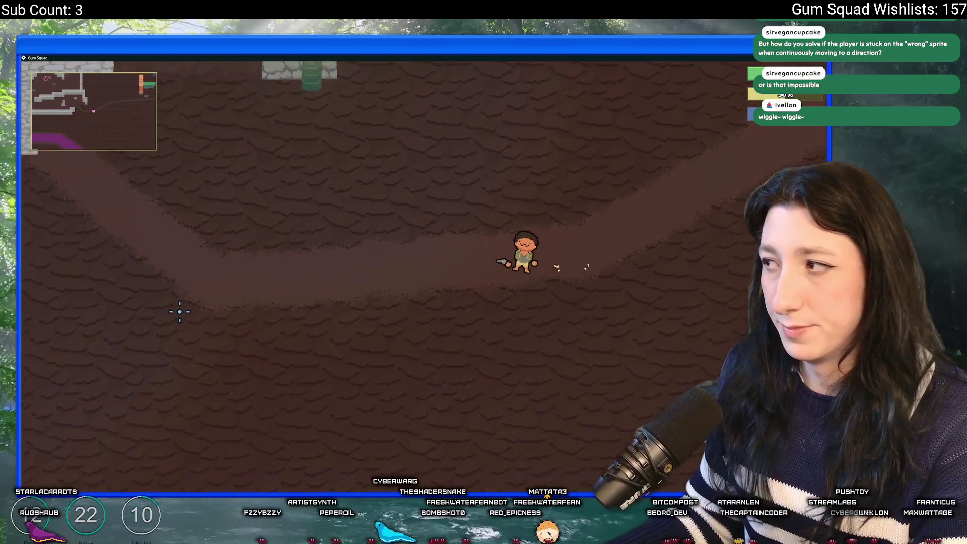
{"action": "key", "text": "d"}
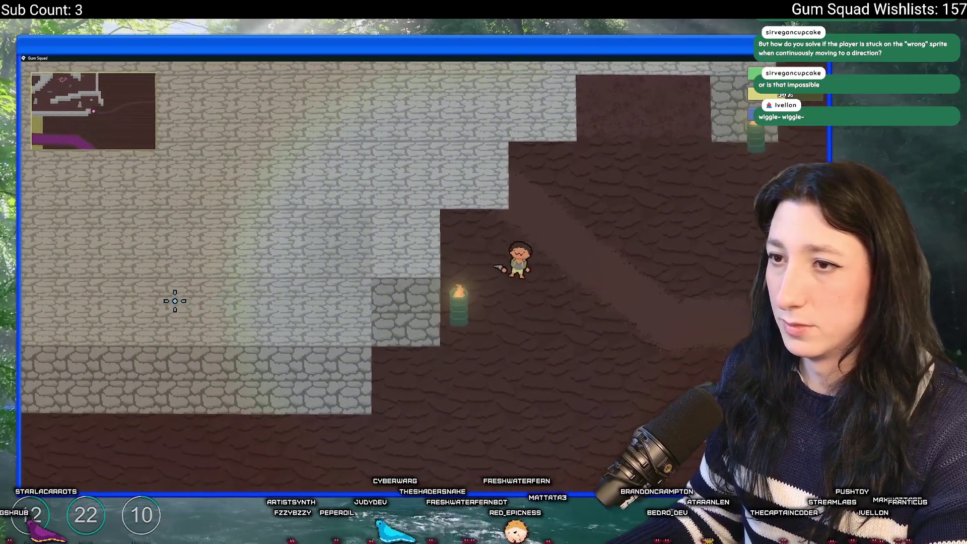
{"action": "key", "text": "a"}
{"action": "key", "text": "w"}
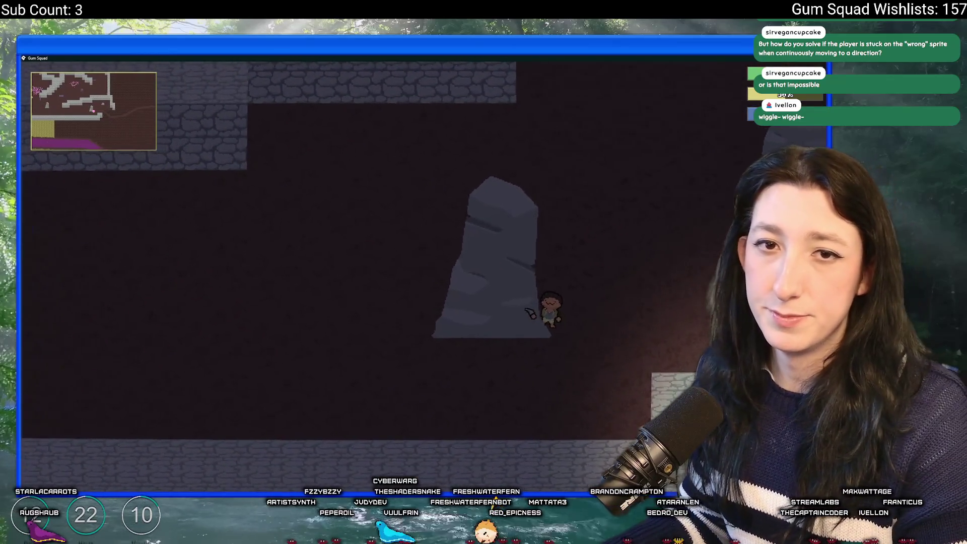
{"action": "key", "text": "a"}
{"action": "key", "text": "w"}
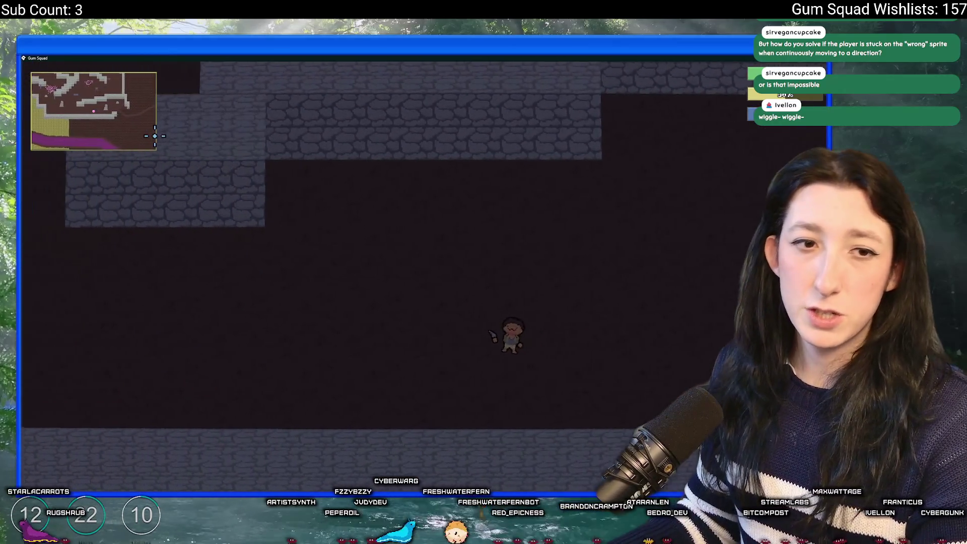
{"action": "key", "text": "a"}
{"action": "key", "text": "w"}
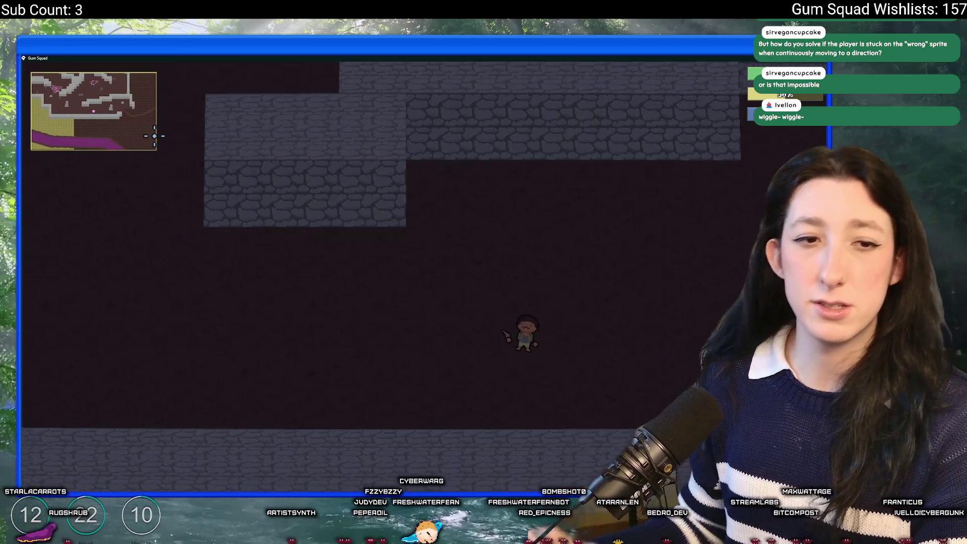
{"action": "key", "text": "a"}
{"action": "key", "text": "w"}
Step: Walk past the torch to the cat enemies and the large rock, then quit the game
{"action": "key", "text": "a"}
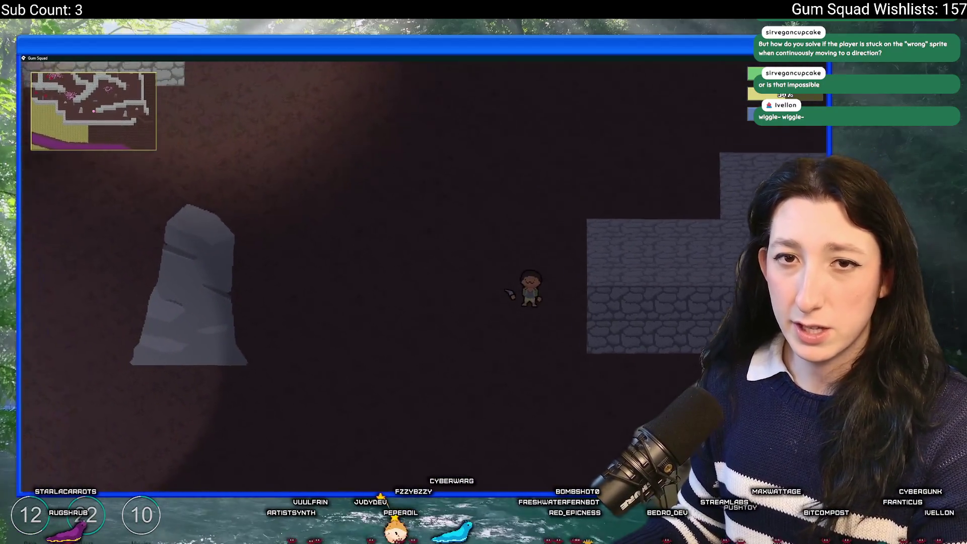
{"action": "key", "text": "w"}
{"action": "key", "text": "a"}
{"action": "key", "text": "w"}
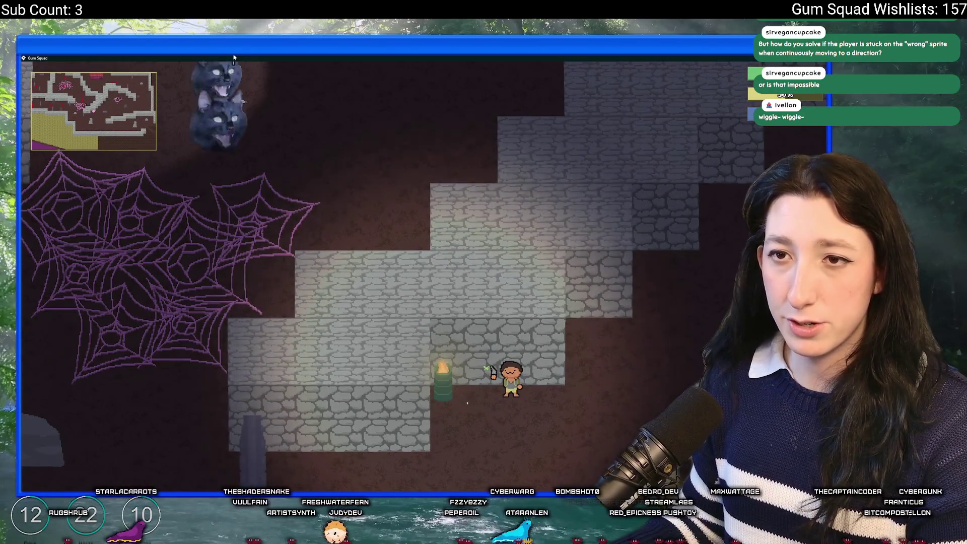
{"action": "key", "text": "s"}
{"action": "key", "text": "d"}
{"action": "key", "text": "s"}
{"action": "key", "text": "d"}
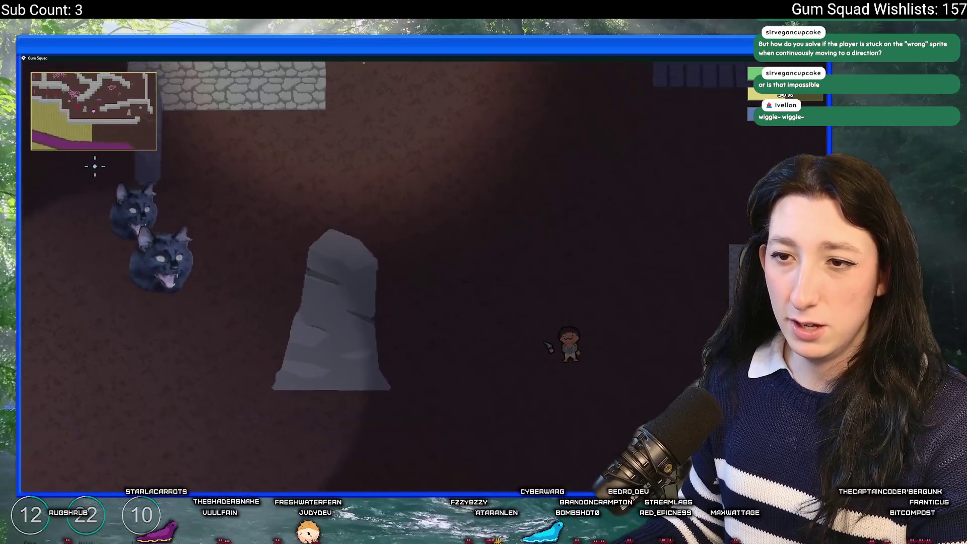
{"action": "key", "text": "d"}
{"action": "key", "text": "s"}
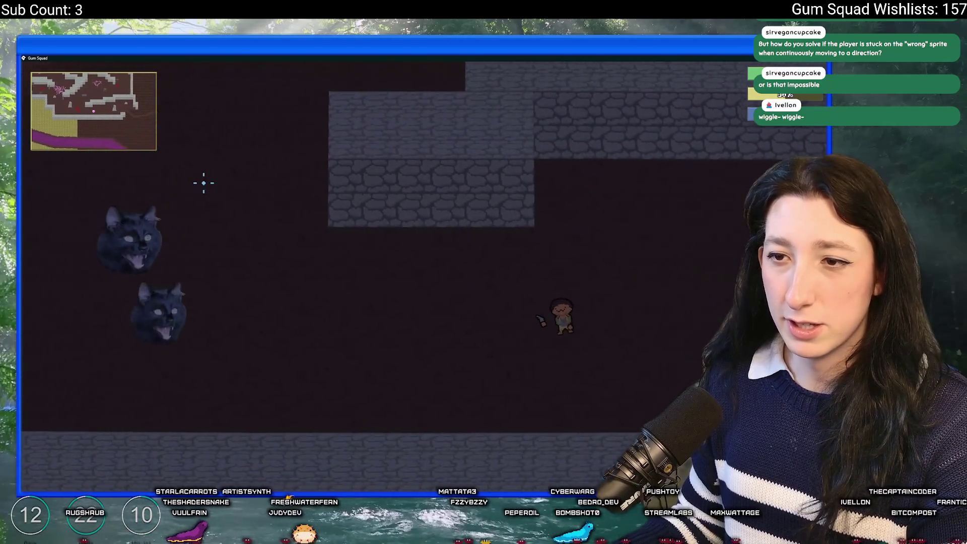
{"action": "key", "text": "d"}
{"action": "key", "text": "w"}
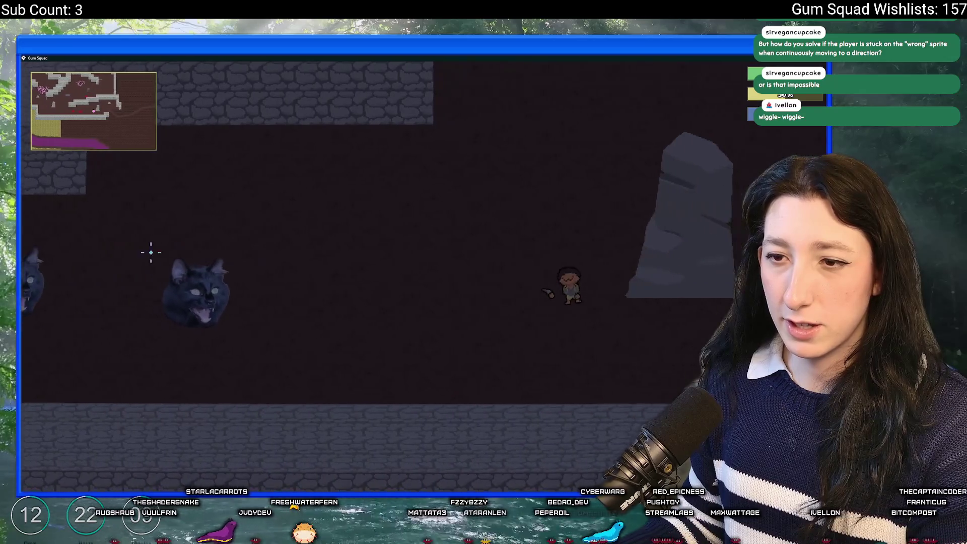
{"action": "key", "text": "d"}
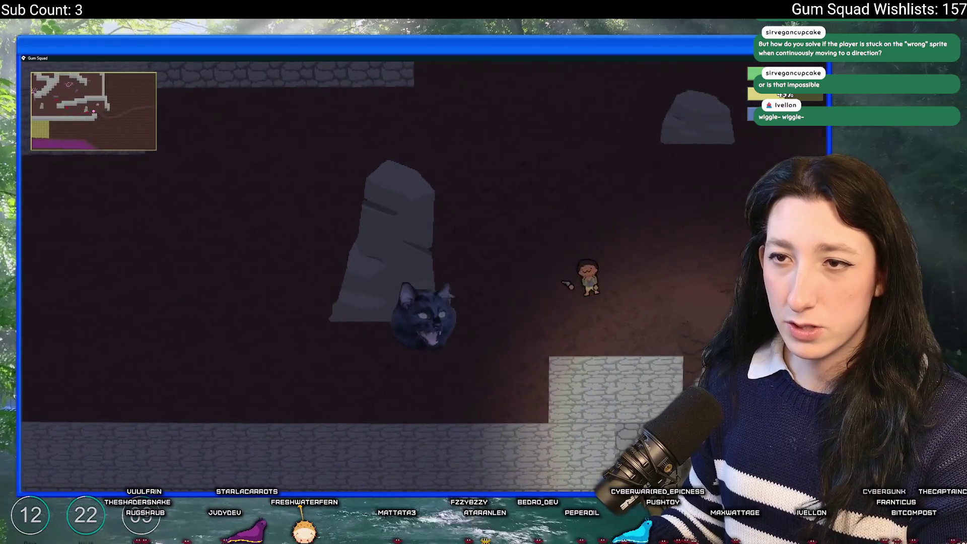
{"action": "key", "text": "s"}
{"action": "key", "text": "Escape"}
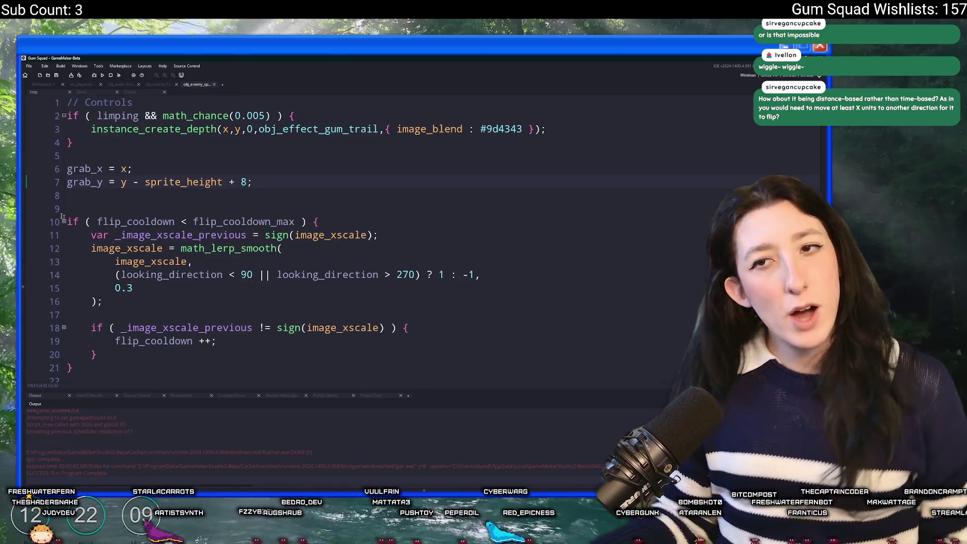
Step: Review the spider's Create code around the ai_path_init() line
{"action": "left_click", "coordinate": [154, 92]}
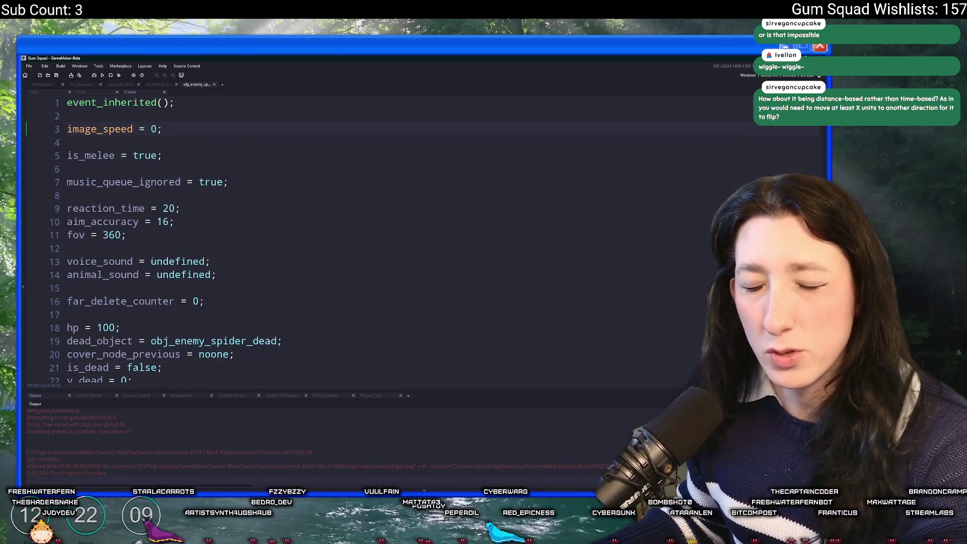
{"action": "scroll", "coordinate": [146, 303], "scroll_direction": "down", "scroll_amount": 3}
{"action": "scroll", "coordinate": [146, 315], "scroll_direction": "down", "scroll_amount": 2}
{"action": "scroll", "coordinate": [143, 310], "scroll_direction": "up", "scroll_amount": 5}
{"action": "scroll", "coordinate": [140, 304], "scroll_direction": "down", "scroll_amount": 2}
{"action": "scroll", "coordinate": [139, 303], "scroll_direction": "down", "scroll_amount": 9}
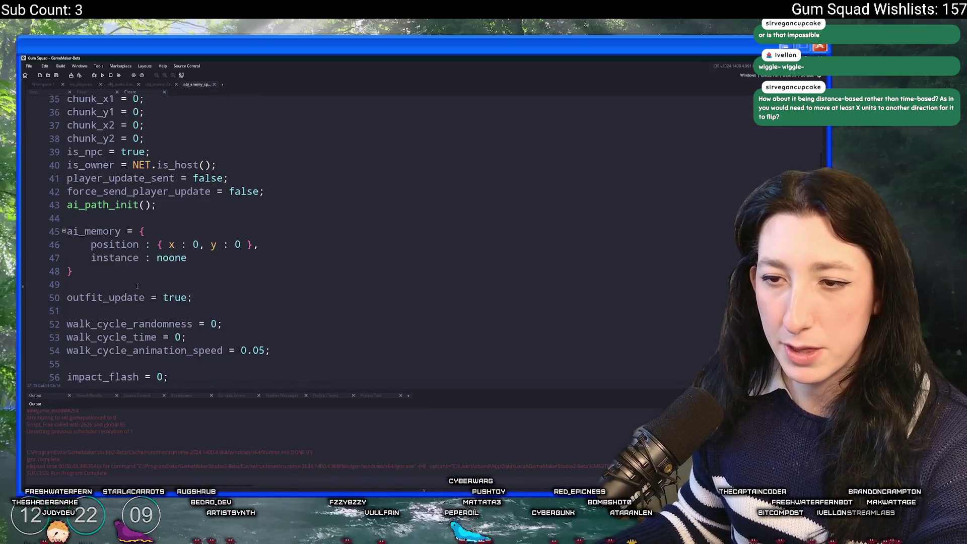
{"action": "scroll", "coordinate": [182, 240], "scroll_direction": "up", "scroll_amount": 1}
{"action": "left_click", "coordinate": [182, 240]}
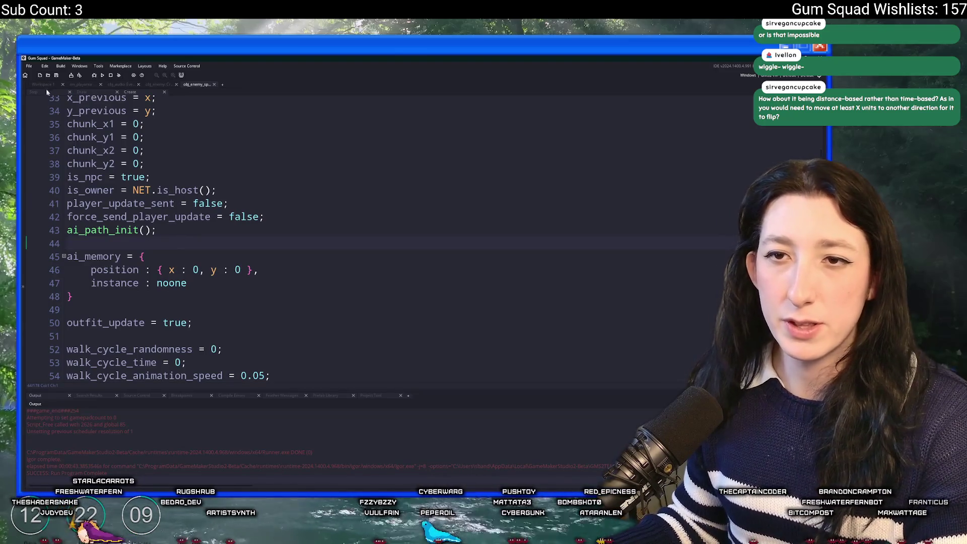
{"action": "left_click", "coordinate": [46, 87]}
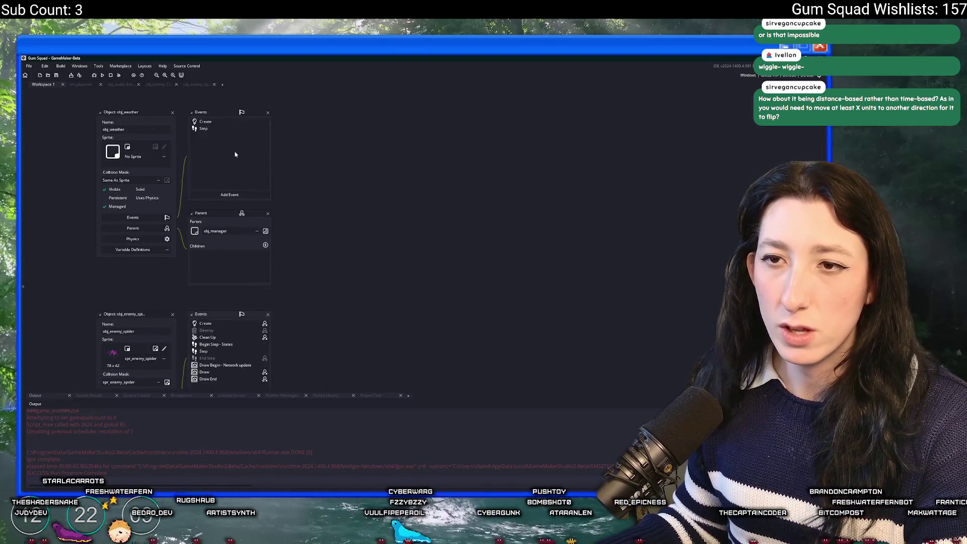
{"action": "scroll", "coordinate": [231, 252], "scroll_direction": "down", "scroll_amount": 10}
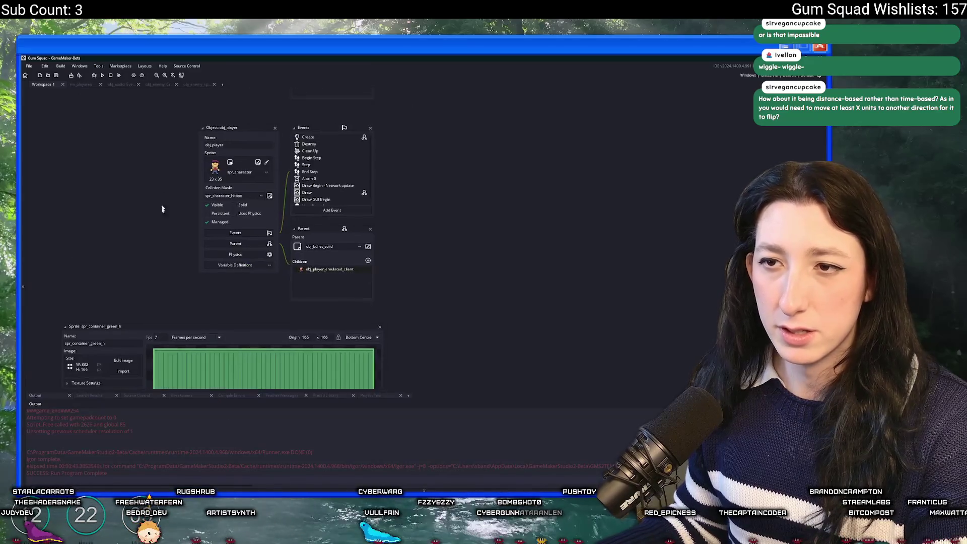
Step: Delete the flip_cooldown variables from obj_enemy's Create code
{"action": "key", "text": "ctrl+t"}
{"action": "type", "text": "enemu"}
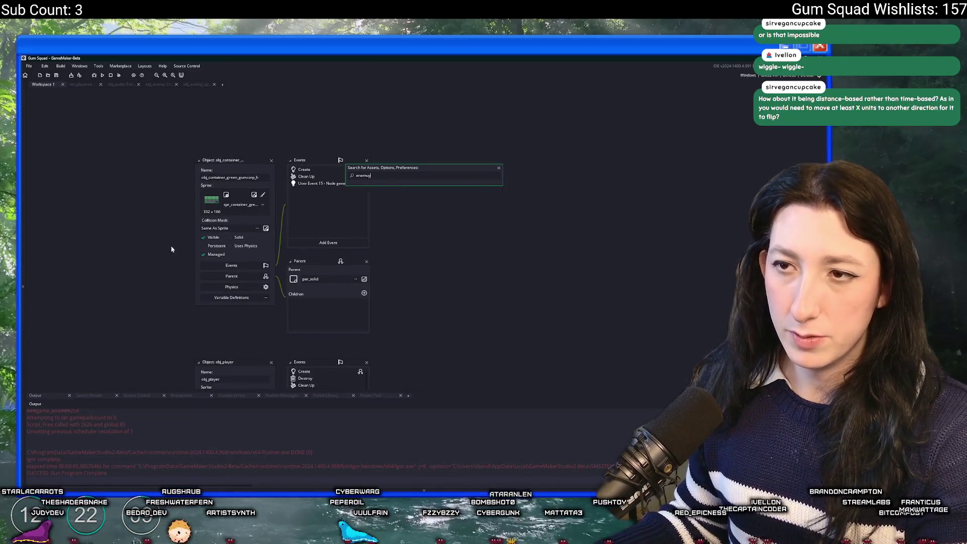
{"action": "key", "text": "BackSpace"}
{"action": "type", "text": "y"}
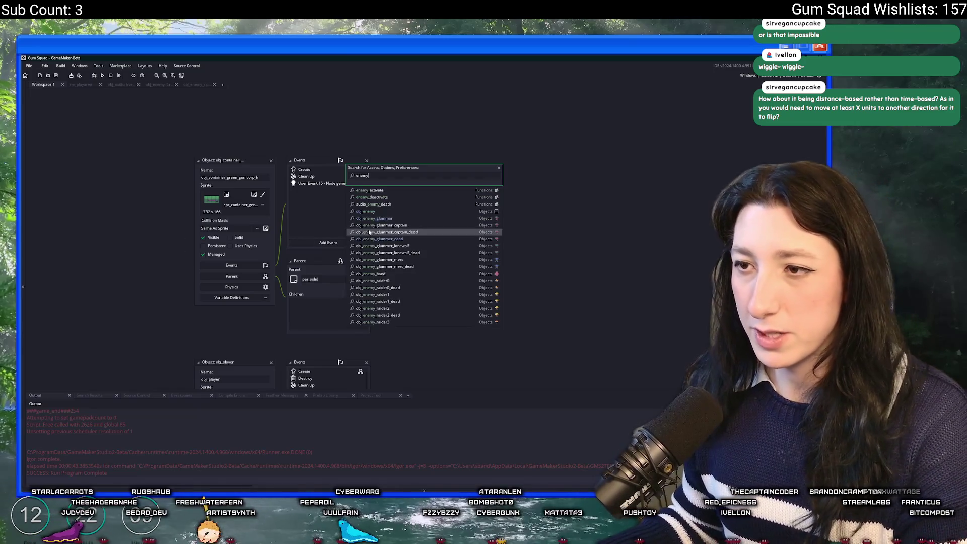
{"action": "left_click", "coordinate": [378, 215]}
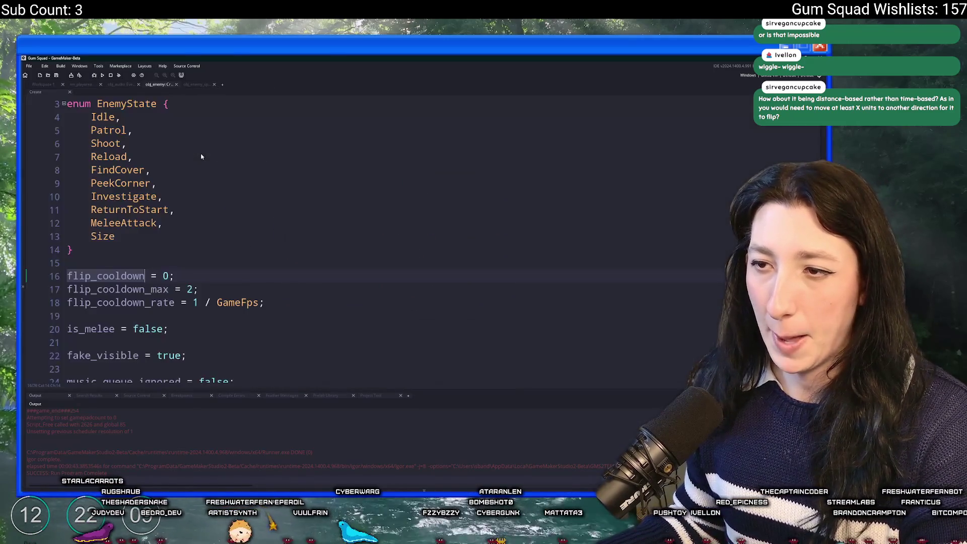
{"action": "key", "text": "shift+Down"}
{"action": "key", "text": "shift+Down"}
{"action": "key", "text": "shift+Down"}
{"action": "key", "text": "Delete"}
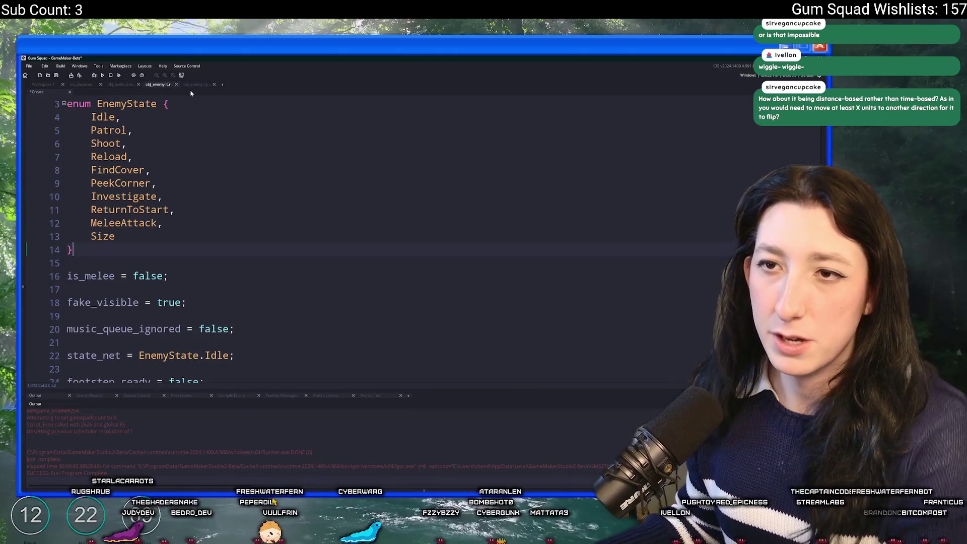
Step: Undo the flip cooldown decrement and wrapper edits in the spider's Step code
{"action": "left_click", "coordinate": [196, 85]}
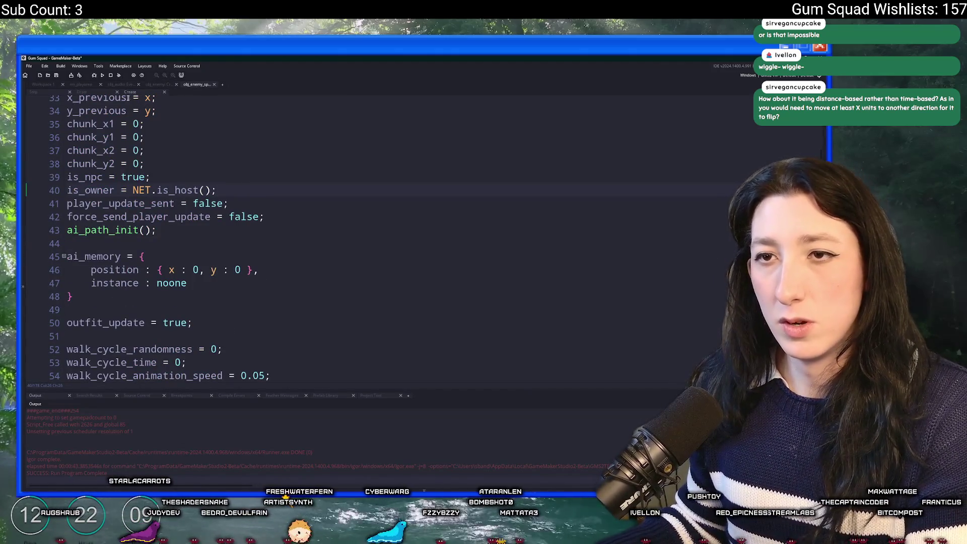
{"action": "left_click", "coordinate": [81, 85]}
{"action": "left_click", "coordinate": [332, 86]}
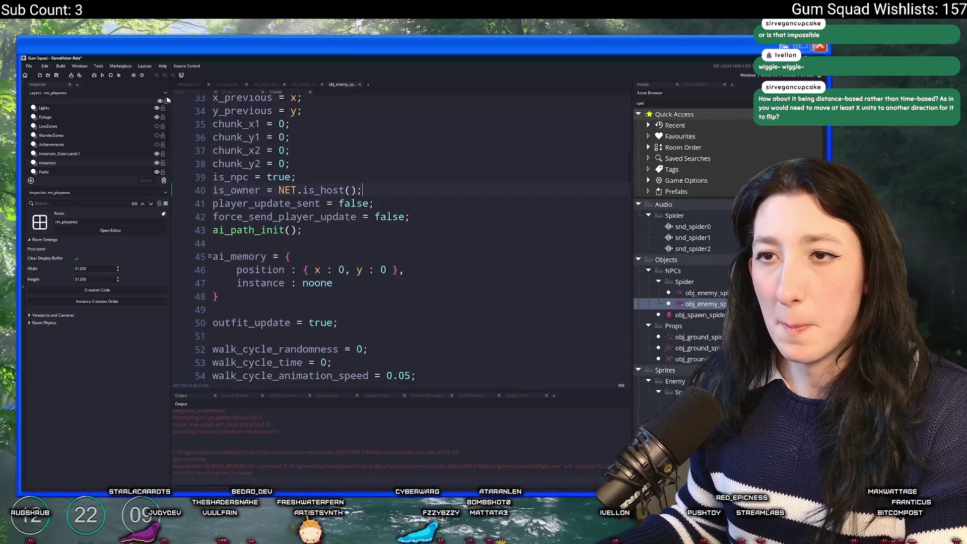
{"action": "key", "text": "BackSpace"}
{"action": "key", "text": "BackSpace"}
{"action": "key", "text": "BackSpace"}
{"action": "key", "text": "ctrl+z"}
{"action": "key", "text": "ctrl+z"}
{"action": "key", "text": "ctrl+z"}
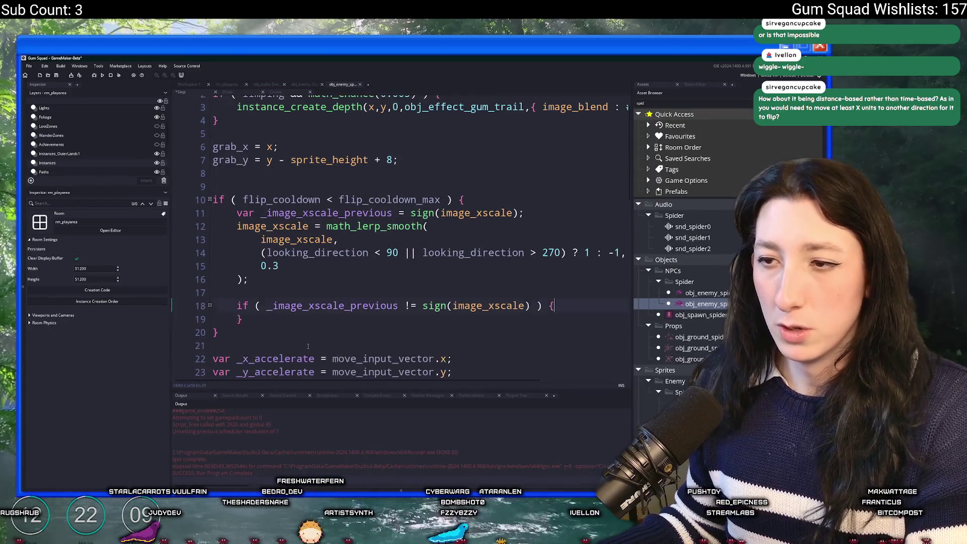
{"action": "key", "text": "ctrl+z"}
{"action": "key", "text": "ctrl+z"}
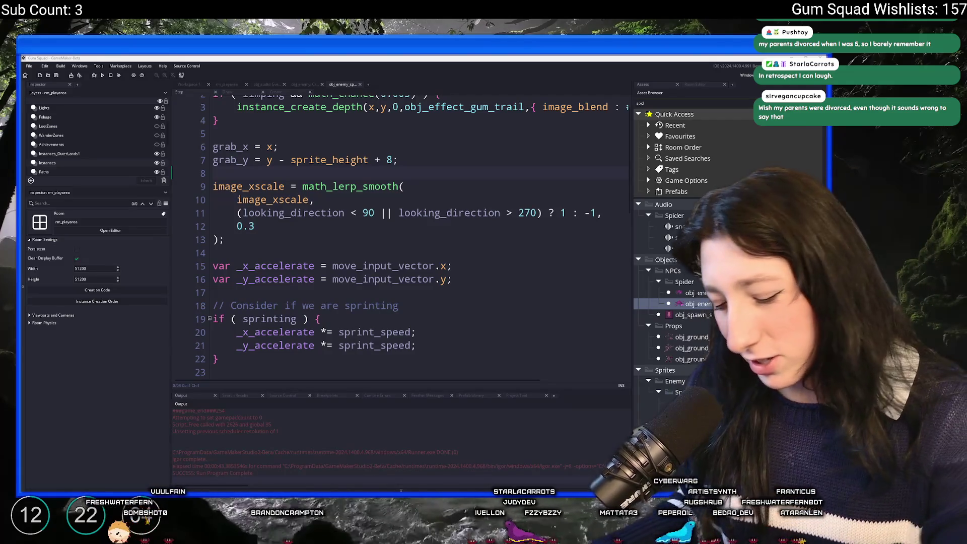
Step: Check the top of the cooldown-free Step code, then go to the spider's Create event
{"action": "left_click", "coordinate": [433, 152]}
{"action": "scroll", "coordinate": [433, 153], "scroll_direction": "up", "scroll_amount": 1}
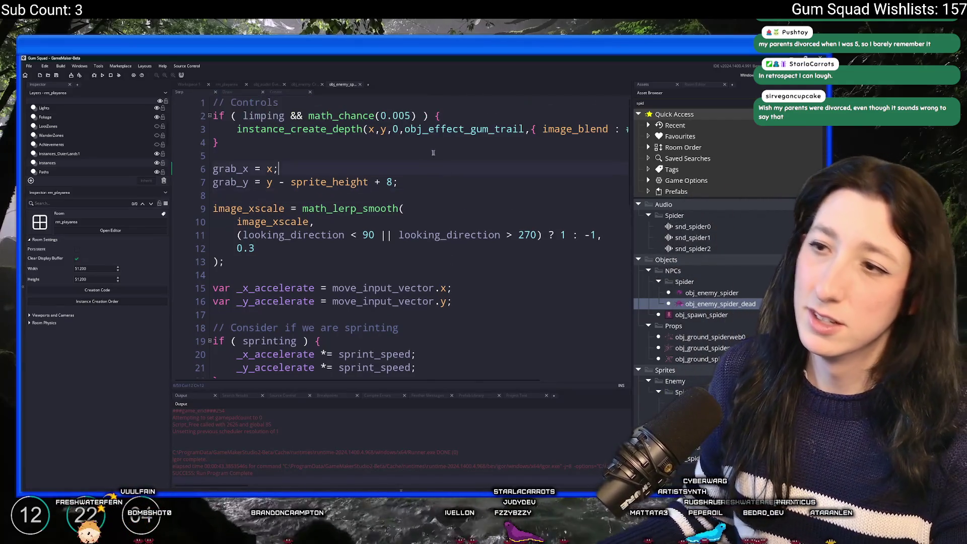
{"action": "left_click", "coordinate": [276, 92]}
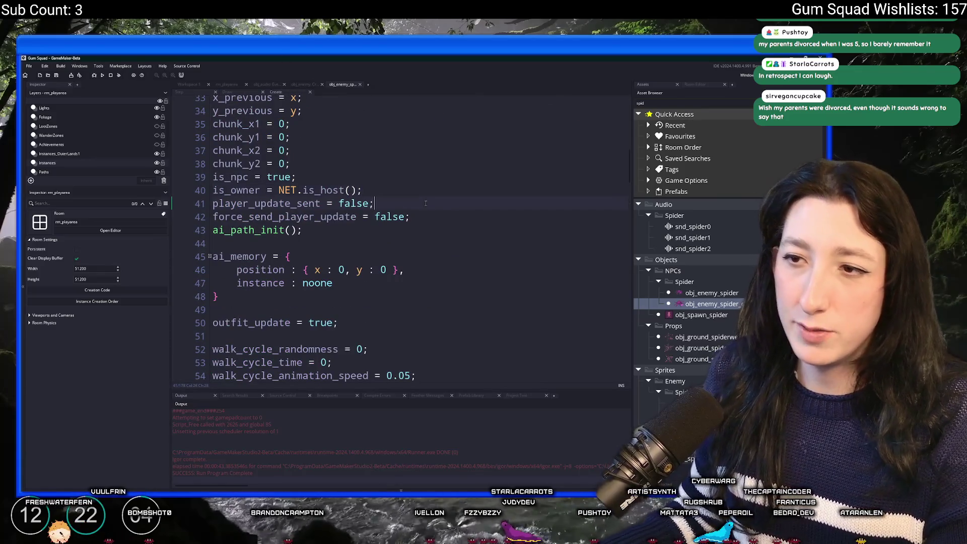
Step: Type distance_vector = new Vector2(0,0); into the spider's Create code, then delete that line
{"action": "left_click", "coordinate": [444, 218]}
{"action": "key", "text": "Return"}
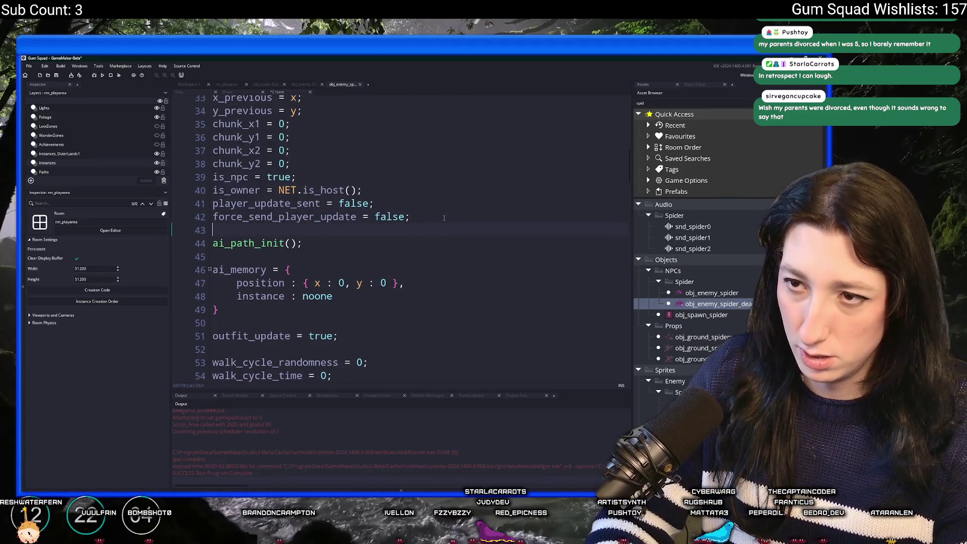
{"action": "type", "text": "distance_vect"}
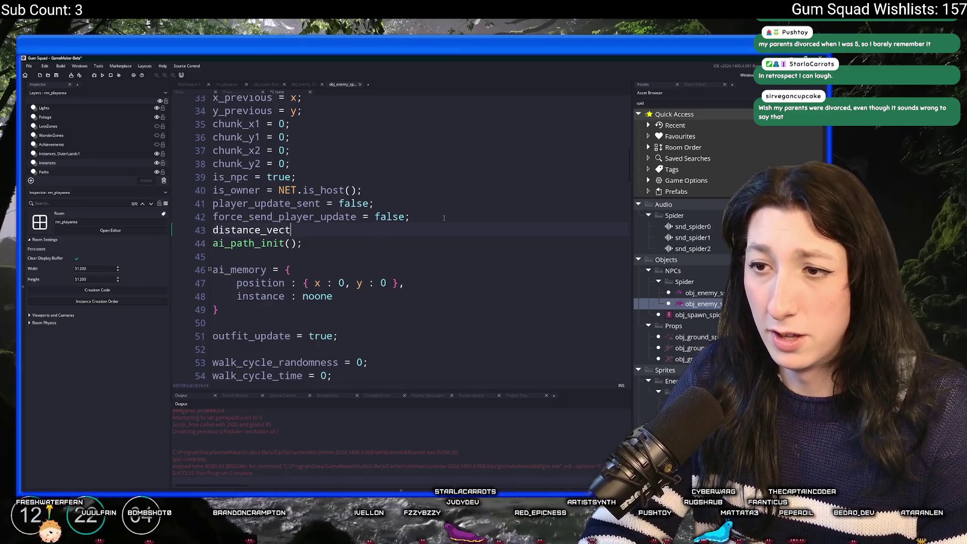
{"action": "type", "text": "or = n"}
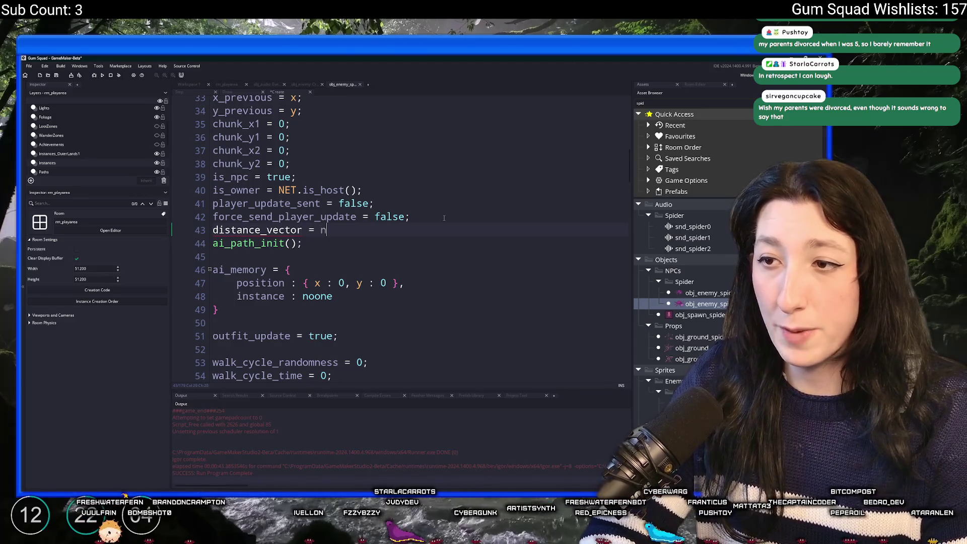
{"action": "key", "text": "BackSpace"}
{"action": "type", "text": "Newnew Vectro"}
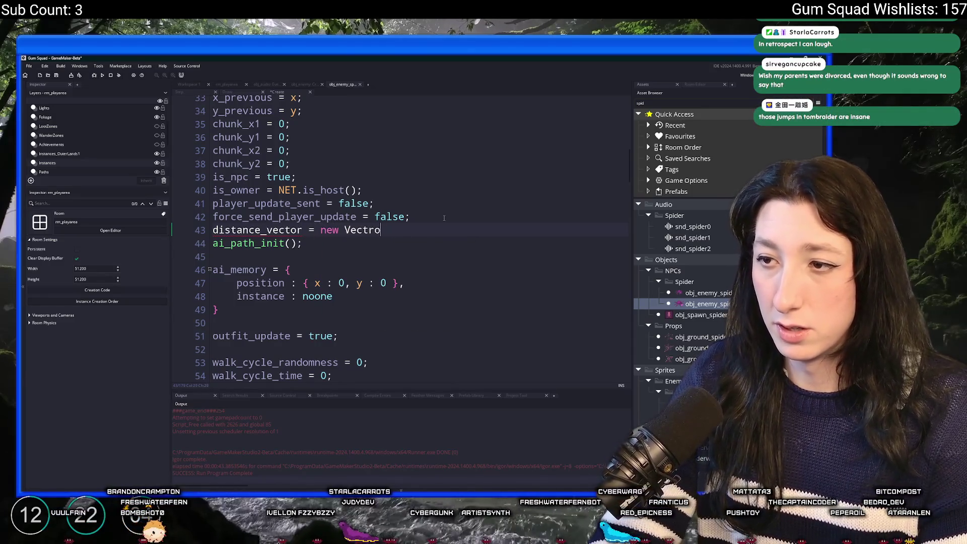
{"action": "key", "text": "BackSpace"}
{"action": "key", "text": "BackSpace"}
{"action": "type", "text": "oryu"}
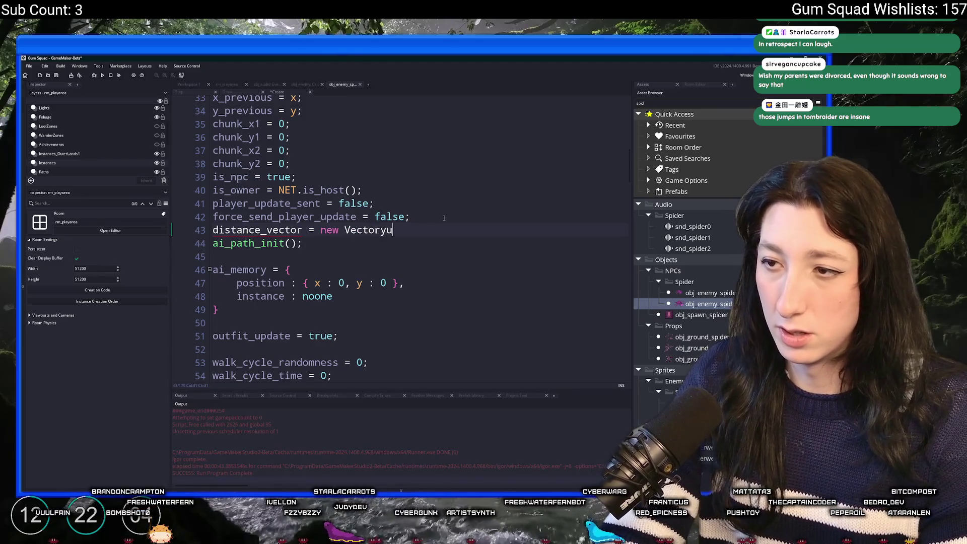
{"action": "key", "text": "BackSpace"}
{"action": "key", "text": "BackSpace"}
{"action": "type", "text": "2(0,0);"}
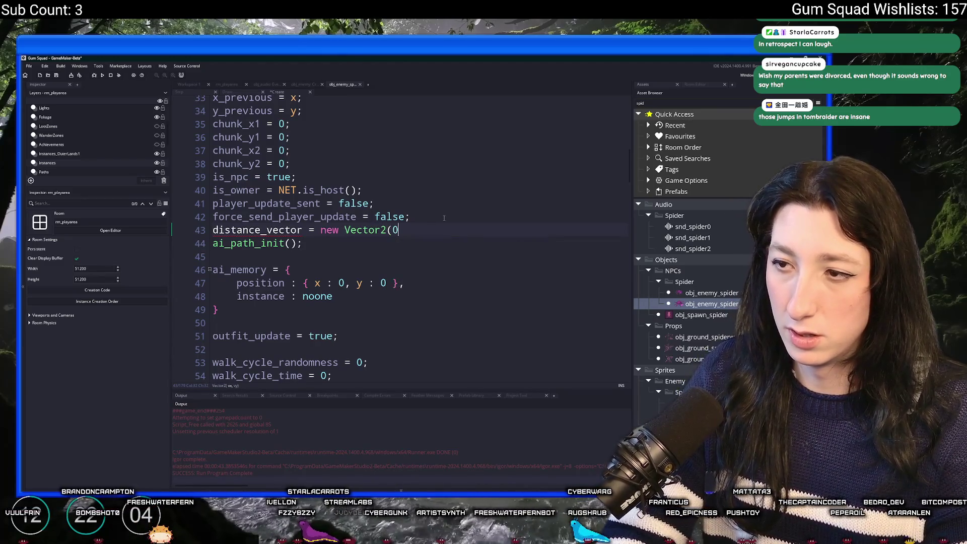
{"action": "left_click", "coordinate": [174, 230]}
{"action": "key", "text": "BackSpace"}
{"action": "key", "text": "BackSpace"}
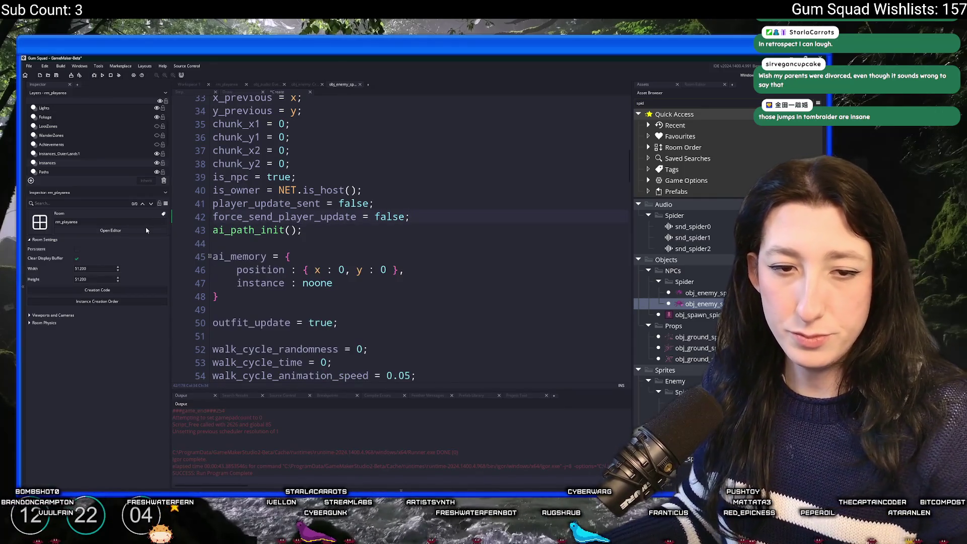
Step: Paste distance_vector = new Vector2(0,0); after the EnemyState enum in obj_enemy's Create event
{"action": "left_click", "coordinate": [193, 87]}
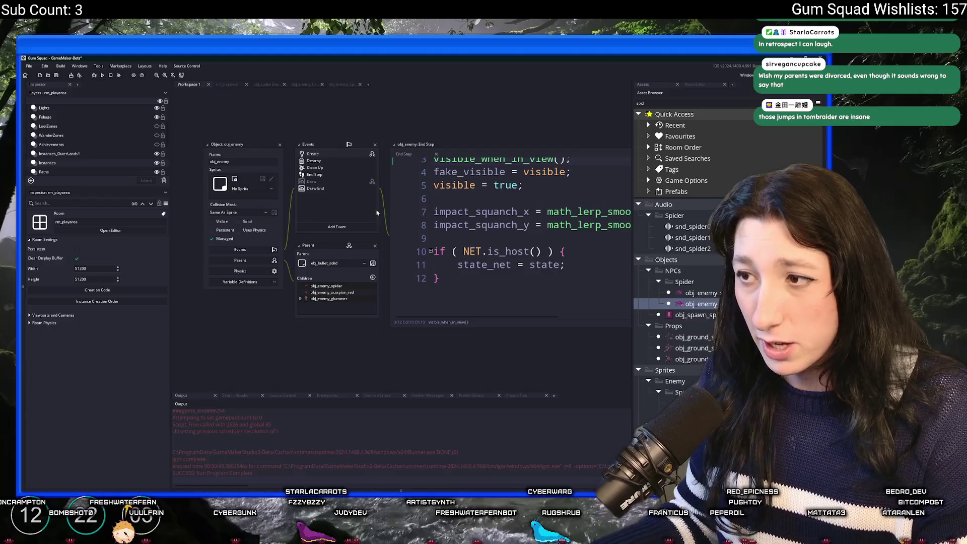
{"action": "double_click", "coordinate": [353, 154]}
{"action": "key", "text": "Return"}
{"action": "key", "text": "Return"}
{"action": "type", "text": "distance_vector = new Vector2(0,0);"}
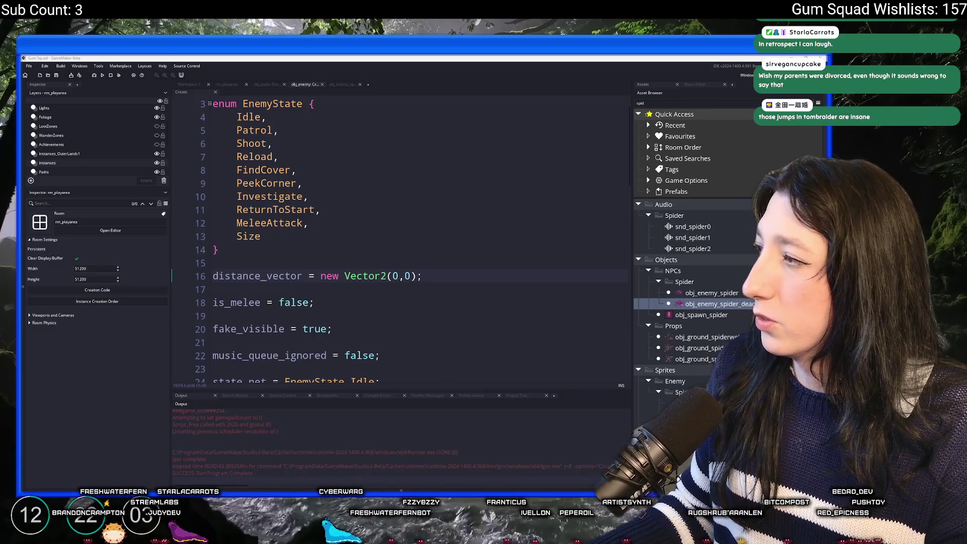
{"action": "key", "text": "alt+Tab"}
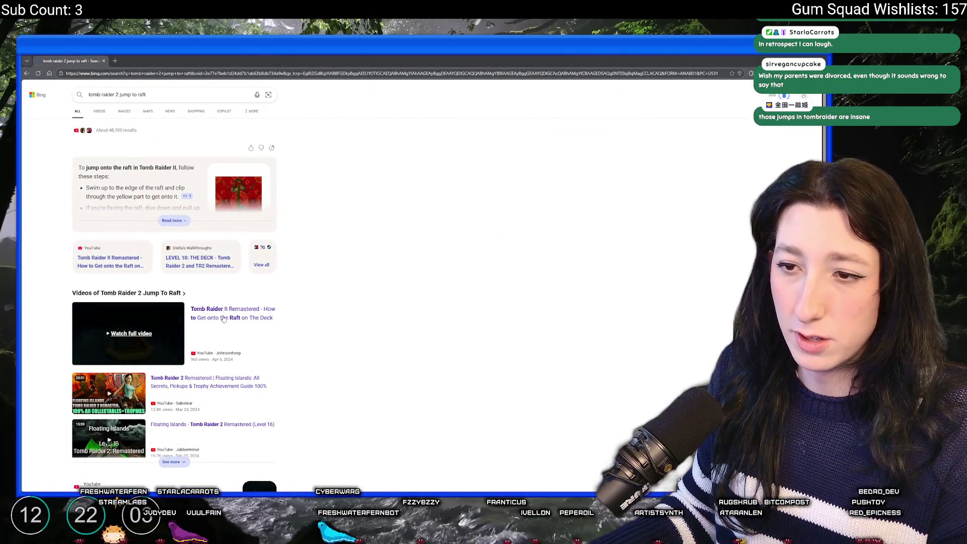
Step: Watch the Tomb Raider II raft video on YouTube, skipping ahead to the raft part
{"action": "left_click", "coordinate": [227, 334]}
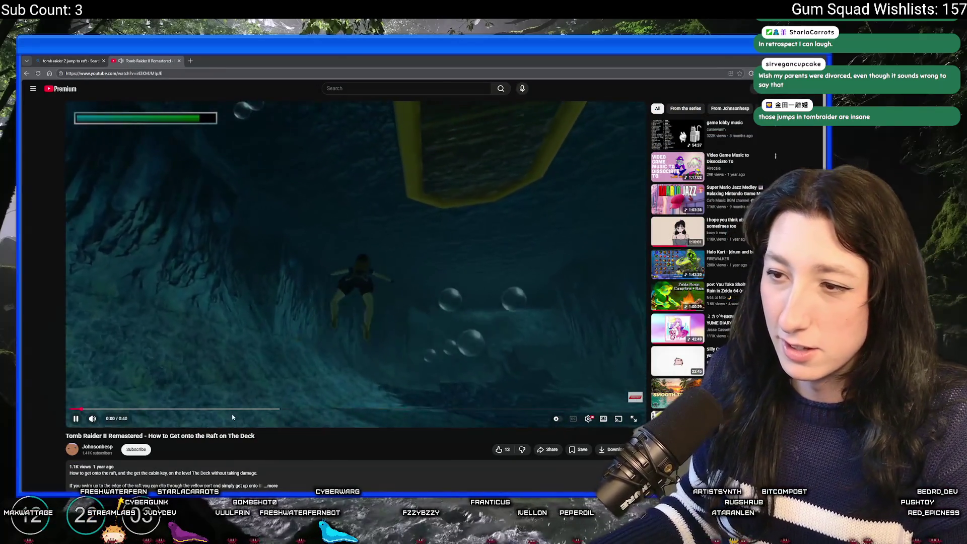
{"action": "left_click_drag", "start_coordinate": [201, 408], "coordinate": [251, 411]}
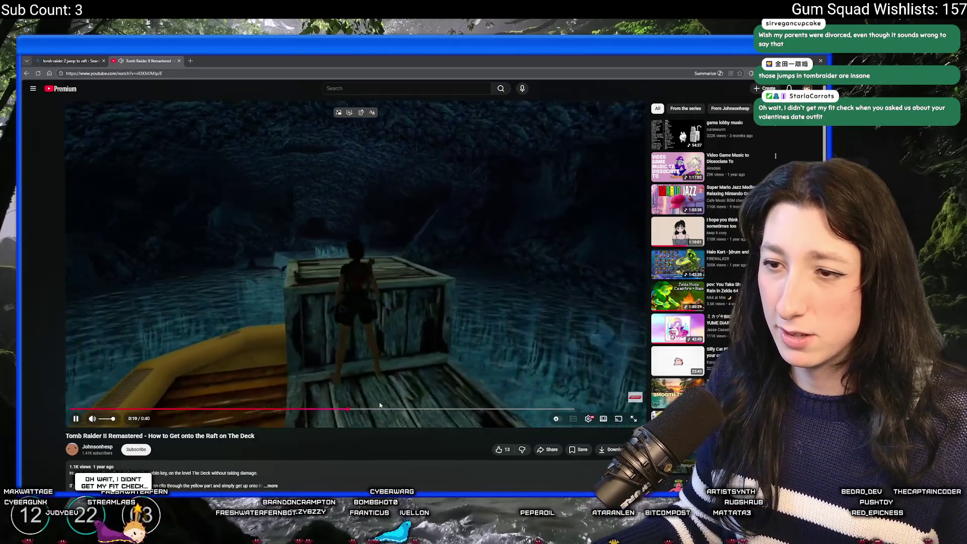
{"action": "left_click", "coordinate": [452, 410]}
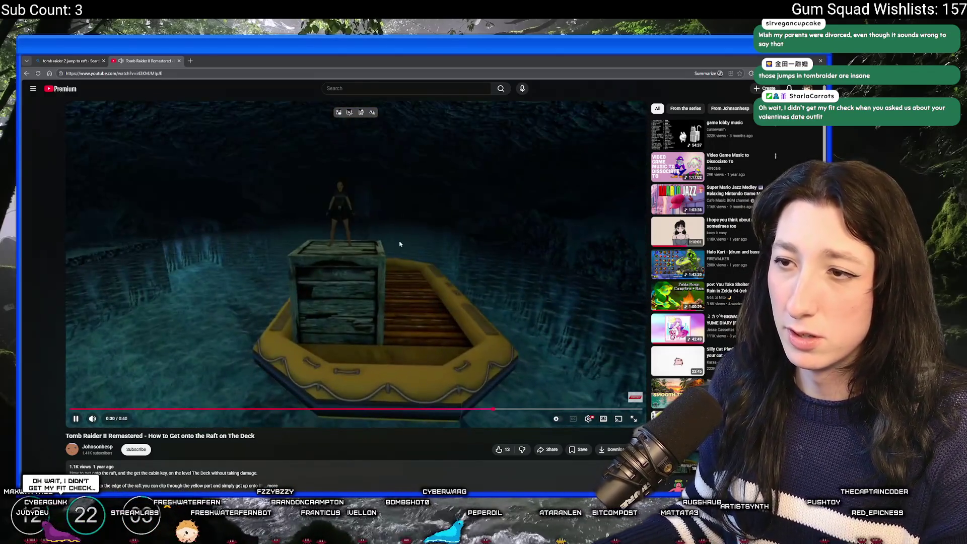
{"action": "left_click", "coordinate": [397, 242]}
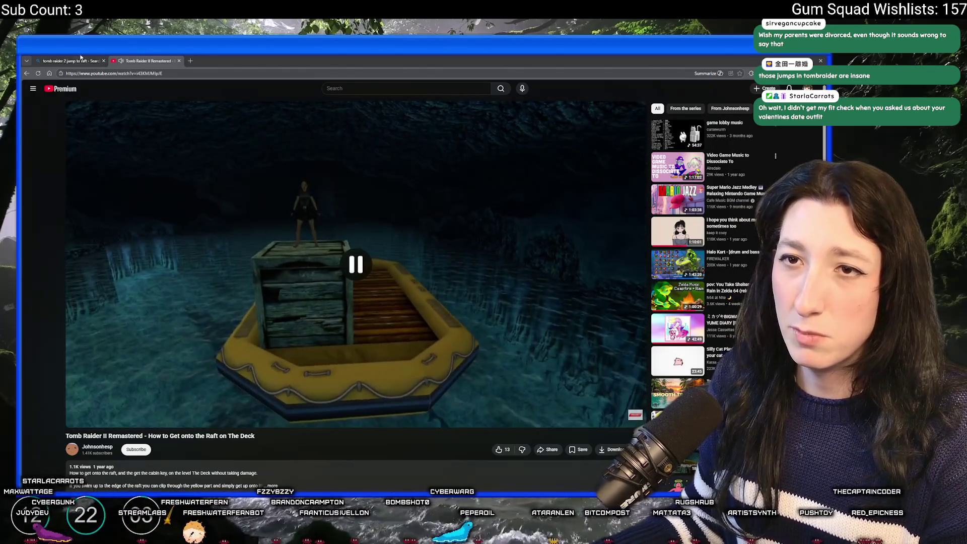
Step: Browse the search results and briefly check the Tomb Raider Chronicles walkthrough page
{"action": "key", "text": "ctrl+shift+Tab"}
{"action": "scroll", "coordinate": [164, 343], "scroll_direction": "down", "scroll_amount": 5}
{"action": "scroll", "coordinate": [112, 340], "scroll_direction": "down", "scroll_amount": 3}
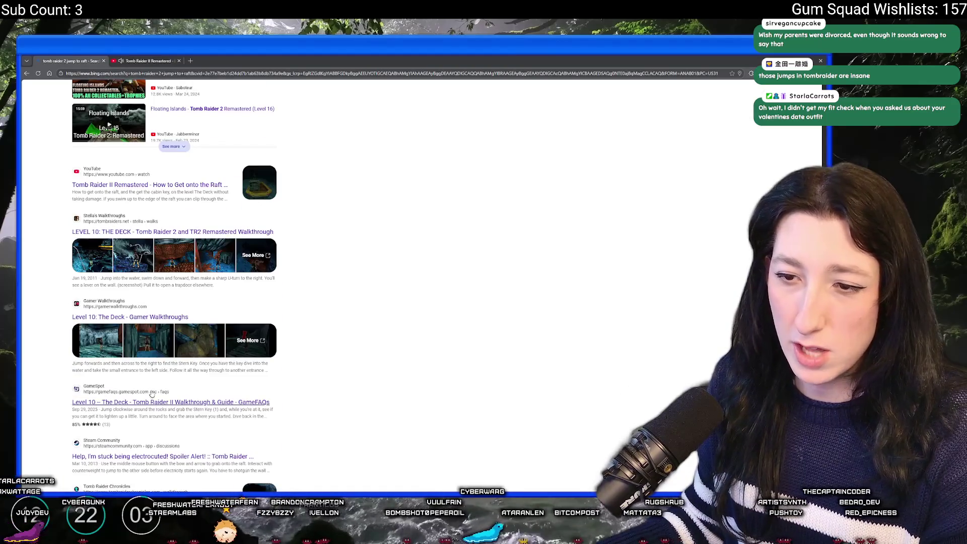
{"action": "scroll", "coordinate": [114, 323], "scroll_direction": "down", "scroll_amount": 5}
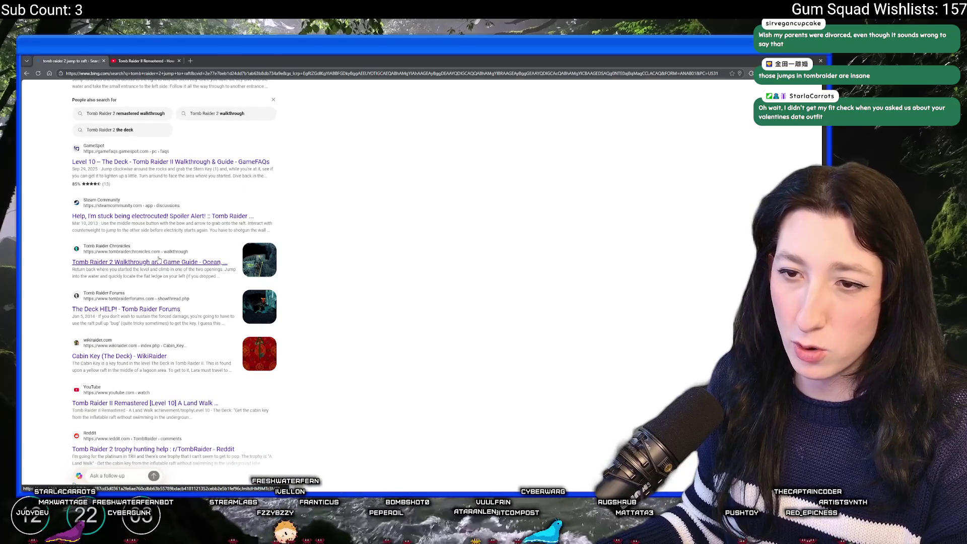
{"action": "left_click", "coordinate": [157, 263]}
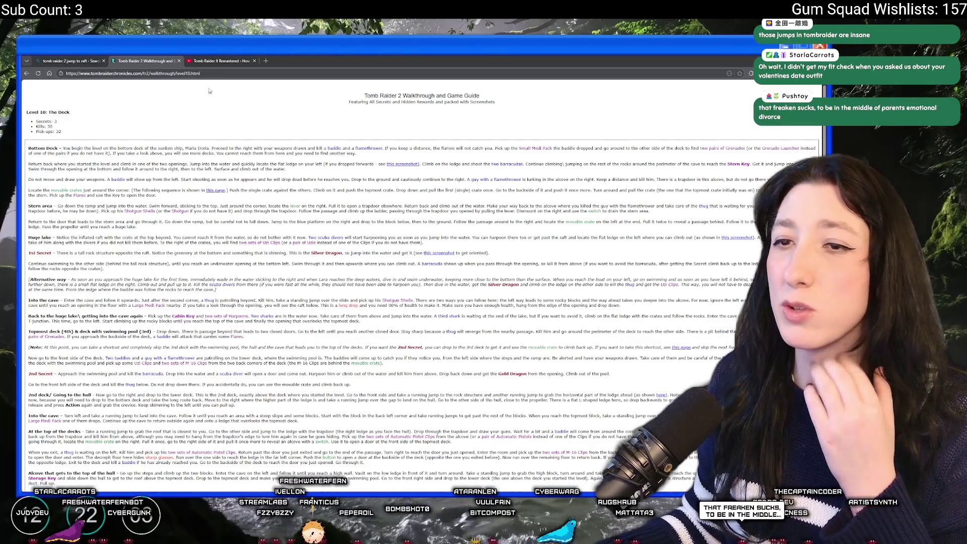
{"action": "middle_click", "coordinate": [134, 57]}
Step: Replay the raft video from the start, then close it and the browser
{"action": "left_click", "coordinate": [254, 366]}
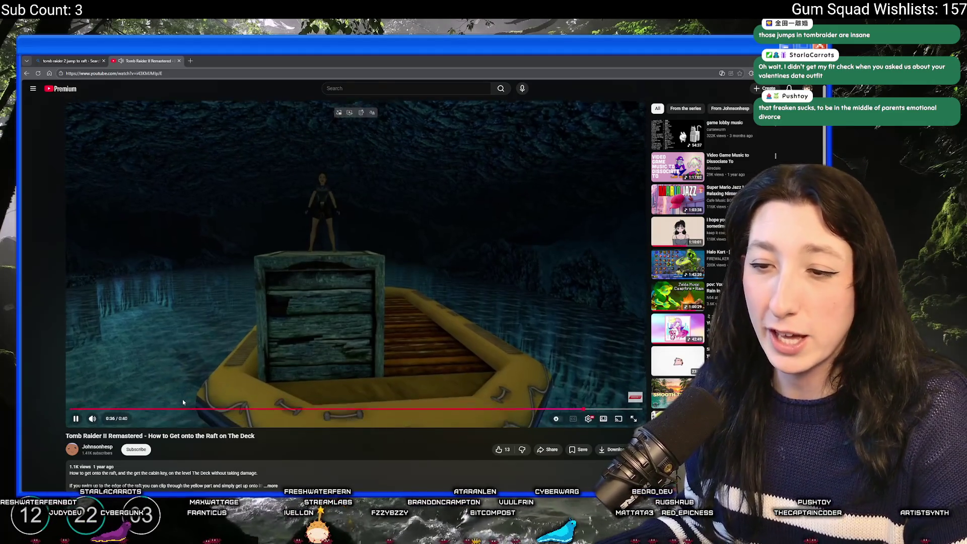
{"action": "key", "text": "0"}
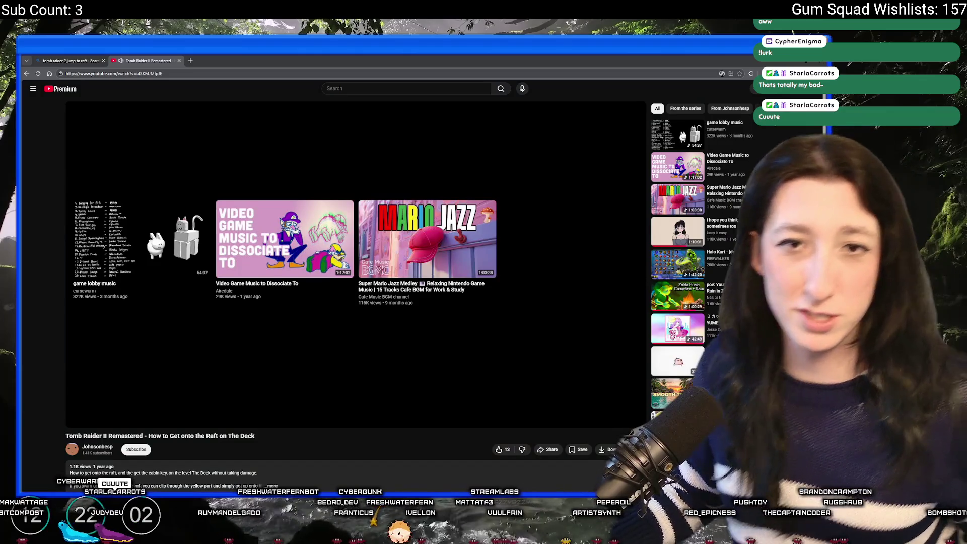
{"action": "middle_click", "coordinate": [138, 57]}
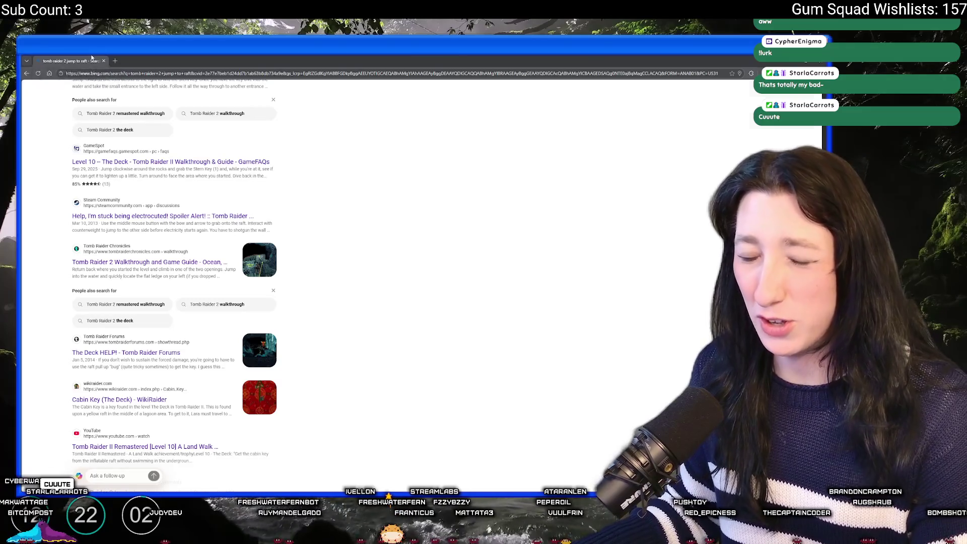
{"action": "middle_click", "coordinate": [77, 61]}
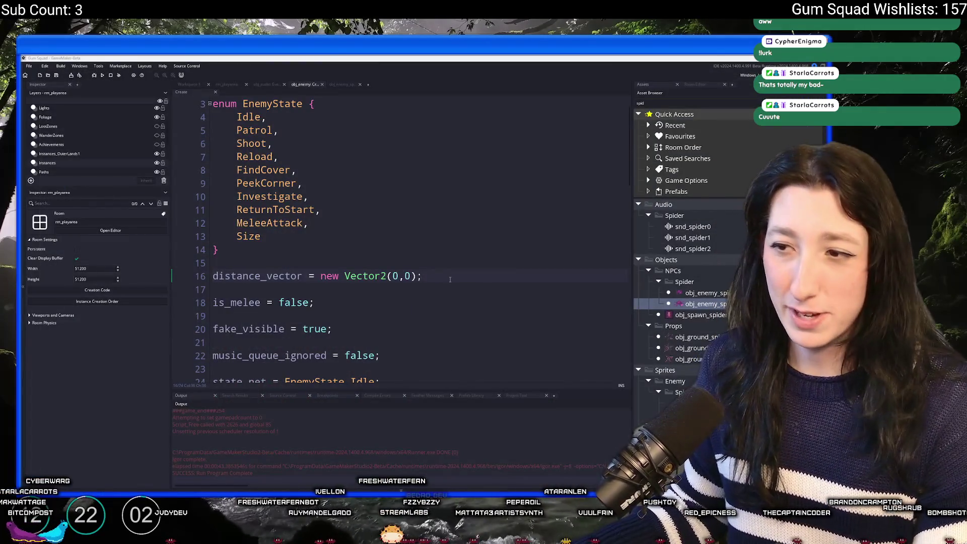
{"action": "left_click", "coordinate": [450, 279]}
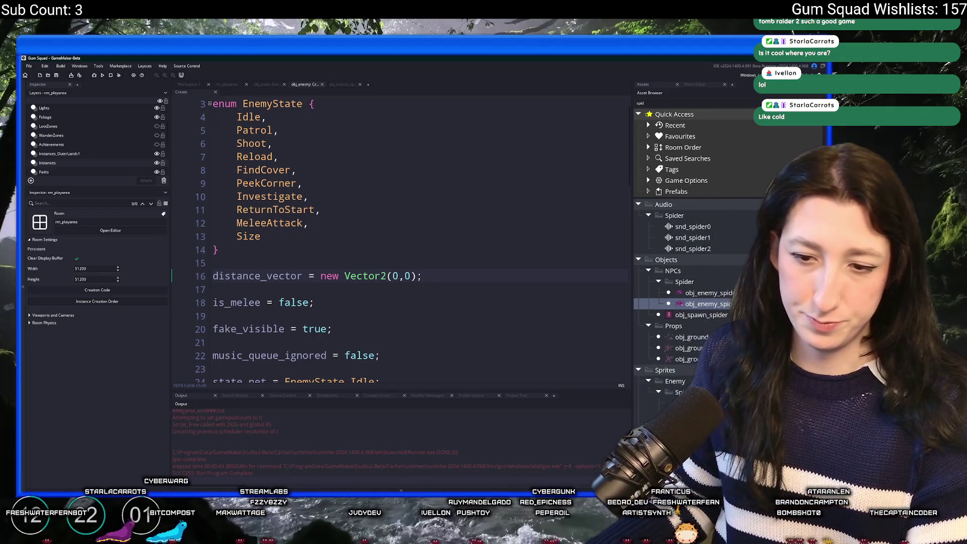
{"action": "key", "text": "super+w"}
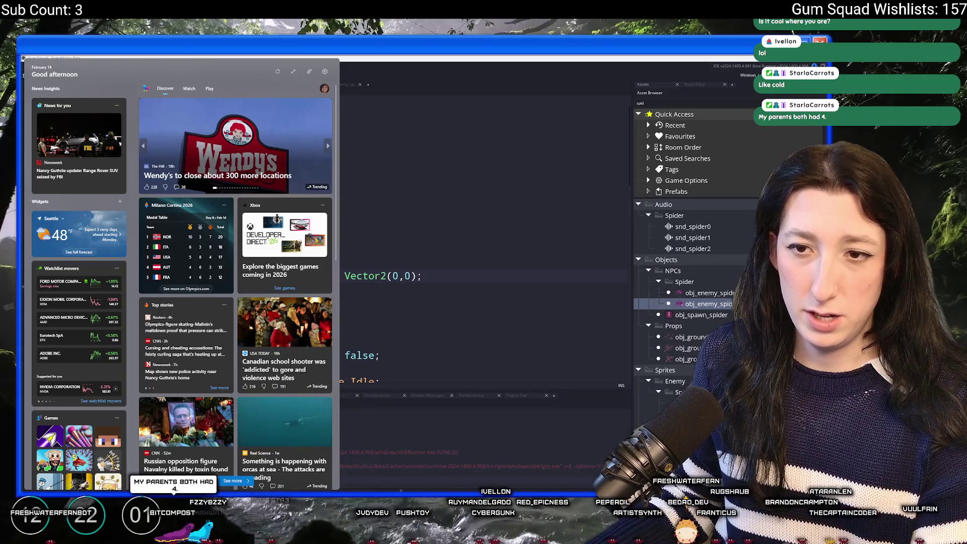
{"action": "left_click", "coordinate": [489, 277]}
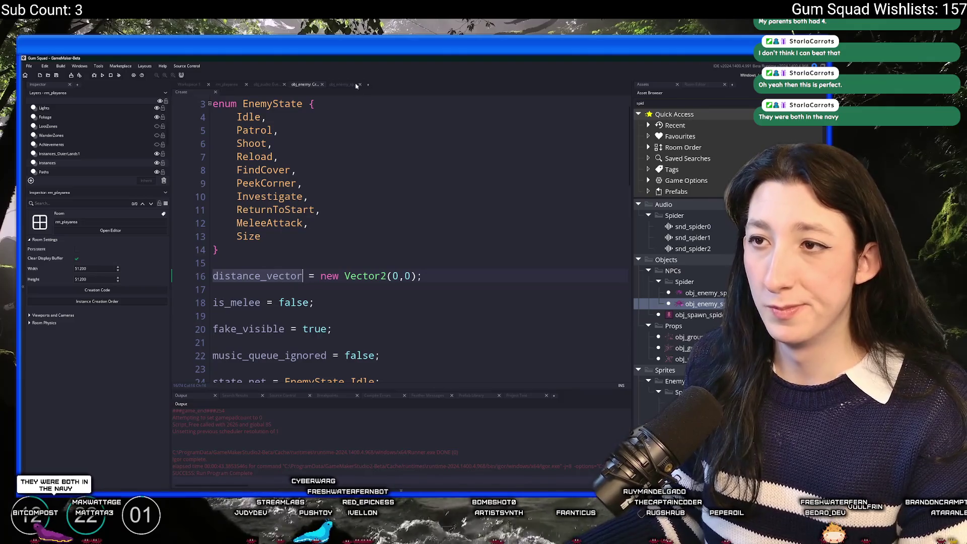
{"action": "left_click", "coordinate": [338, 85]}
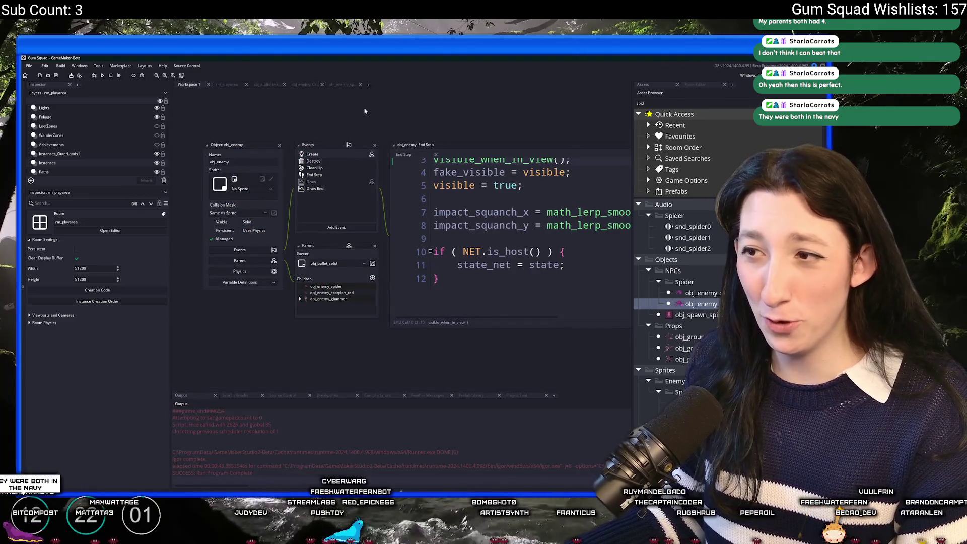
Step: Add distance_vector.x += x - xprevious; below the grab_y line in the spider's Step event
{"action": "scroll", "coordinate": [179, 273], "scroll_direction": "right", "scroll_amount": 2}
{"action": "double_click", "coordinate": [244, 306]}
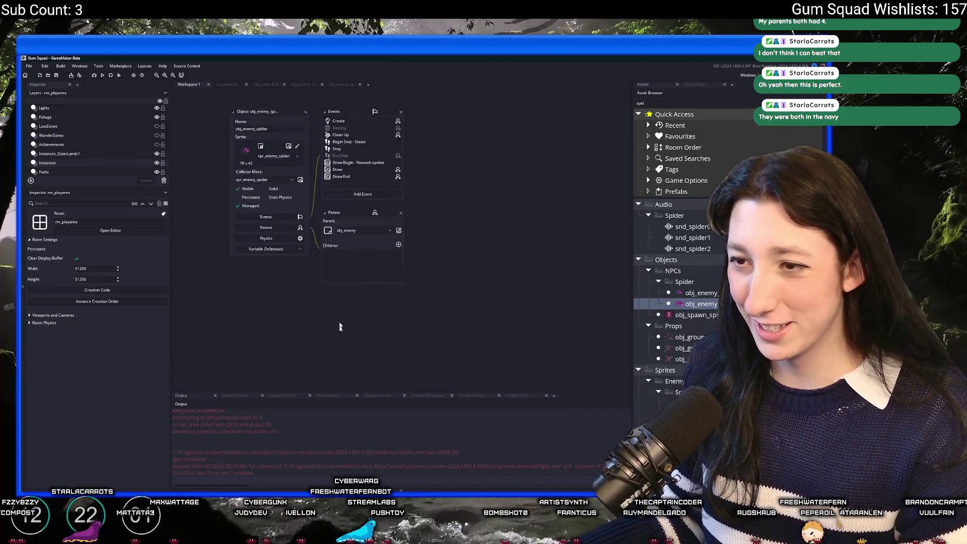
{"action": "double_click", "coordinate": [366, 230]}
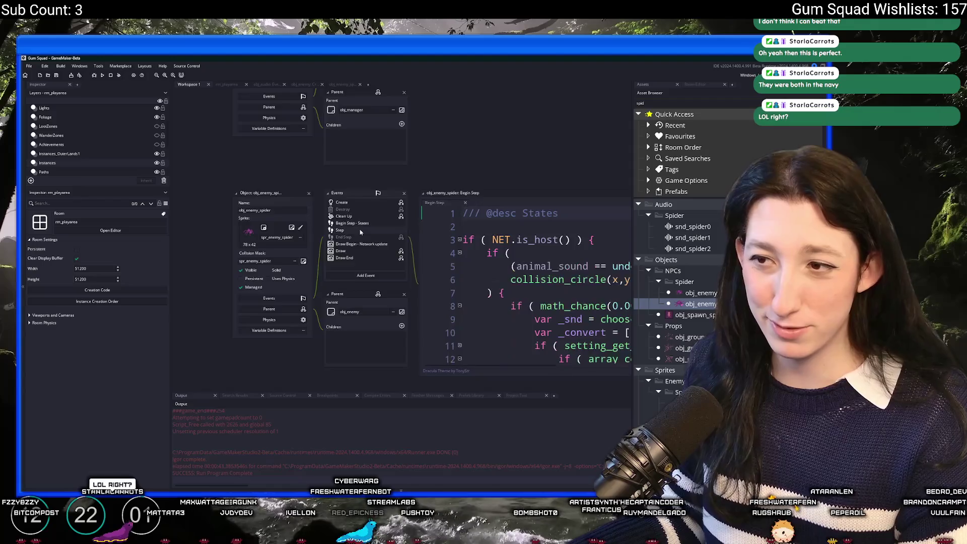
{"action": "left_click", "coordinate": [418, 187]}
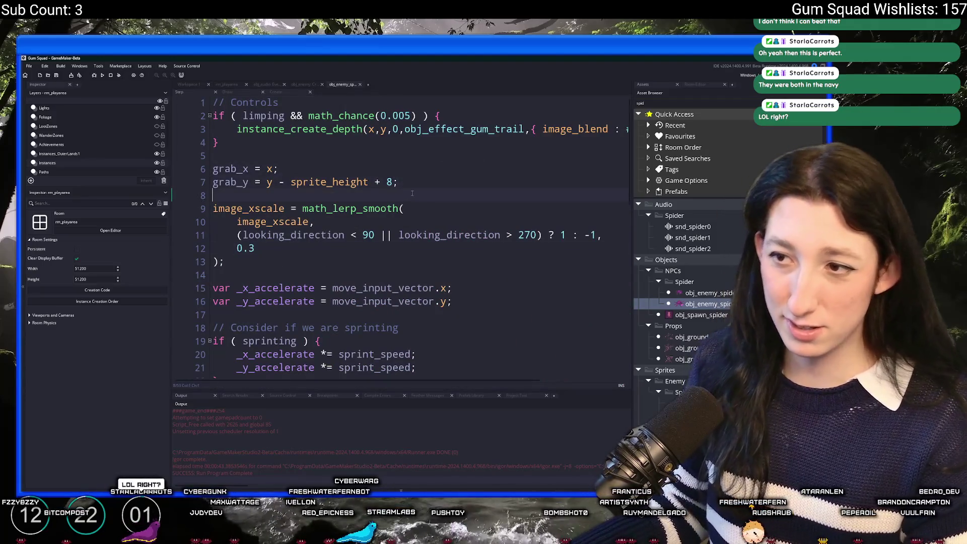
{"action": "key", "text": "Return"}
{"action": "key", "text": "Return"}
{"action": "key", "text": "Up"}
{"action": "type", "text": "kd"}
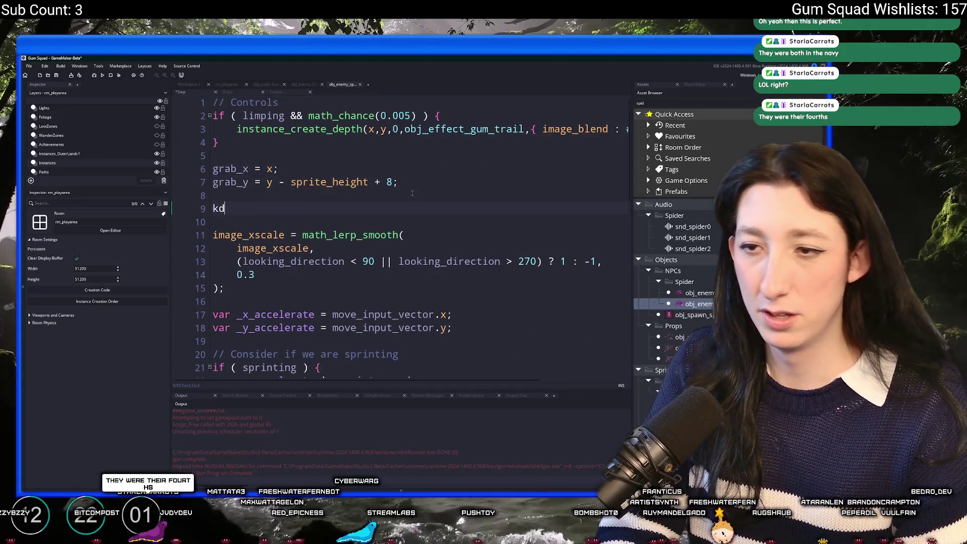
{"action": "key", "text": "BackSpace"}
{"action": "key", "text": "BackSpace"}
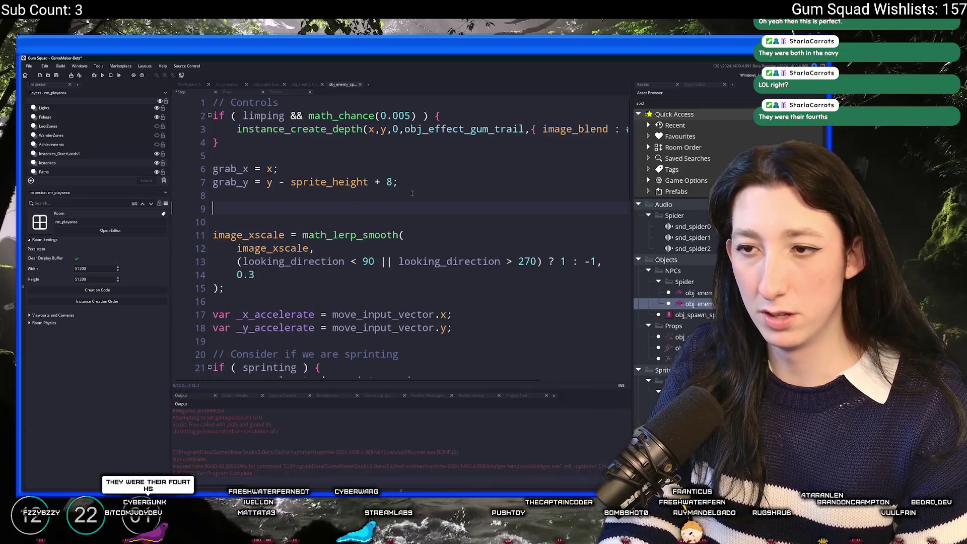
{"action": "type", "text": "distance_vector"}
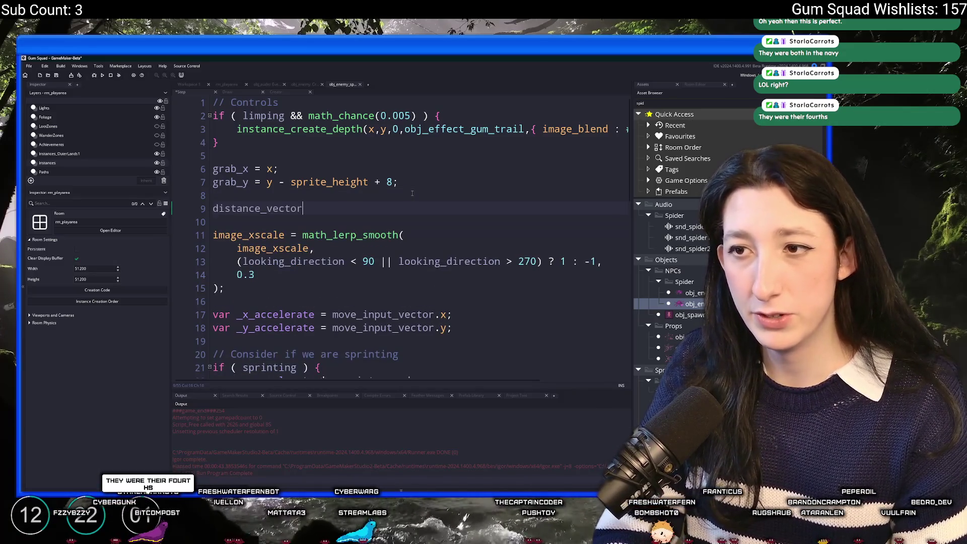
{"action": "type", "text": ".x +="}
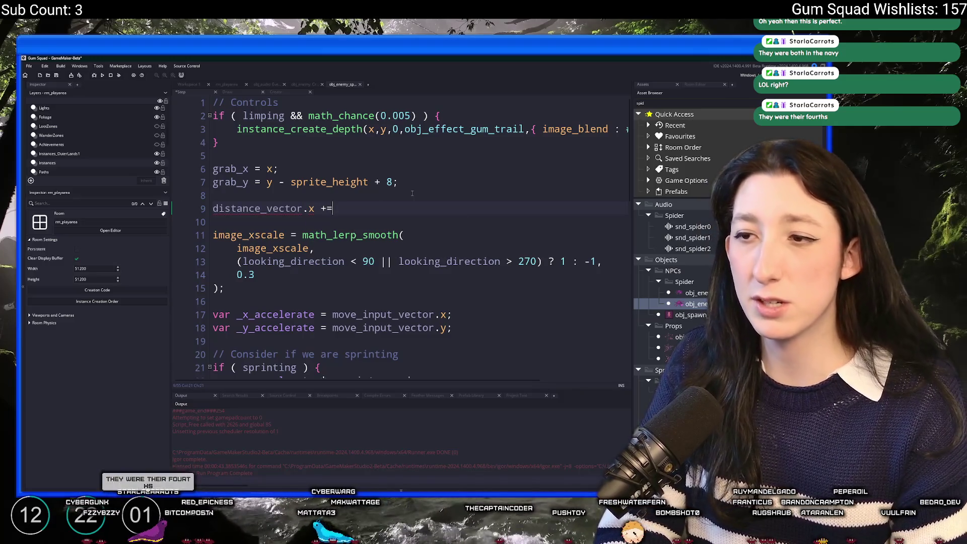
{"action": "type", "text": " x - "}
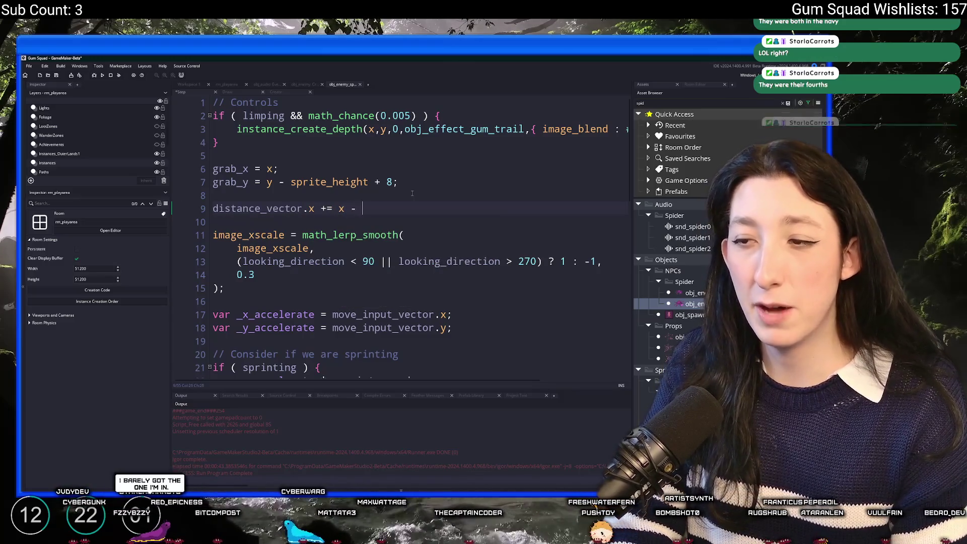
{"action": "type", "text": "xpreviousl;"}
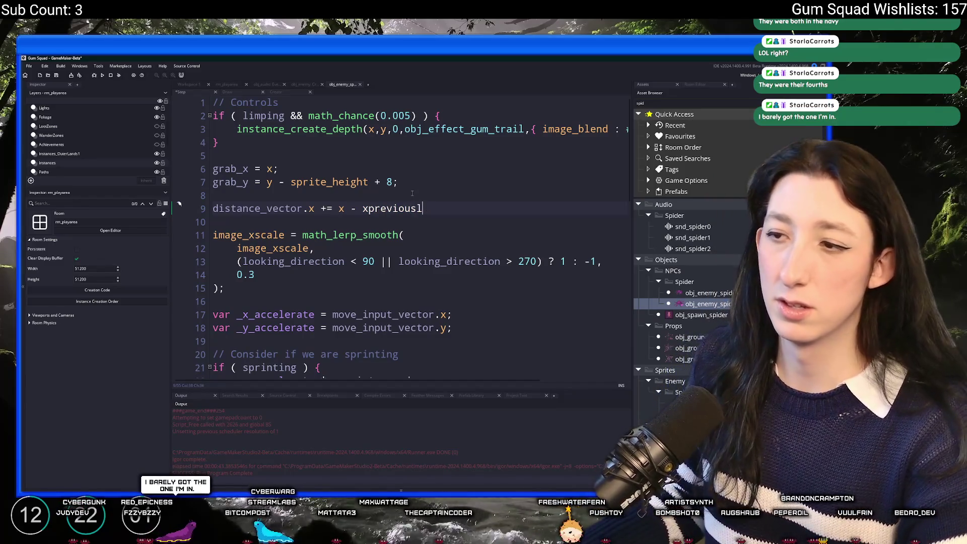
{"action": "key", "text": "BackSpace"}
{"action": "type", "text": ";"}
Step: Move the distance_vector.x line to just after the move_speed_max reset line
{"action": "left_click", "coordinate": [270, 208]}
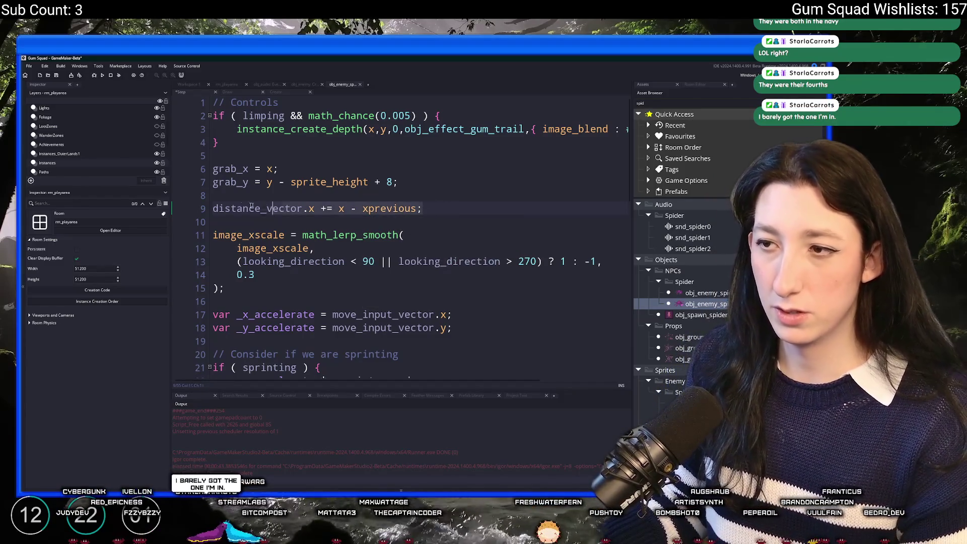
{"action": "key", "text": "Home"}
{"action": "key", "text": "shift+Up"}
{"action": "key", "text": "BackSpace"}
{"action": "scroll", "coordinate": [436, 204], "scroll_direction": "down", "scroll_amount": 10}
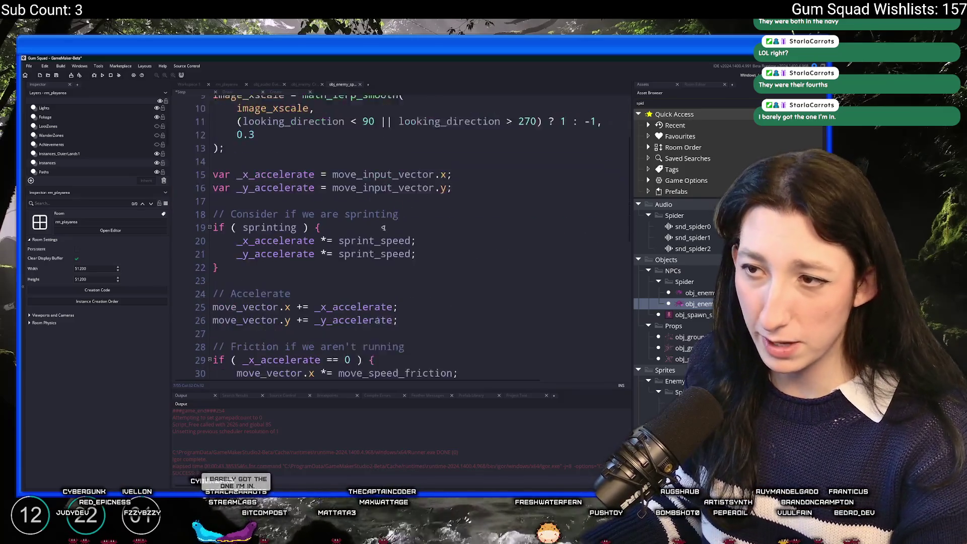
{"action": "left_click", "coordinate": [307, 227]}
{"action": "scroll", "coordinate": [307, 244], "scroll_direction": "down", "scroll_amount": 1}
{"action": "left_click", "coordinate": [408, 302]}
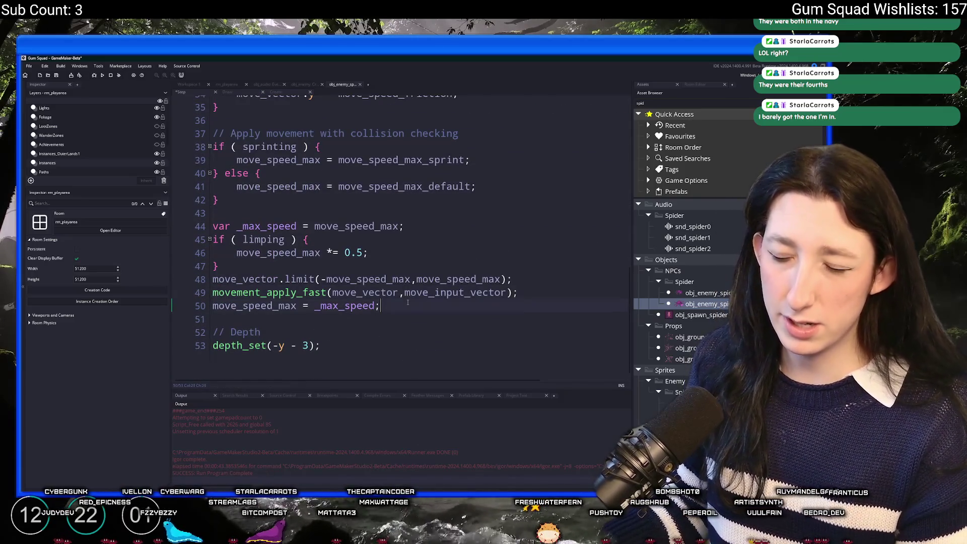
{"action": "key", "text": "Return"}
{"action": "key", "text": "Return"}
{"action": "type", "text": "distance_vector.x += x - xprevious;"}
Step: Add a // Distance vectors comment and duplicate the line as a distance_vector.y version
{"action": "left_click", "coordinate": [319, 316]}
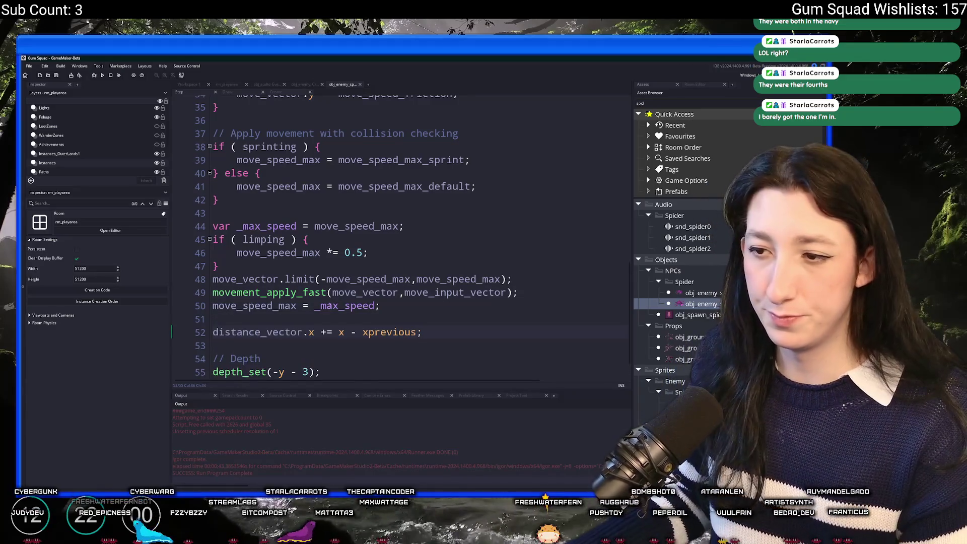
{"action": "key", "text": "Return"}
{"action": "type", "text": "// Distance"}
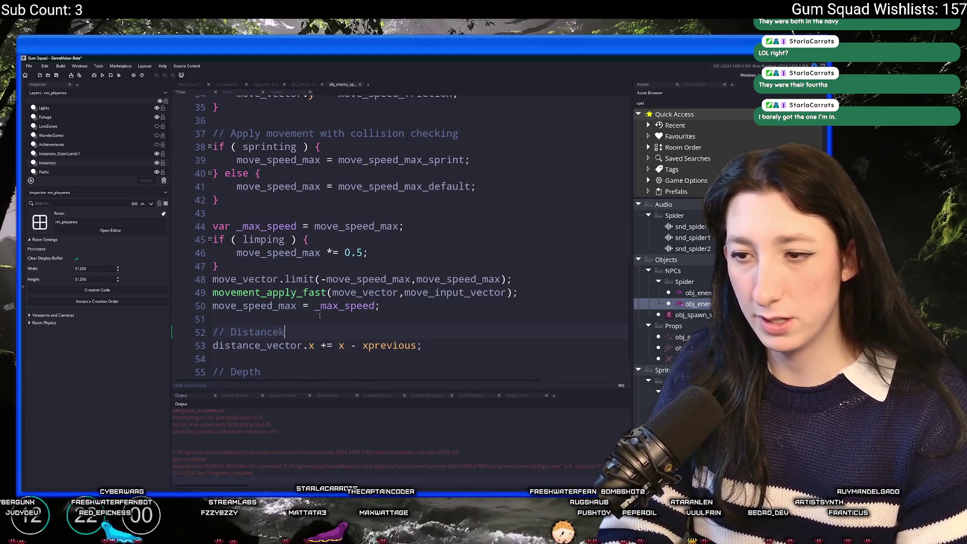
{"action": "type", "text": " vectors"}
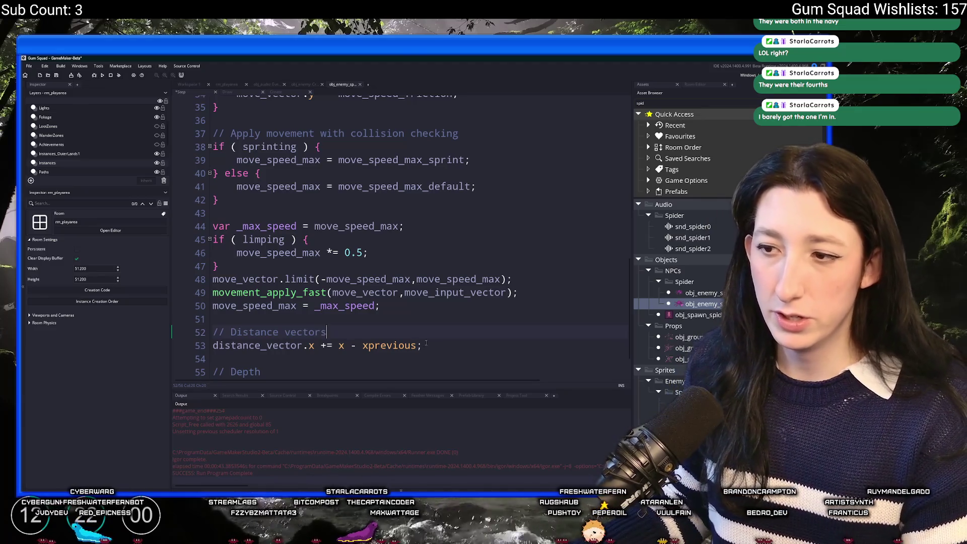
{"action": "left_click", "coordinate": [426, 345]}
{"action": "key", "text": "Return"}
{"action": "type", "text": "distance_vector.x += x - xprevious;"}
{"action": "key", "text": "BackSpace"}
{"action": "type", "text": "y"}
{"action": "key", "text": "Right"}
{"action": "key", "text": "Right"}
{"action": "key", "text": "Right"}
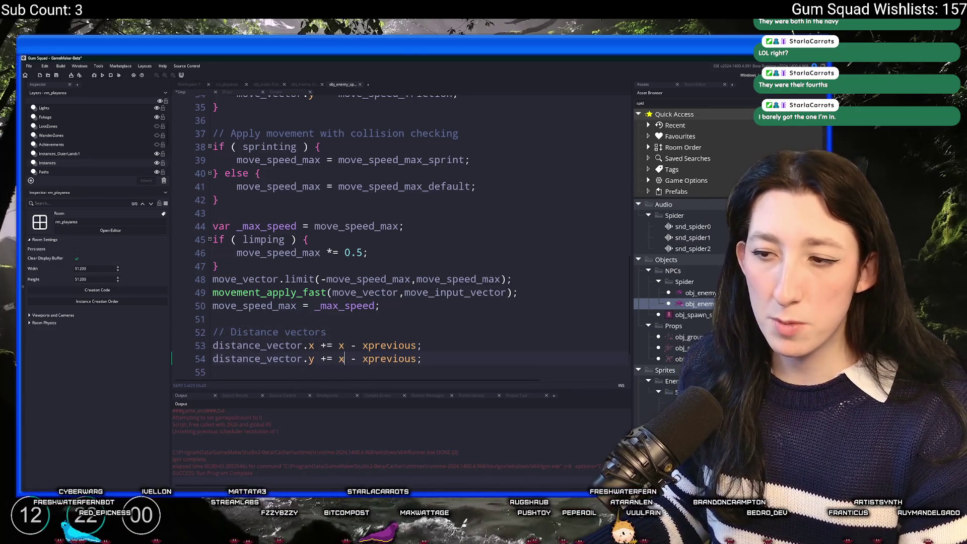
{"action": "key", "text": "BackSpace"}
{"action": "type", "text": "y"}
{"action": "key", "text": "Escape"}
Step: Change xprevious to yprevious so line 54 reads distance_vector.y += y - yprevious
{"action": "key", "text": "Up"}
{"action": "key", "text": "Home"}
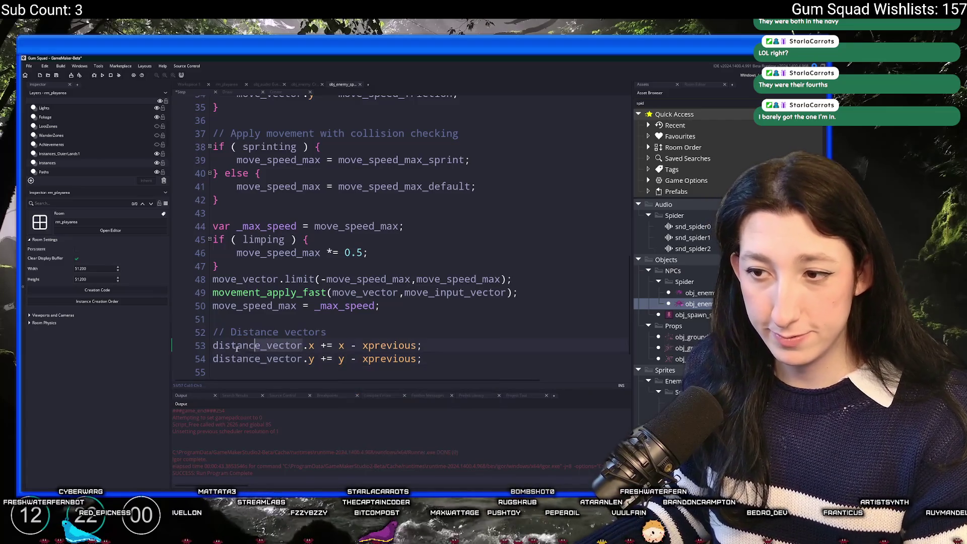
{"action": "scroll", "coordinate": [330, 312], "scroll_direction": "down", "scroll_amount": 2}
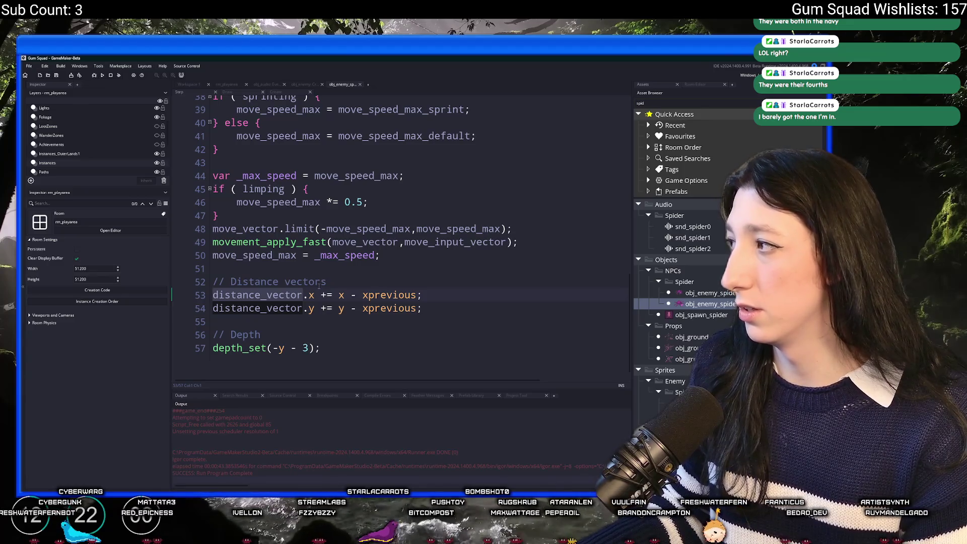
{"action": "mouse_move", "coordinate": [418, 301]}
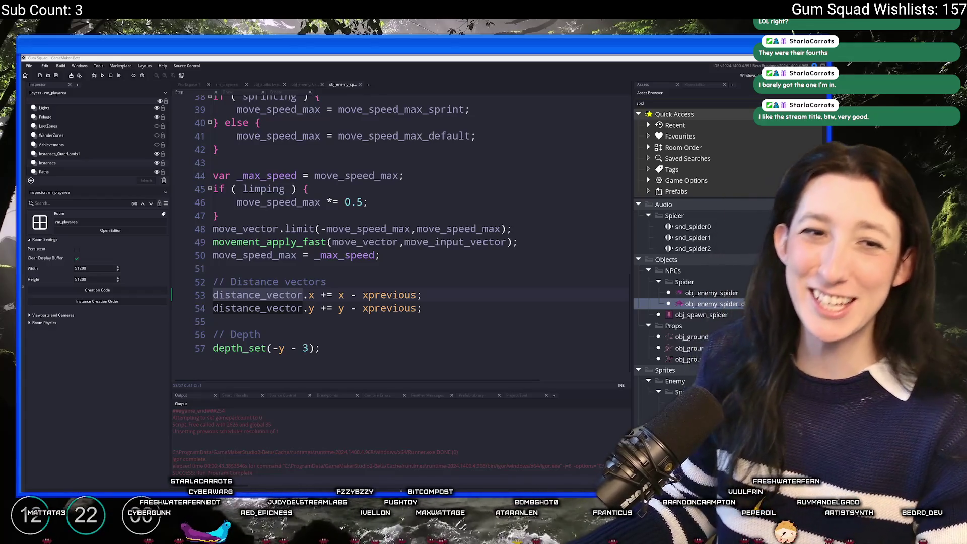
{"action": "left_click", "coordinate": [423, 309]}
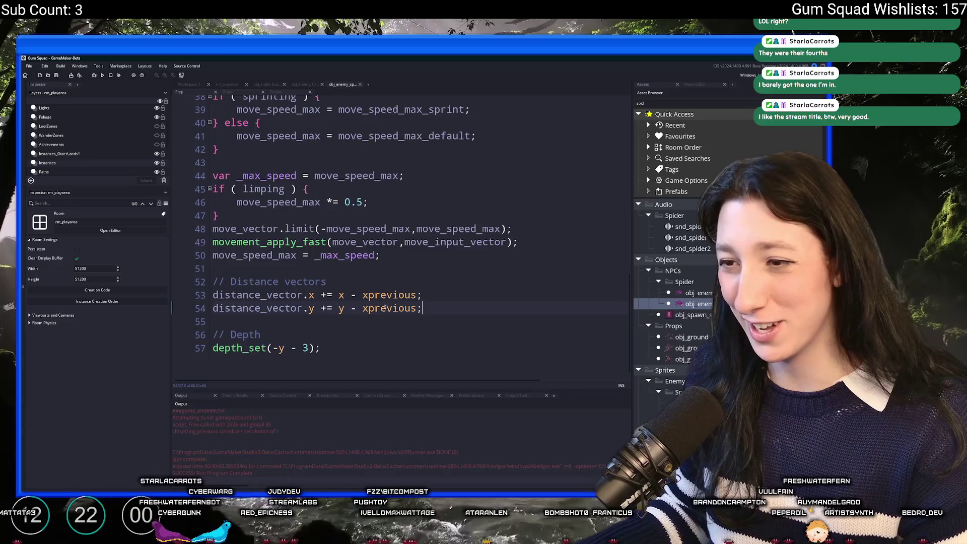
{"action": "left_click", "coordinate": [369, 308]}
{"action": "key", "text": "BackSpace"}
{"action": "type", "text": "y"}
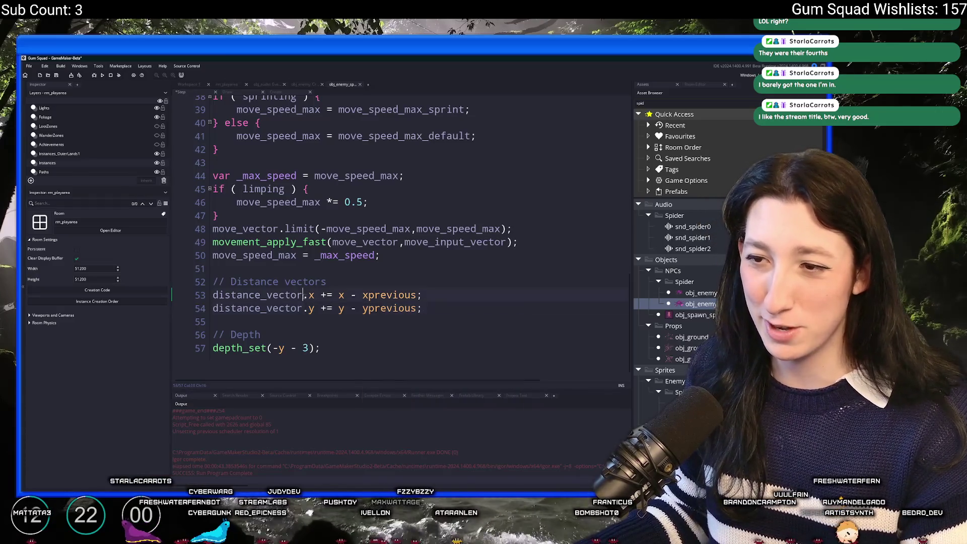
{"action": "left_click", "coordinate": [213, 297]}
{"action": "scroll", "coordinate": [219, 300], "scroll_direction": "up", "scroll_amount": 12}
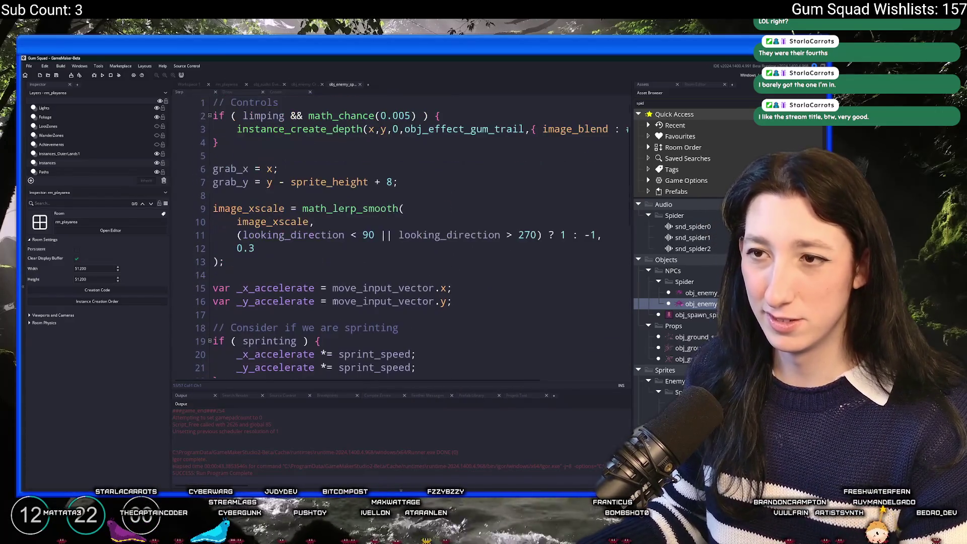
Step: Duplicate the image_xscale lerp block and comment out the copy as a backup
{"action": "left_click", "coordinate": [295, 195]}
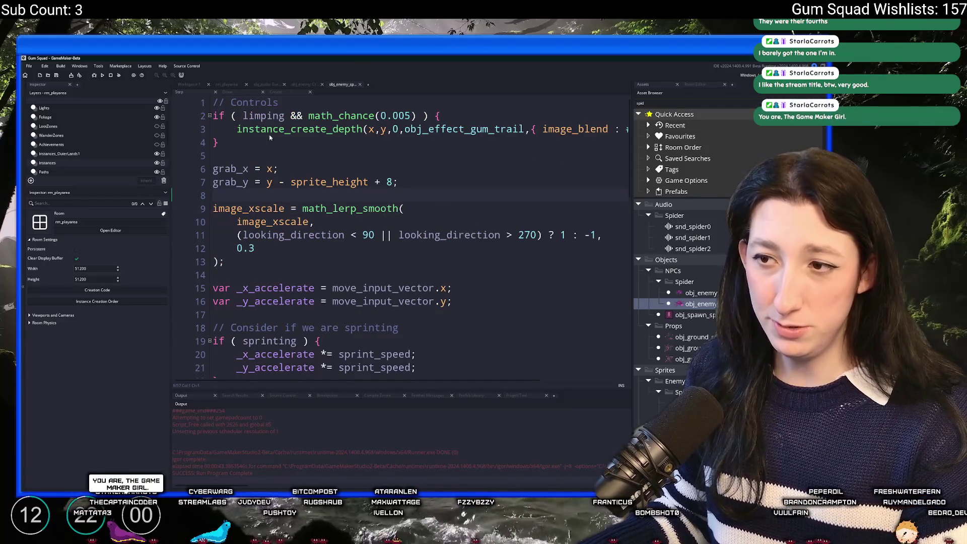
{"action": "left_click_drag", "start_coordinate": [255, 248], "coordinate": [209, 210]}
{"action": "key", "text": "ctrl+c"}
{"action": "left_click", "coordinate": [213, 275]}
{"action": "key", "text": "ctrl+v"}
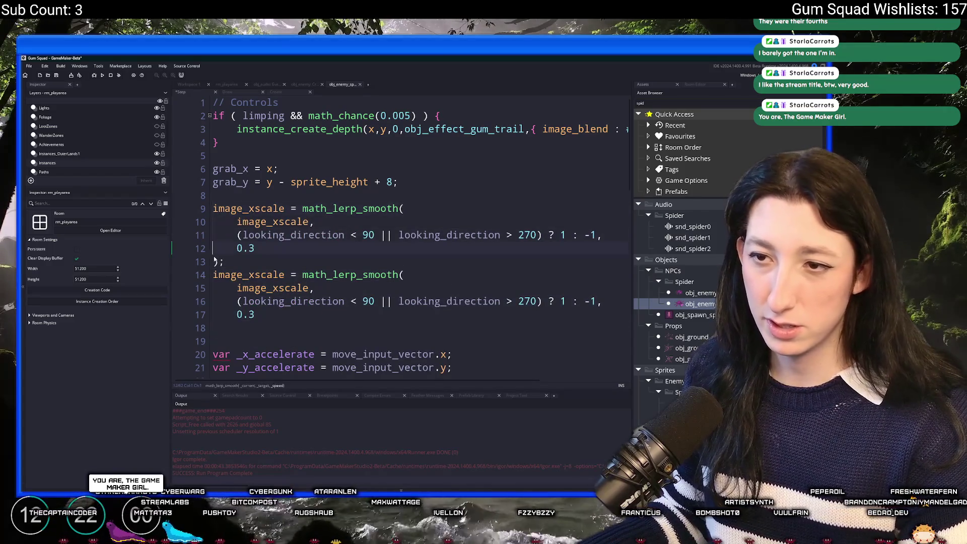
{"action": "left_click", "coordinate": [213, 262]}
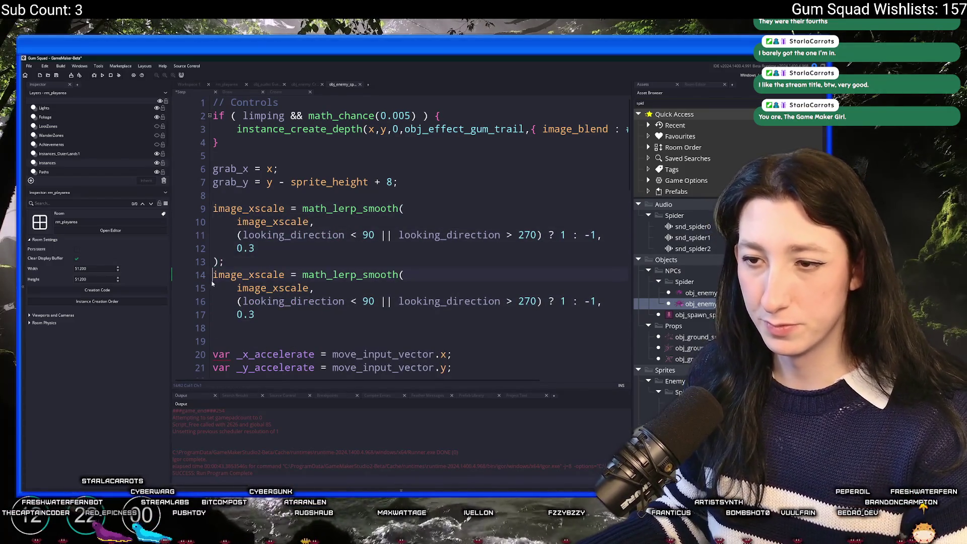
{"action": "key", "text": "ctrl+z"}
{"action": "left_click", "coordinate": [255, 271]}
{"action": "left_click_drag", "start_coordinate": [255, 271], "coordinate": [208, 197]}
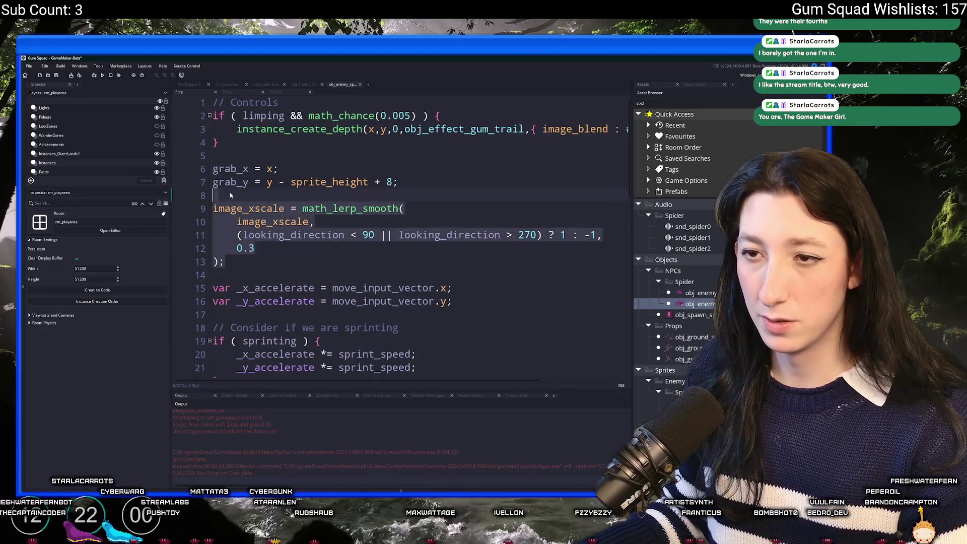
{"action": "key", "text": "ctrl+d"}
{"action": "left_click", "coordinate": [209, 347]}
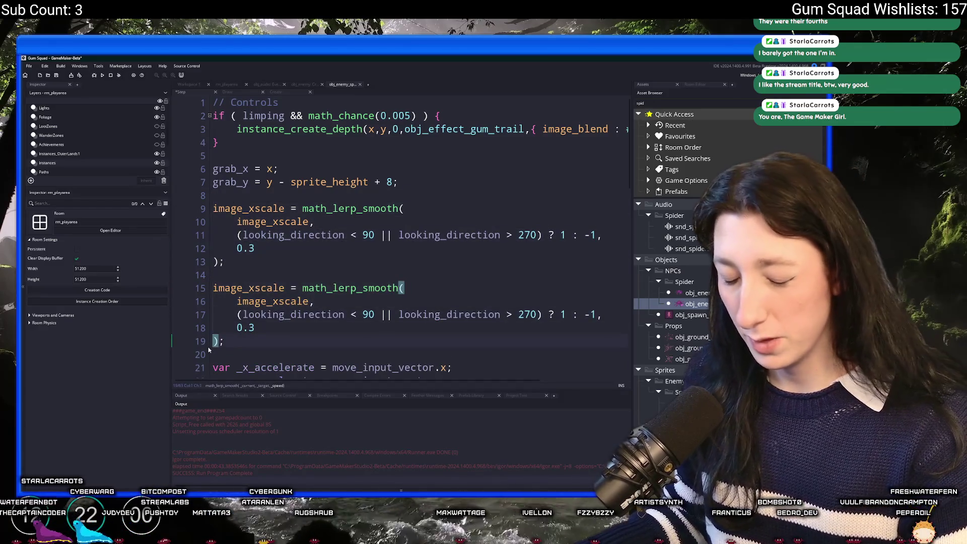
{"action": "left_click_drag", "start_coordinate": [208, 348], "coordinate": [213, 288]}
{"action": "key", "text": "ctrl+k"}
Step: Declare _dir as a point_direction toward distance_vector below the grab_y line
{"action": "left_click", "coordinate": [384, 235]}
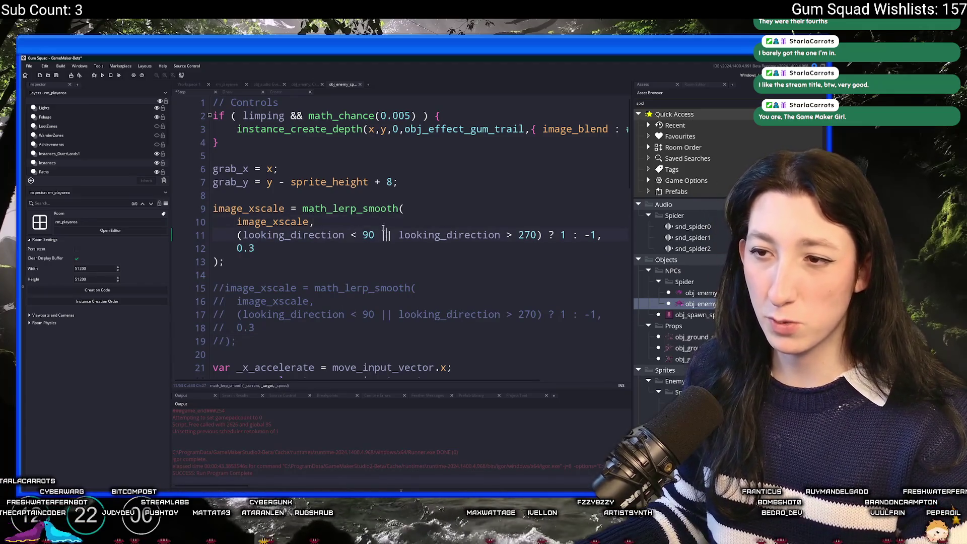
{"action": "left_click", "coordinate": [430, 183]}
{"action": "key", "text": "Return"}
{"action": "key", "text": "Return"}
{"action": "type", "text": "var _d"}
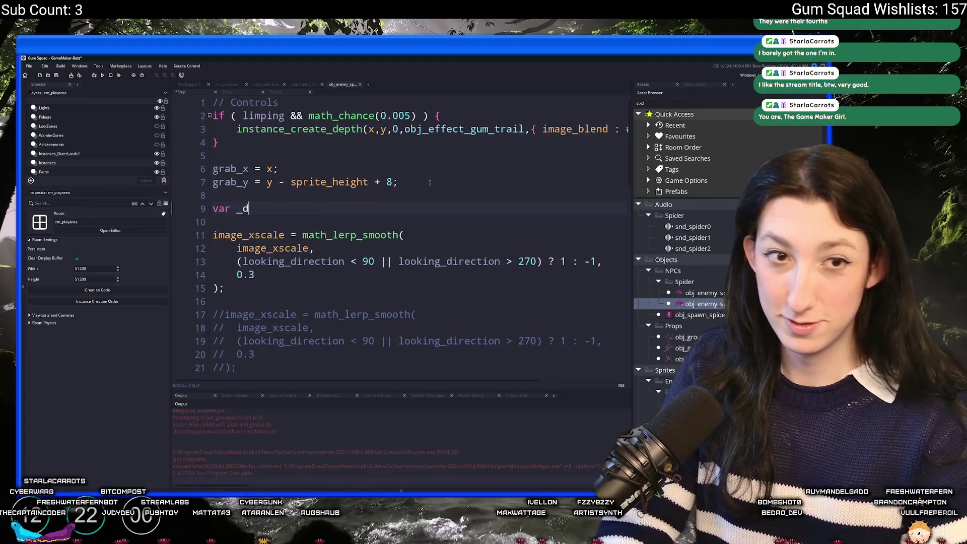
{"action": "type", "text": "ir"}
{"action": "key", "text": "BackSpace"}
{"action": "key", "text": "BackSpace"}
{"action": "key", "text": "BackSpace"}
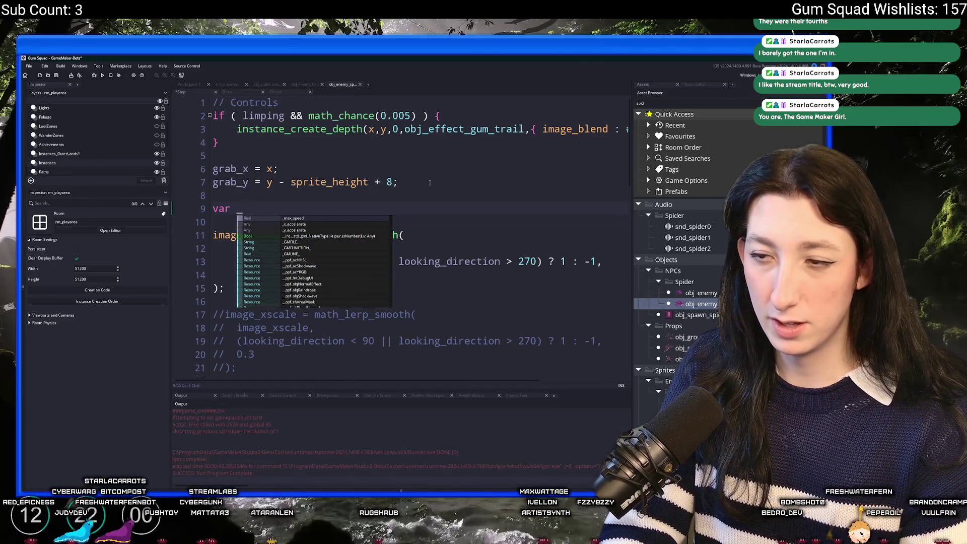
{"action": "type", "text": "dir = point_direction(,"}
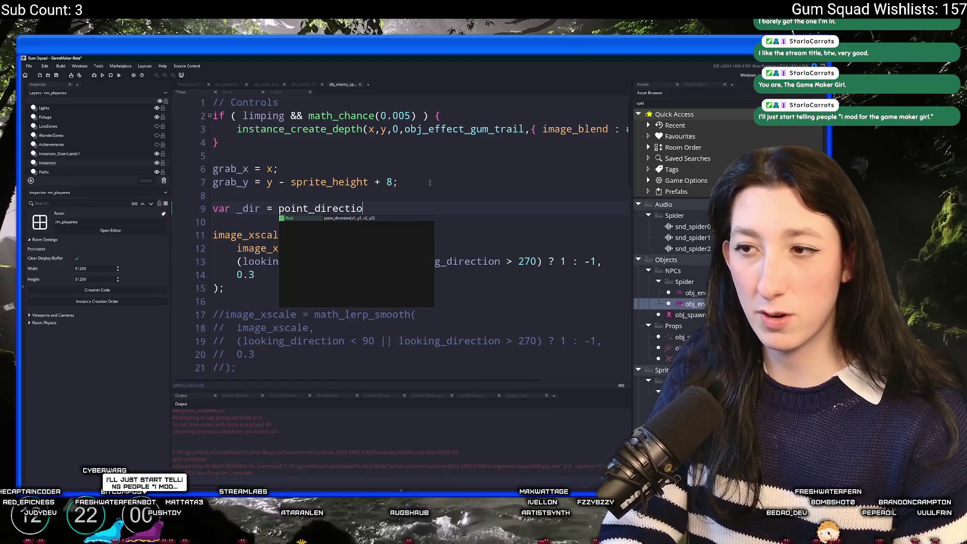
{"action": "type", "text": ",0,distance_vector"}
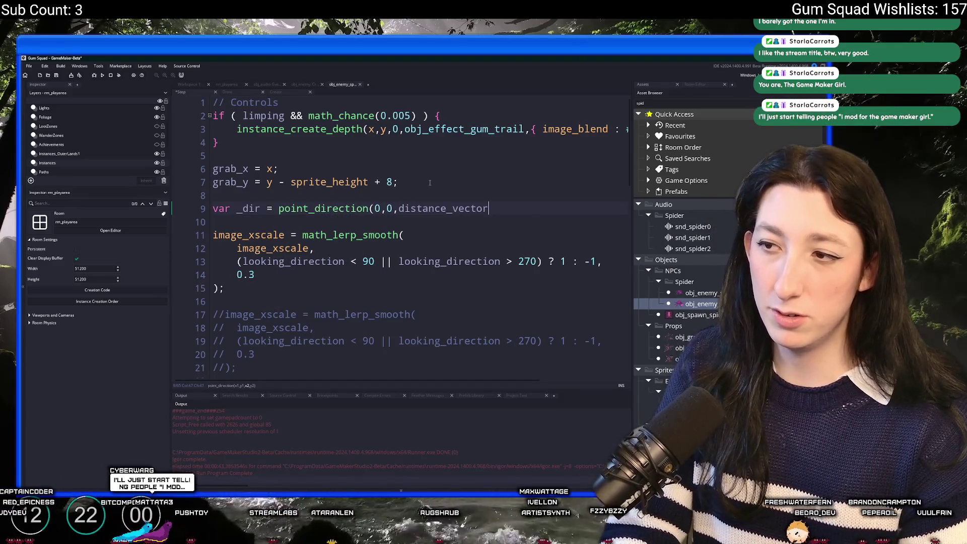
{"action": "type", "text": ".x,distance_vector.);"}
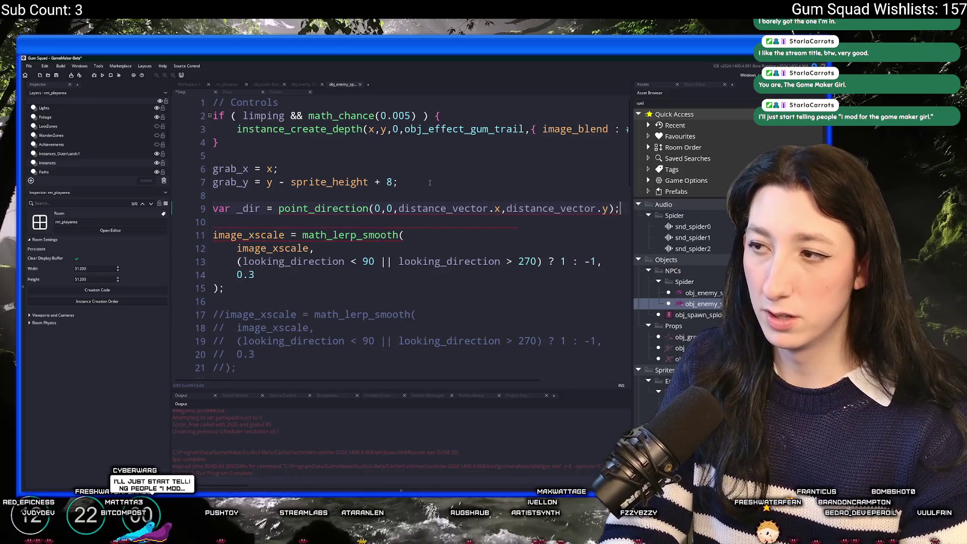
Step: Replace the looking_direction < 90 facing condition with distance_vector.x > 5
{"action": "left_click_drag", "start_coordinate": [501, 208], "coordinate": [398, 208]}
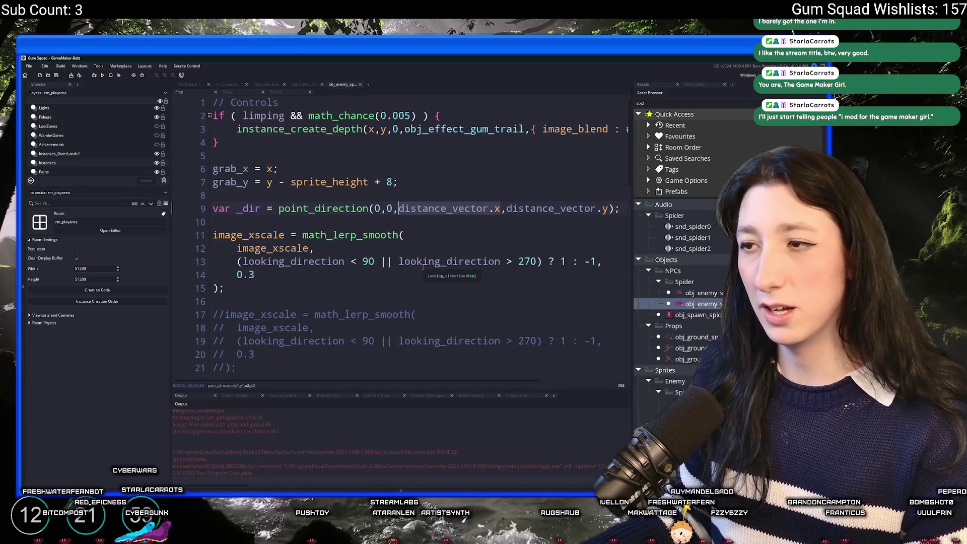
{"action": "left_click_drag", "start_coordinate": [374, 264], "coordinate": [243, 263]}
{"action": "key", "text": "ctrl+v"}
{"action": "type", "text": ">"}
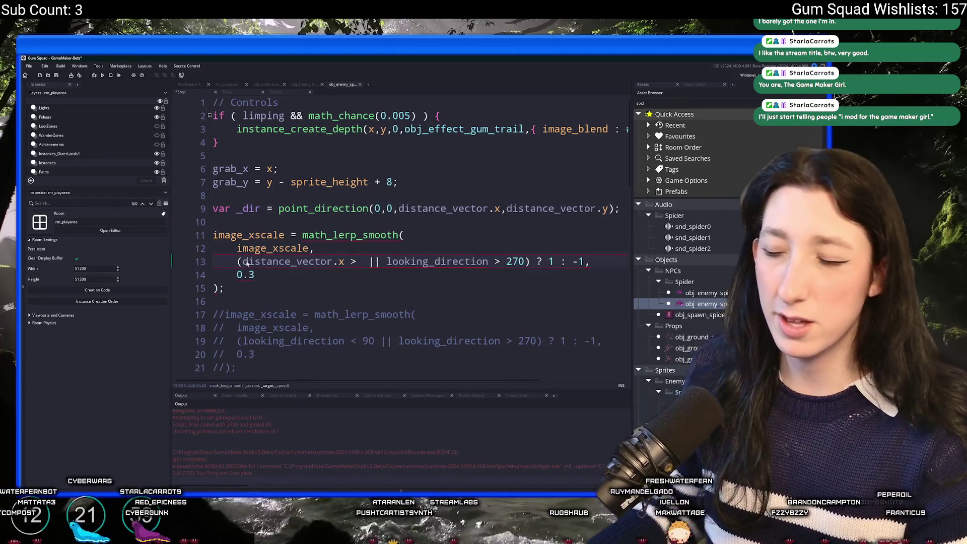
{"action": "mouse_move", "coordinate": [531, 261]}
{"action": "left_mouse_down"}
{"action": "mouse_move", "coordinate": [340, 263]}
{"action": "mouse_move", "coordinate": [370, 262]}
{"action": "left_mouse_up"}
{"action": "type", "text": "5"}
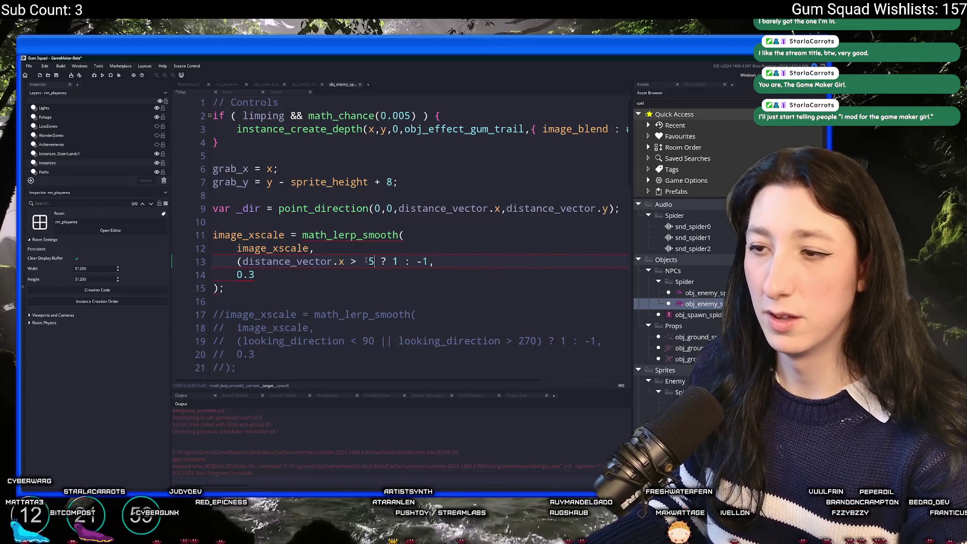
{"action": "left_click", "coordinate": [243, 261]}
{"action": "key", "text": "BackSpace"}
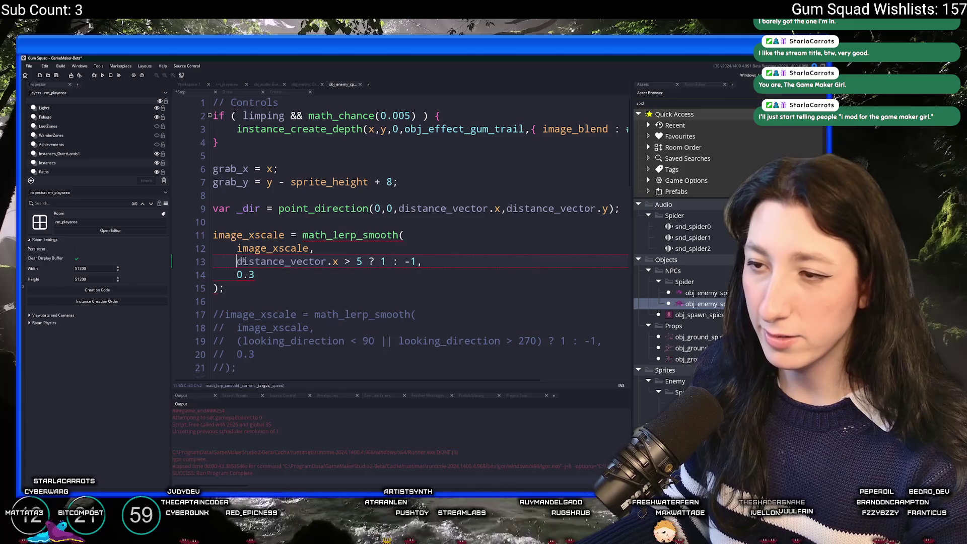
Step: Remove the 1 / -1 choice from the facing line and reselect the point_direction call on line 9
{"action": "left_click_drag", "start_coordinate": [238, 261], "coordinate": [362, 262]}
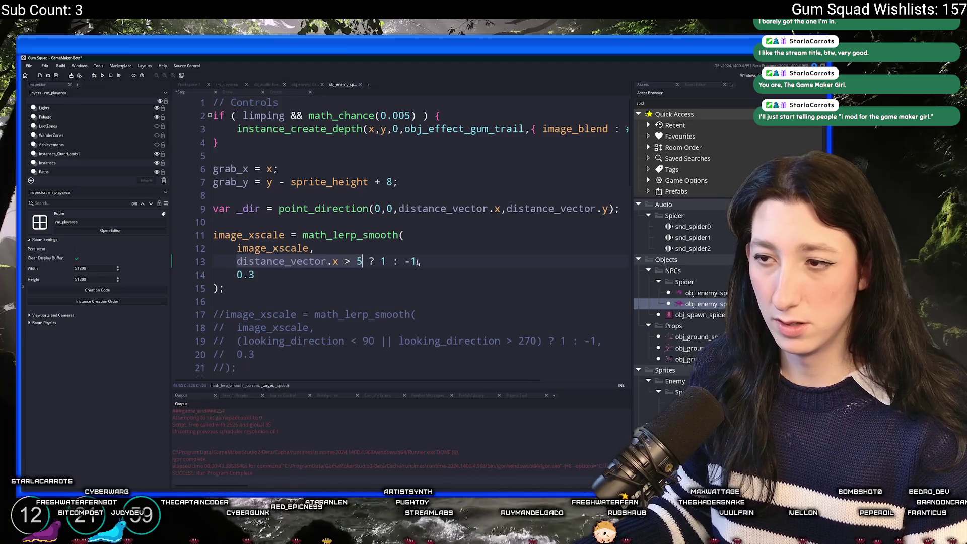
{"action": "left_click", "coordinate": [385, 261]}
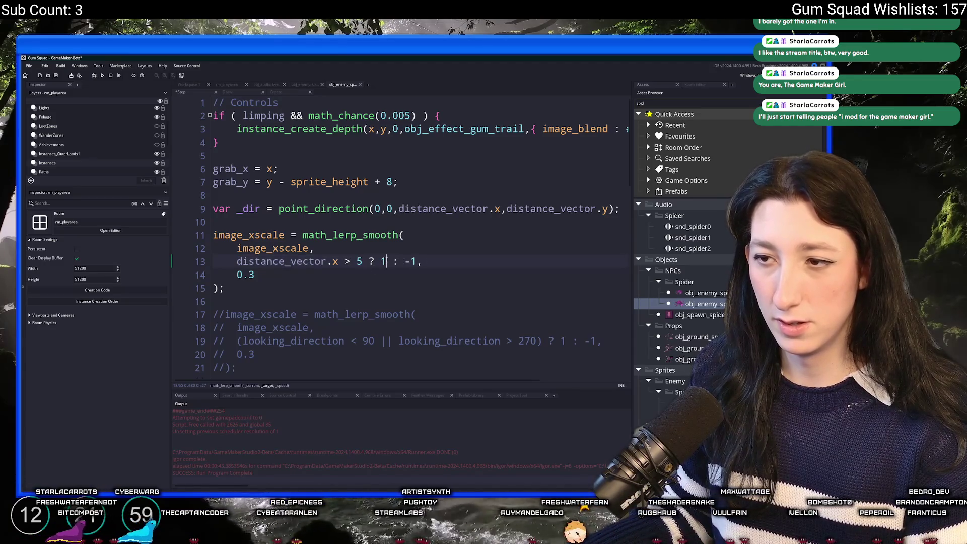
{"action": "key", "text": "Left"}
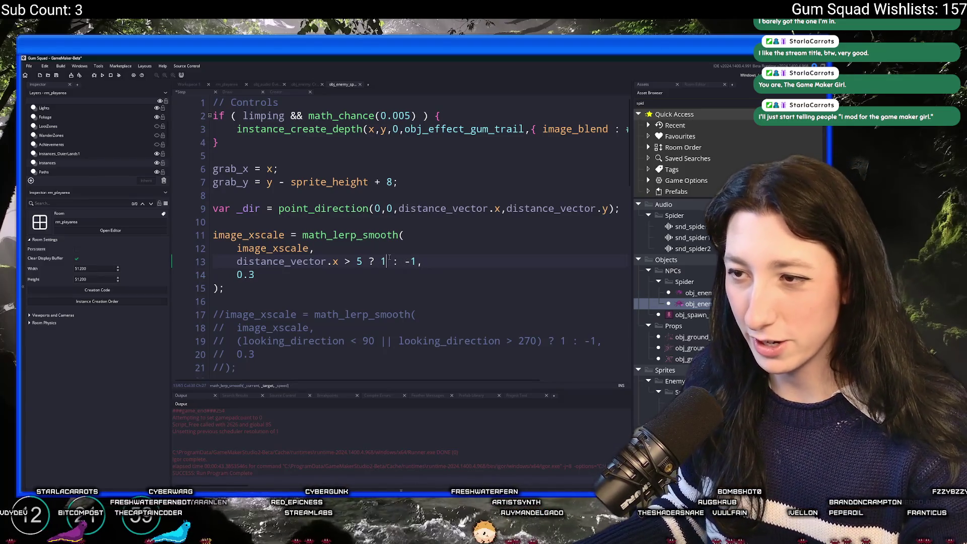
{"action": "mouse_move", "coordinate": [355, 266]}
{"action": "left_mouse_down"}
{"action": "mouse_move", "coordinate": [237, 265]}
{"action": "mouse_move", "coordinate": [412, 269]}
{"action": "left_mouse_up"}
{"action": "key", "text": "ctrl+z"}
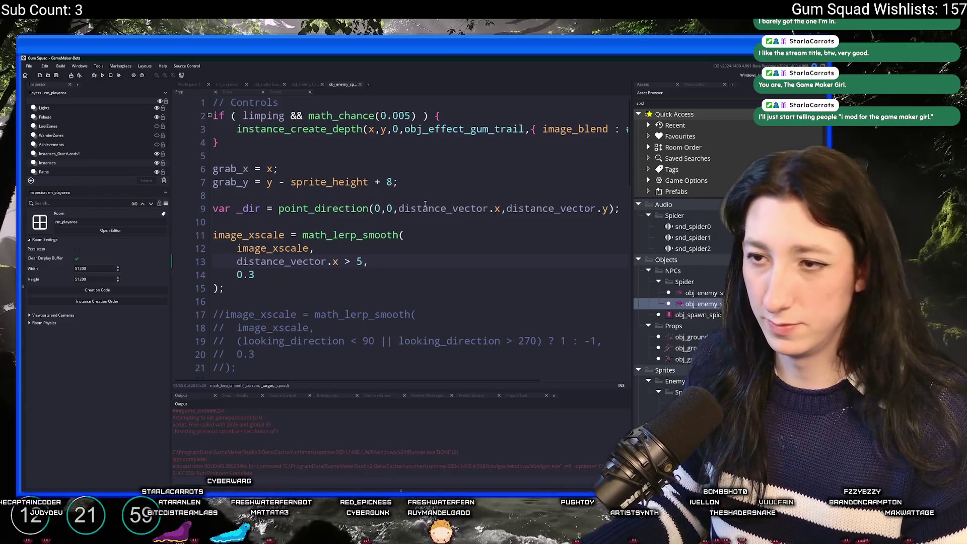
{"action": "left_click", "coordinate": [236, 261]}
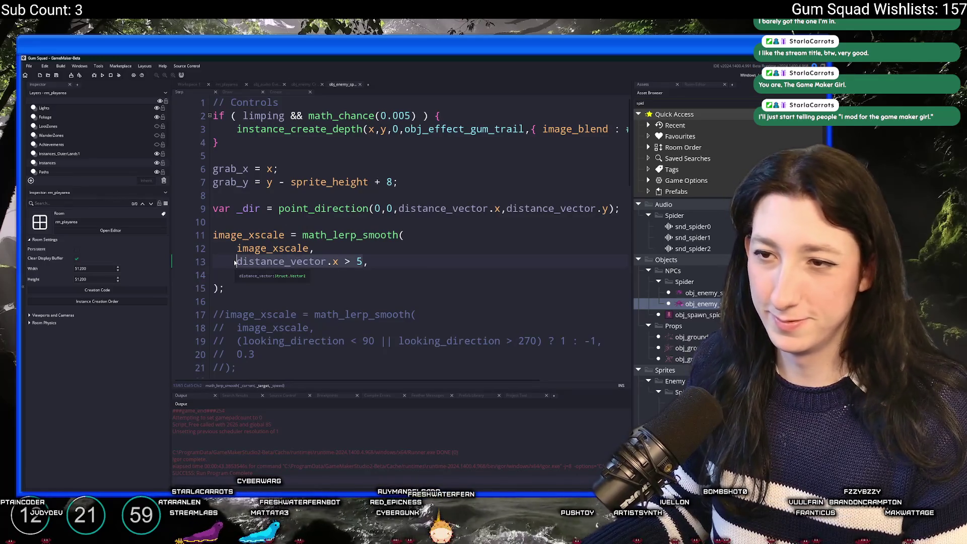
{"action": "type", "text": "0.3"}
{"action": "left_click", "coordinate": [257, 208]}
{"action": "left_click_drag", "start_coordinate": [278, 208], "coordinate": [685, 207]}
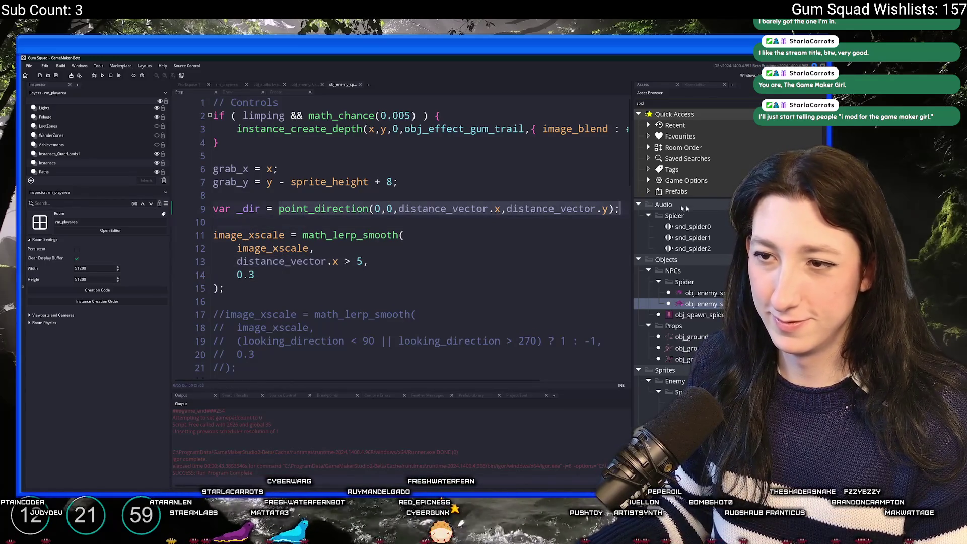
Step: Set _dir with a distance_vector.x > 5 comparison and add an if (_dir == 0 && distance_vector.x) block
{"action": "key", "text": "ctrl+v"}
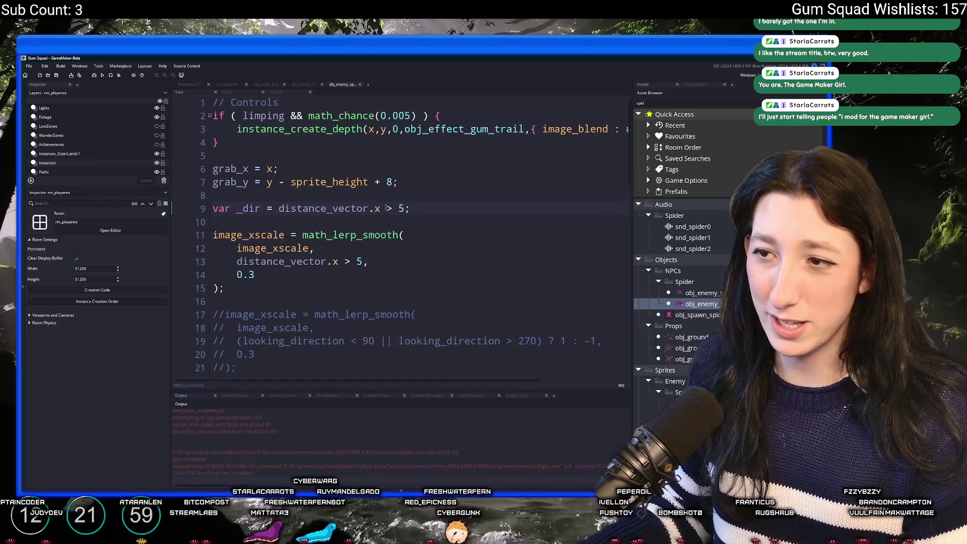
{"action": "left_click", "coordinate": [447, 208]}
{"action": "key", "text": "Return"}
{"action": "type", "text": "if"}
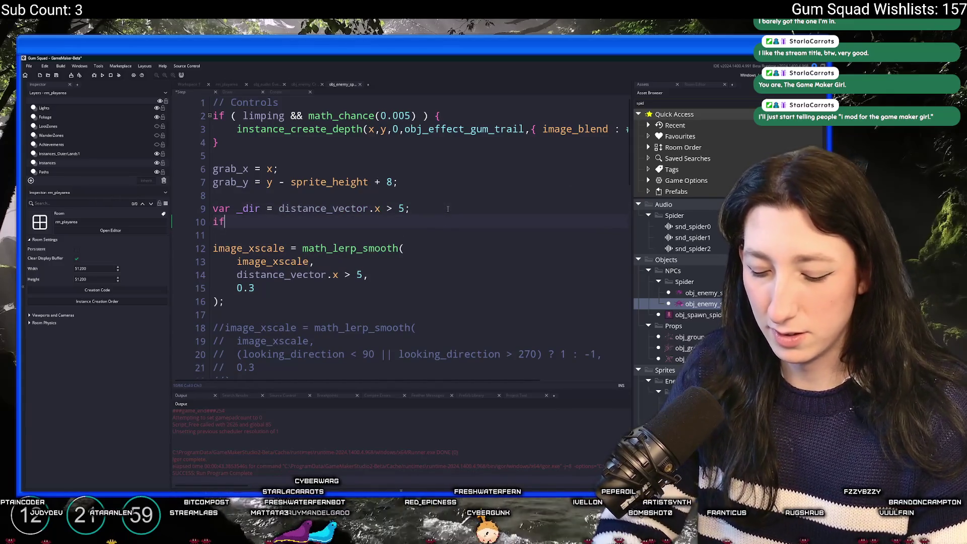
{"action": "type", "text": " ( _dir == 0 && distancek"}
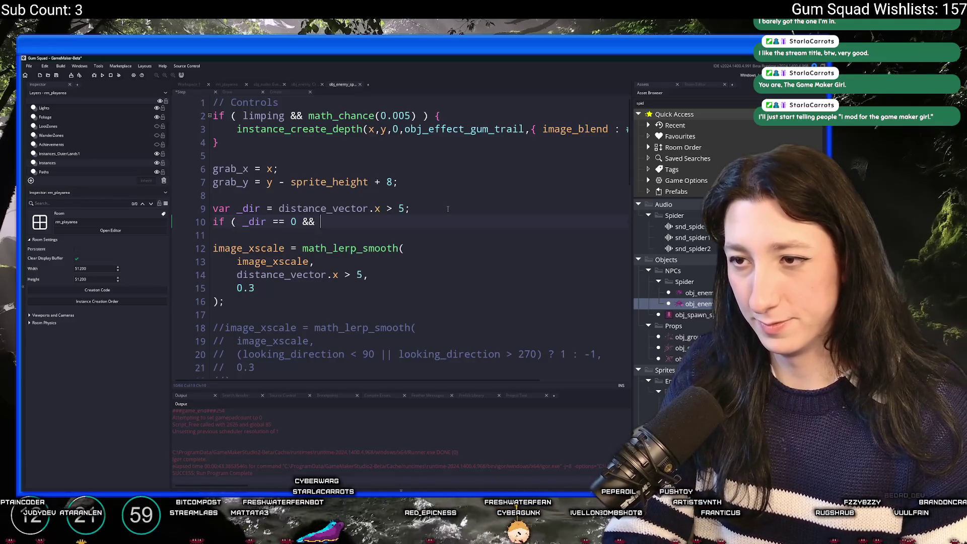
{"action": "key", "text": "BackSpace"}
{"action": "type", "text": "_vector.x"}
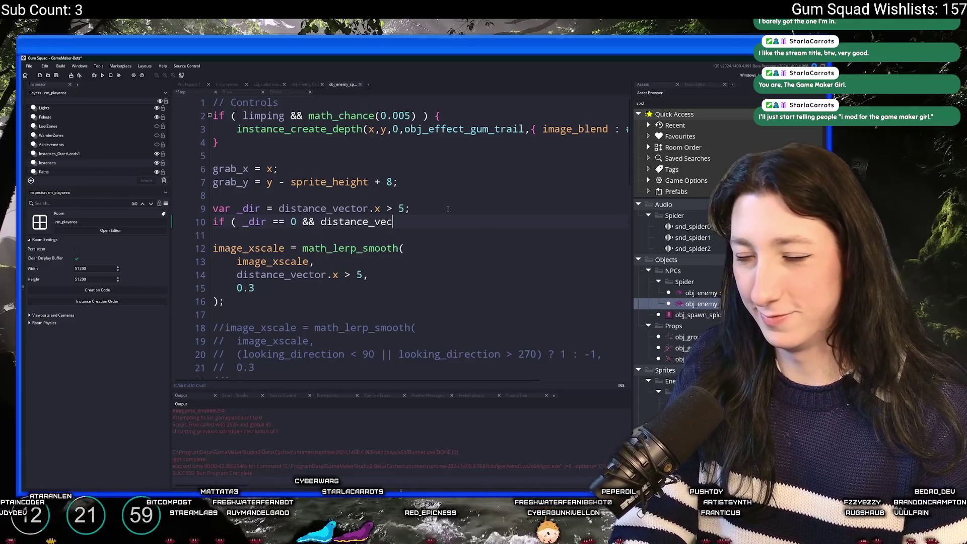
{"action": "key", "text": "super"}
{"action": "key", "text": "Escape"}
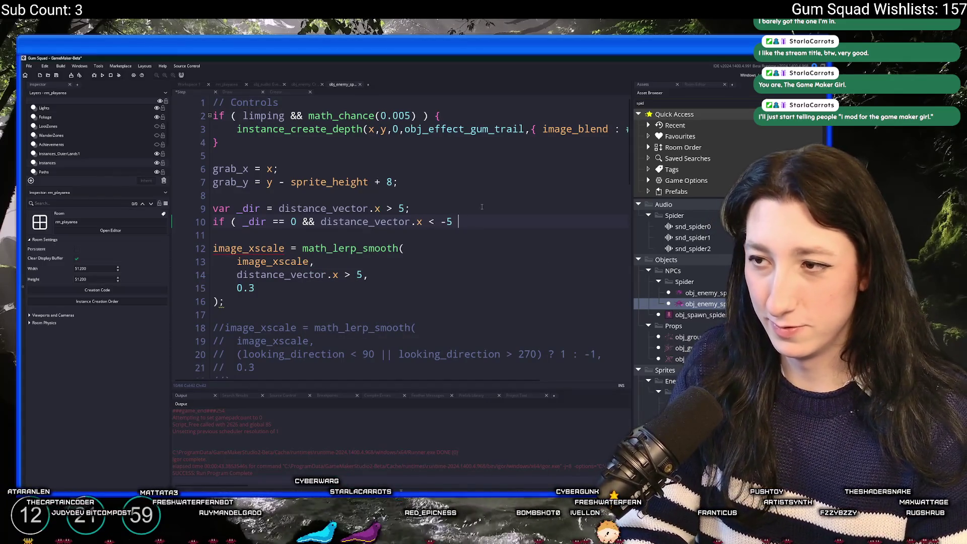
{"action": "type", "text": ") {"}
{"action": "key", "text": "Return"}
{"action": "key", "text": "Return"}
{"action": "type", "text": "_dir = -1;"}
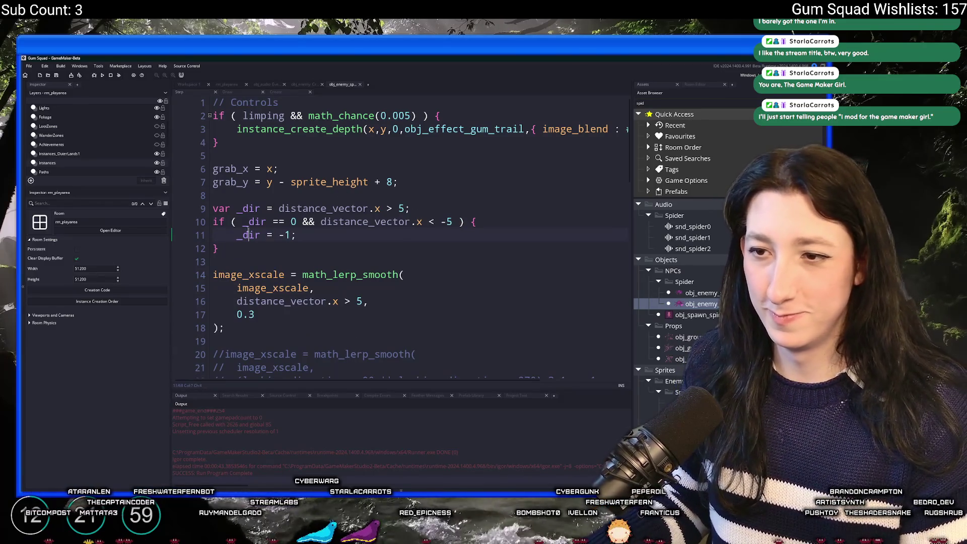
Step: Pass _dir as the target of the math_lerp_smooth facing call and run the game
{"action": "double_click", "coordinate": [249, 235]}
{"action": "key", "text": "ctrl+c"}
{"action": "left_click_drag", "start_coordinate": [237, 302], "coordinate": [367, 301]}
{"action": "key", "text": "ctrl+v"}
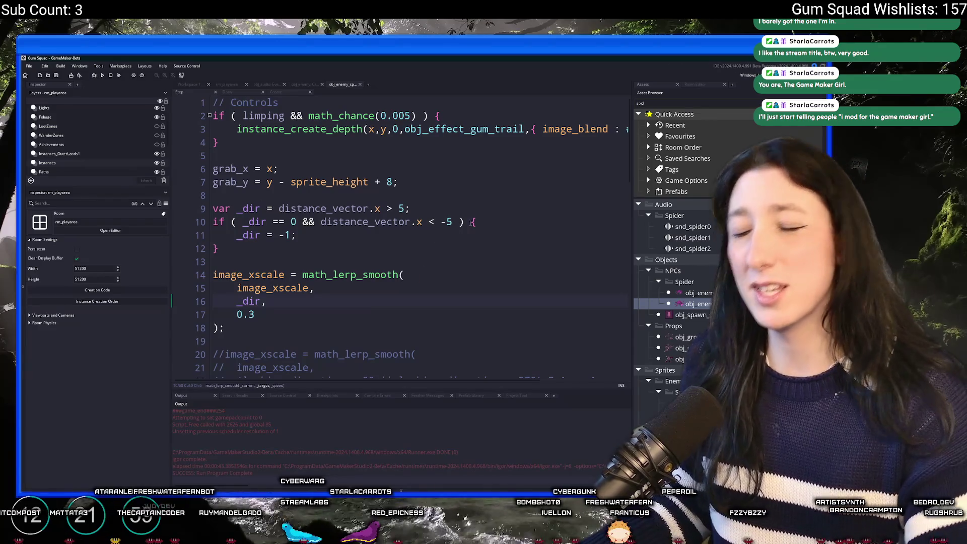
{"action": "left_click", "coordinate": [472, 222]}
{"action": "key", "text": "F5"}
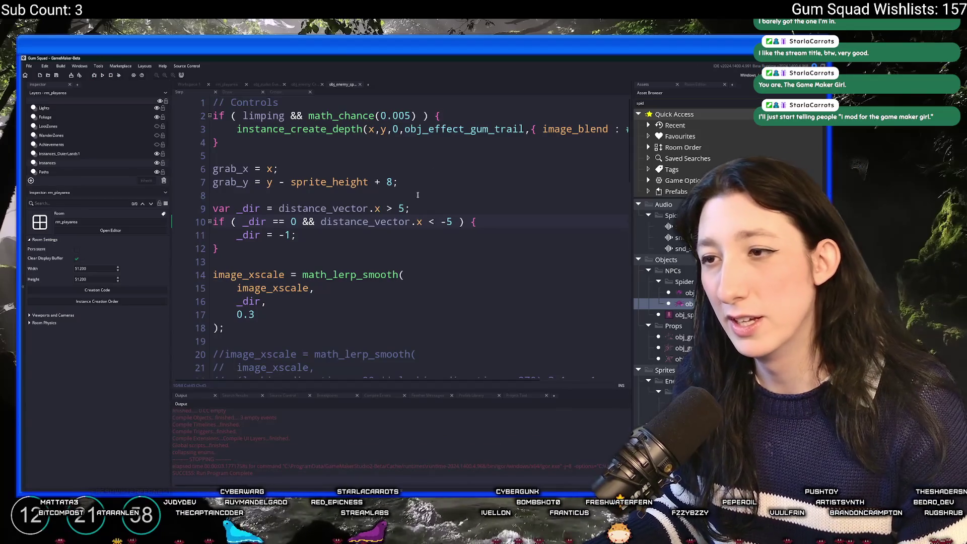
Step: Change the facing thresholds from 5 and -5 to 16 and -16, then relaunch the game
{"action": "left_click", "coordinate": [404, 207]}
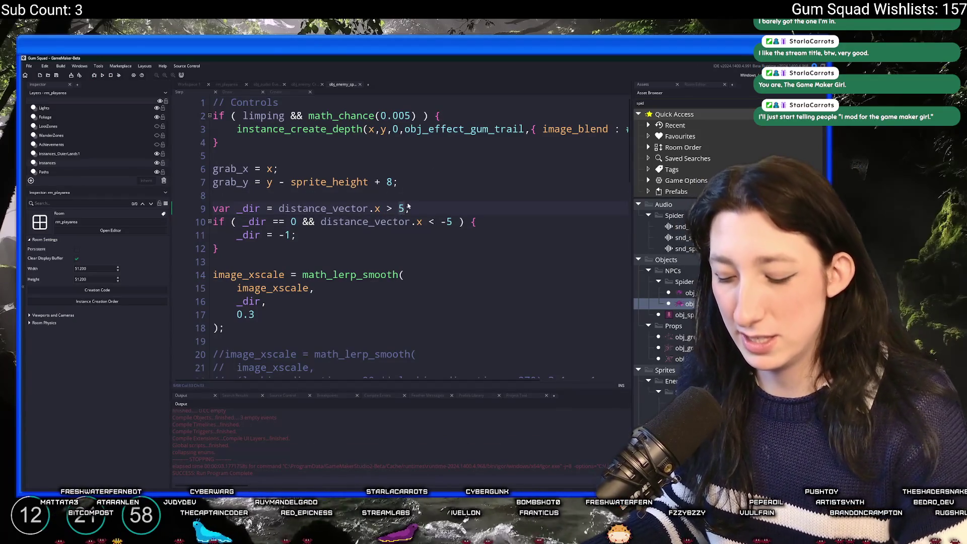
{"action": "key", "text": "BackSpace"}
{"action": "type", "text": "16"}
{"action": "double_click", "coordinate": [448, 222]}
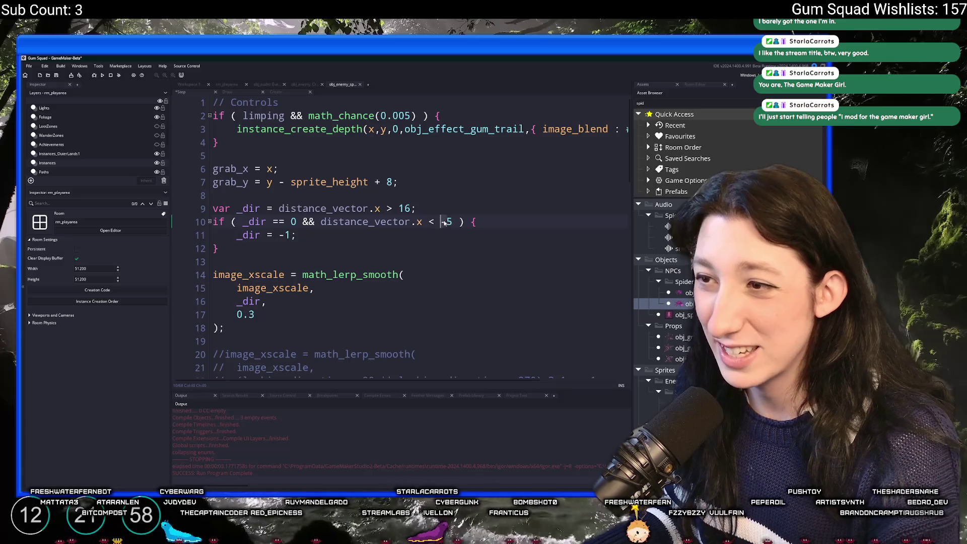
{"action": "type", "text": "16"}
{"action": "key", "text": "F5"}
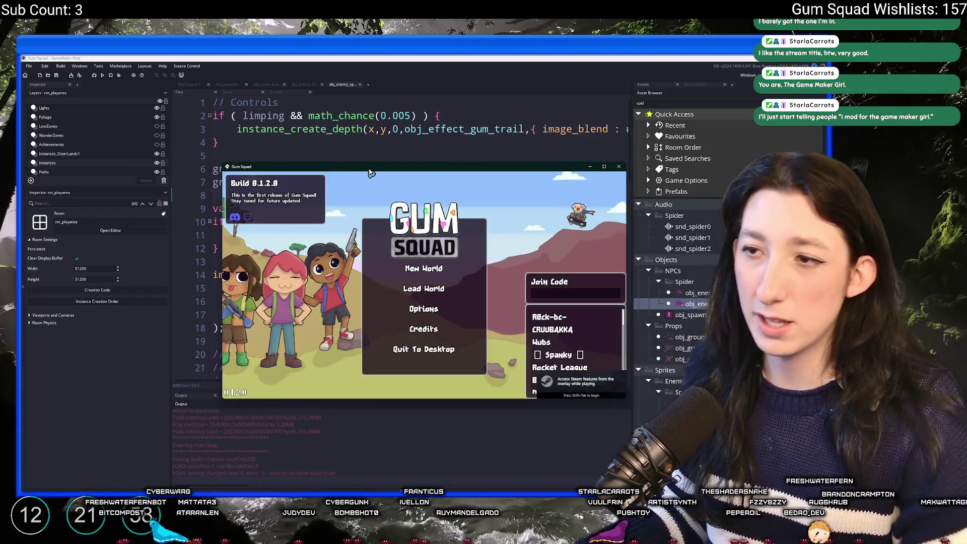
Step: Maximize the game window, create a new world lobby and start playing
{"action": "double_click", "coordinate": [370, 172]}
{"action": "left_click", "coordinate": [423, 245]}
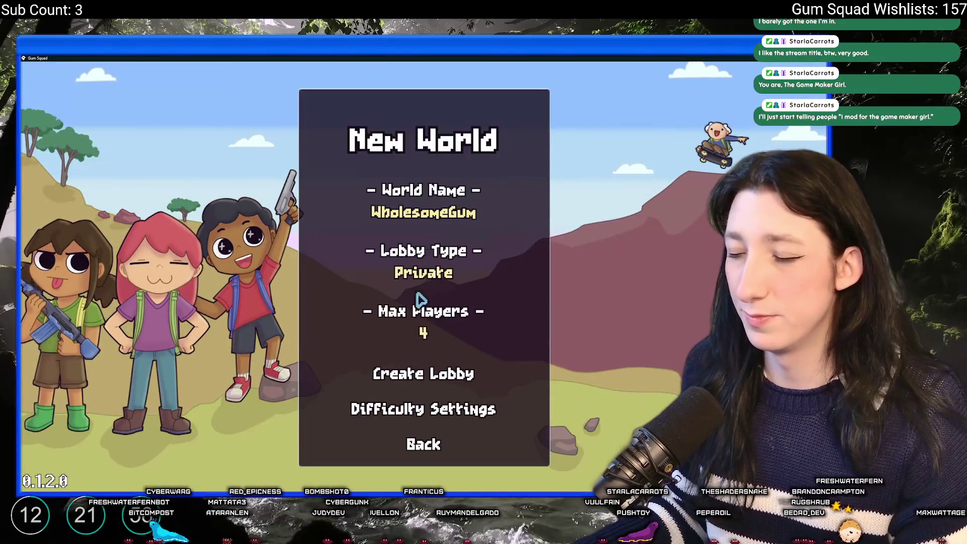
{"action": "left_click", "coordinate": [425, 375]}
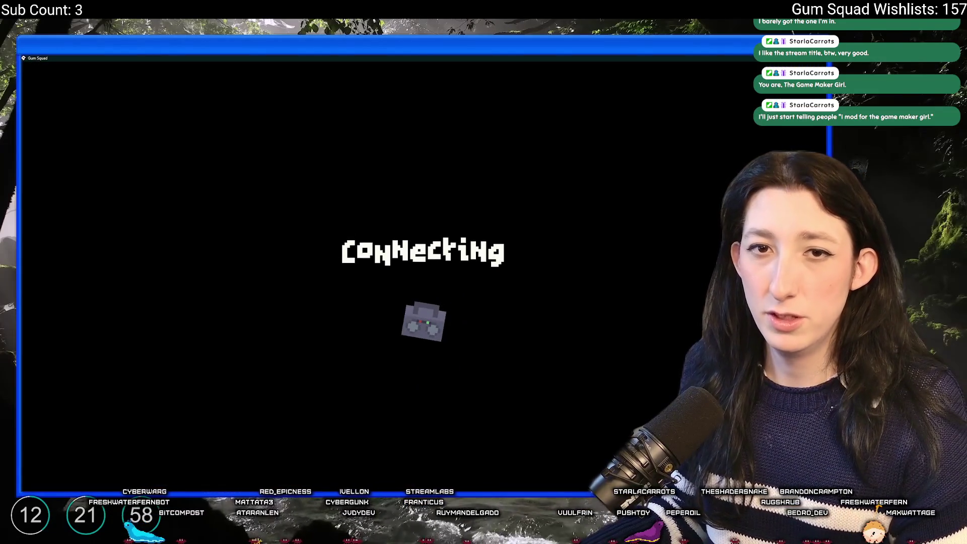
{"action": "key", "text": "Tab"}
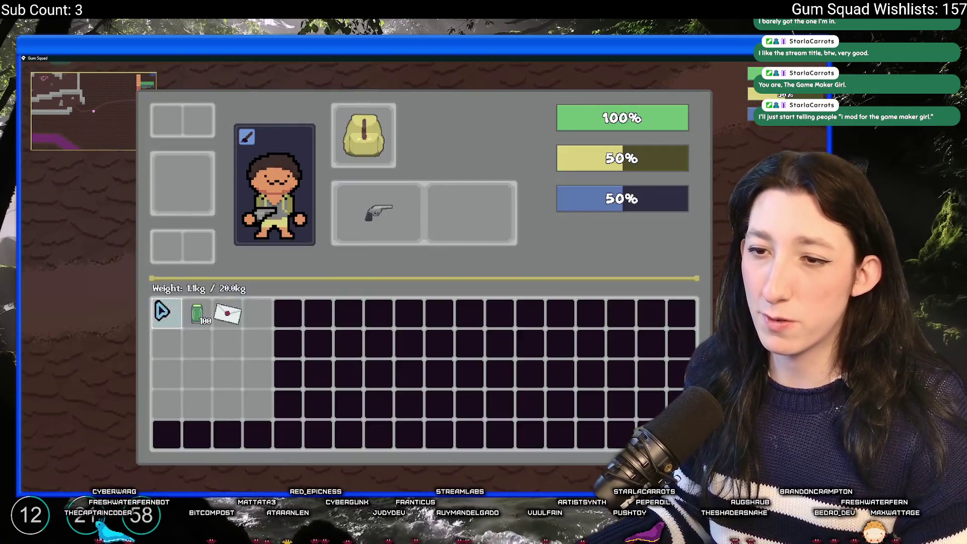
{"action": "key", "text": "Tab"}
Step: Walk the character up-left through the cave toward the cobwebbed area
{"action": "key", "text": "w"}
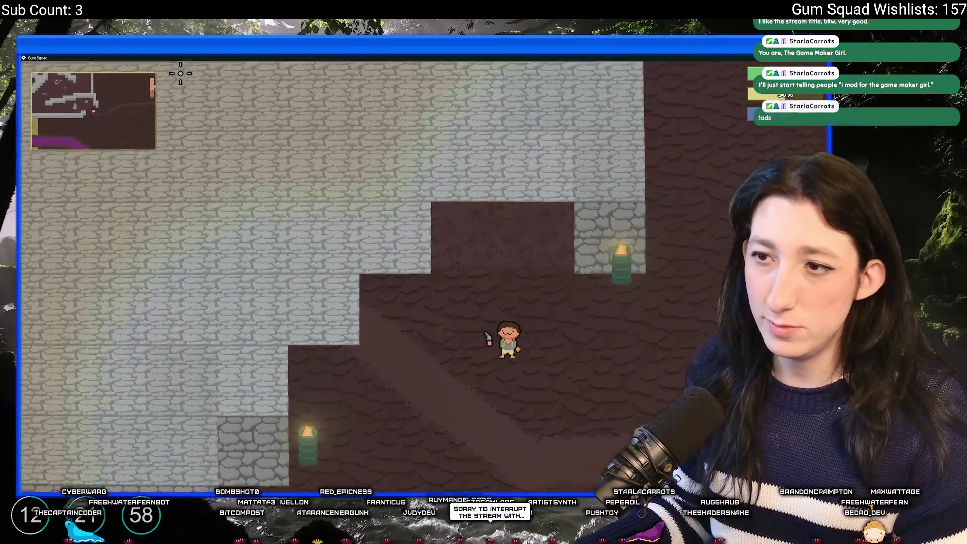
{"action": "key", "text": "a"}
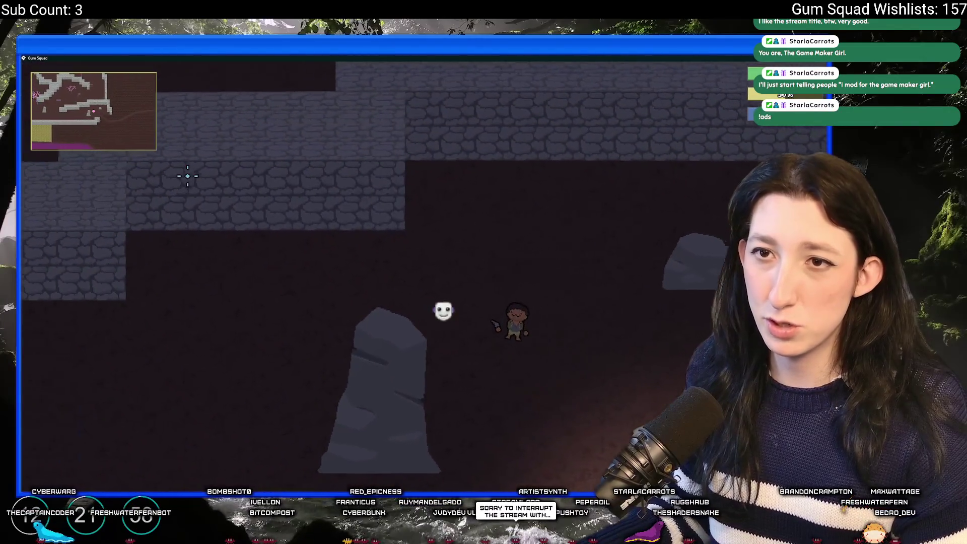
{"action": "key", "text": "a"}
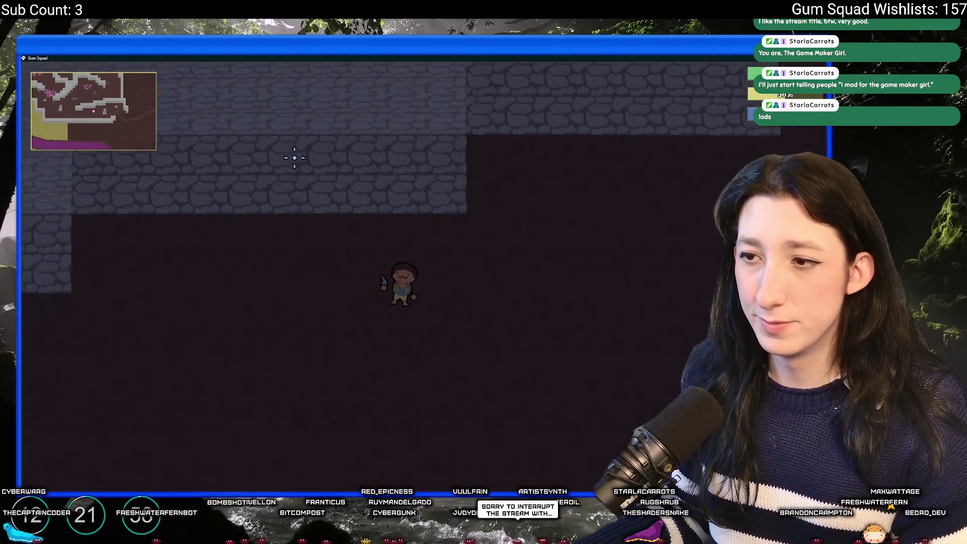
{"action": "key", "text": "a"}
{"action": "key", "text": "w"}
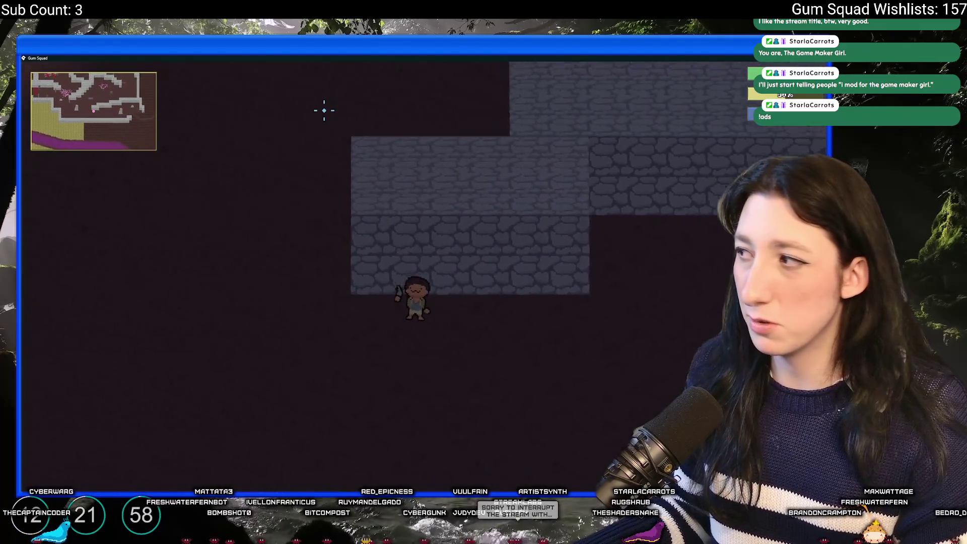
{"action": "key", "text": "a"}
{"action": "key", "text": "w"}
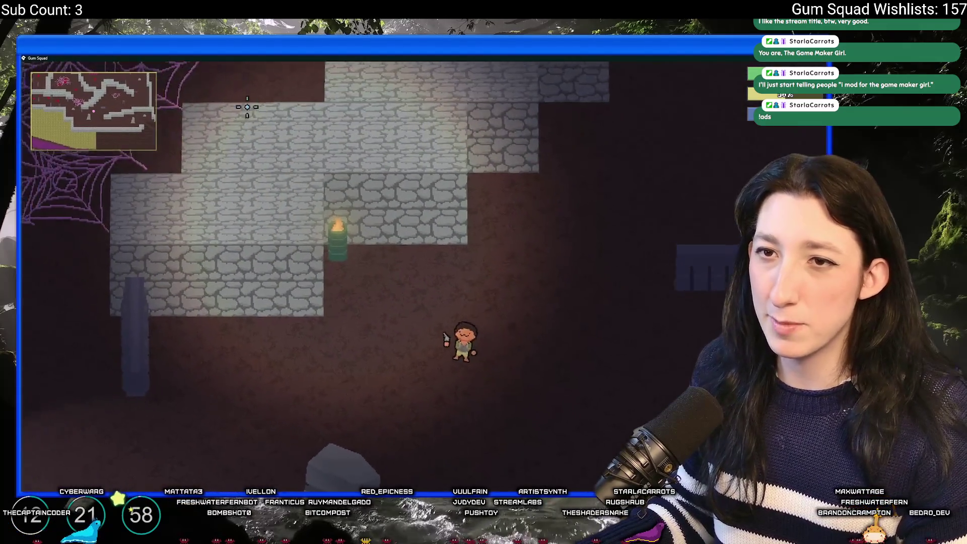
Step: Walk down-right past the spider to watch it flip, then quit back to the Step code
{"action": "key", "text": "s"}
{"action": "key", "text": "d"}
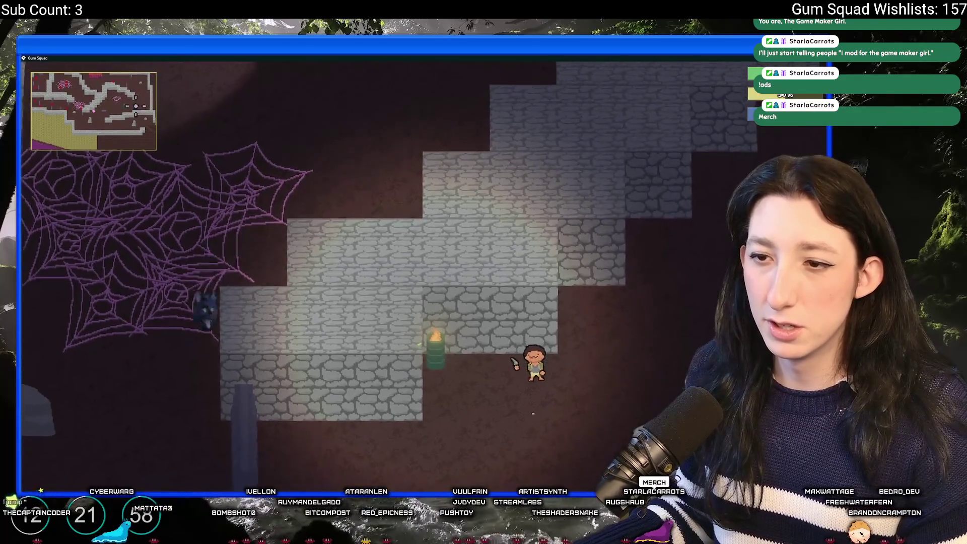
{"action": "key", "text": "d"}
{"action": "key", "text": "s"}
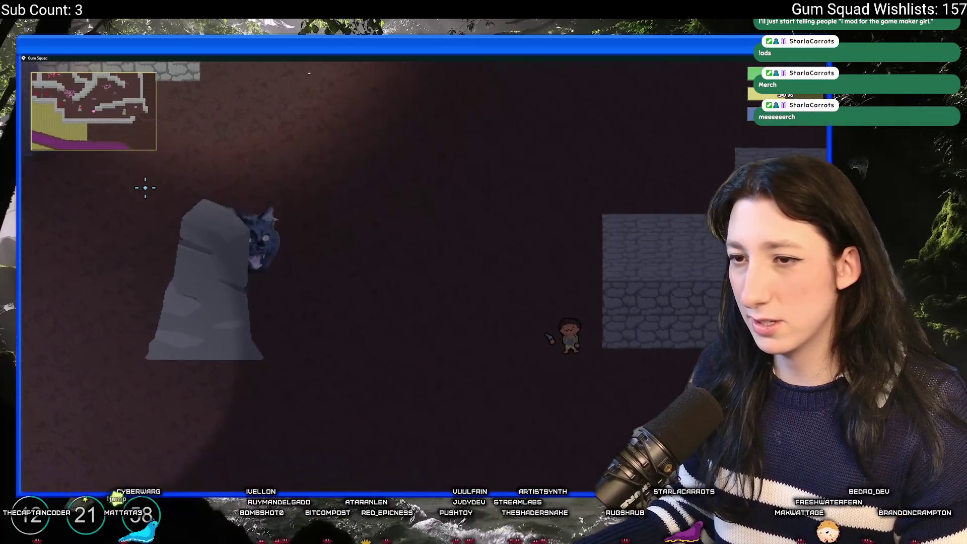
{"action": "key", "text": "d"}
{"action": "key", "text": "s"}
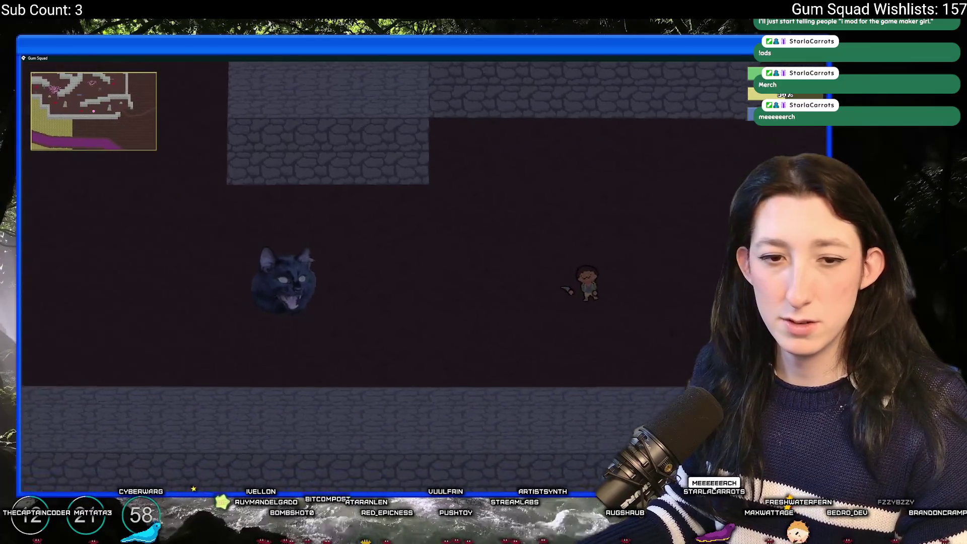
{"action": "key", "text": "d"}
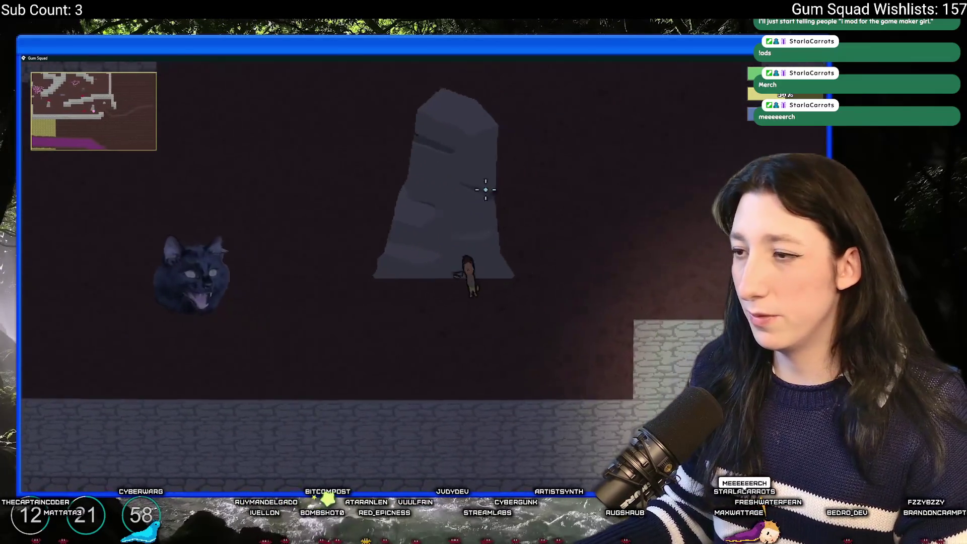
{"action": "key", "text": "d"}
{"action": "key", "text": "s"}
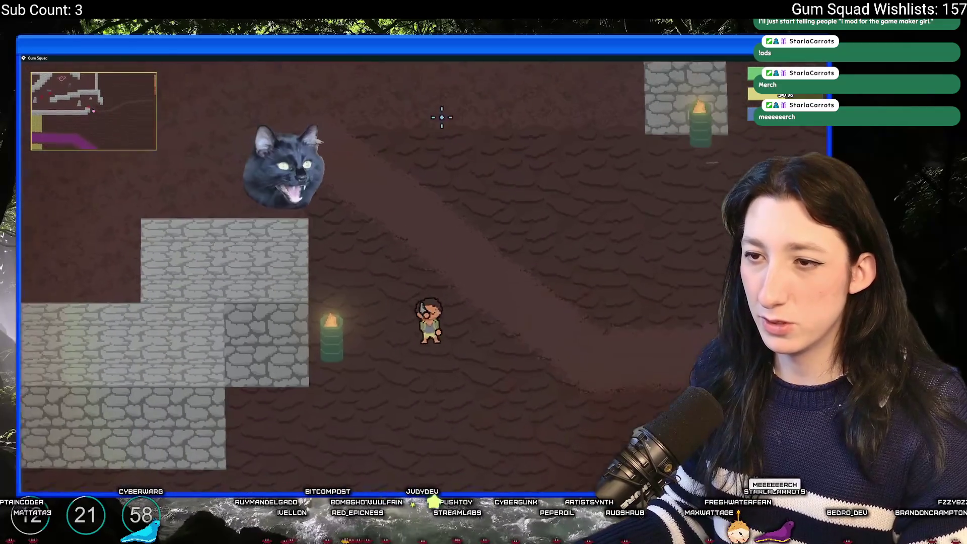
{"action": "key", "text": "s"}
{"action": "key", "text": "d"}
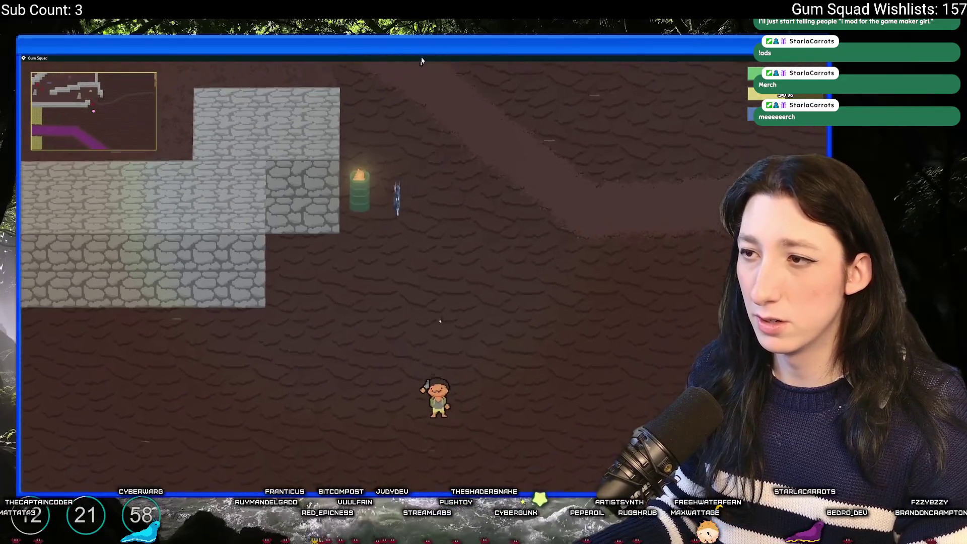
{"action": "key", "text": "s"}
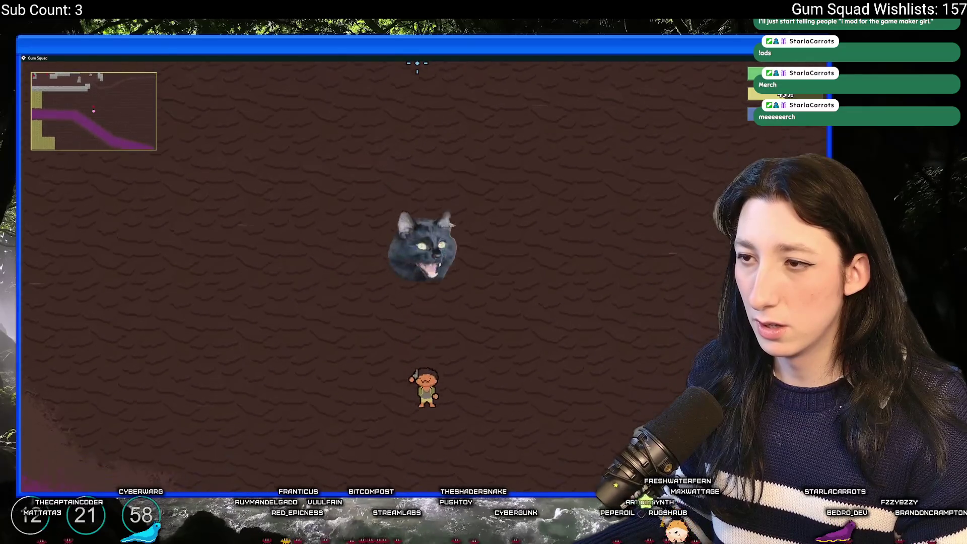
{"action": "key", "text": "a"}
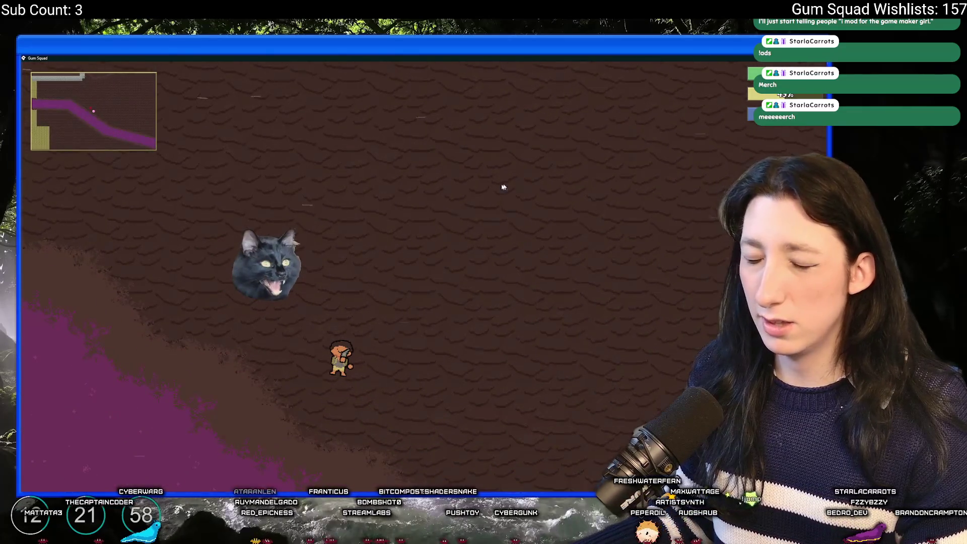
{"action": "key", "text": "Escape"}
{"action": "left_click", "coordinate": [368, 223]}
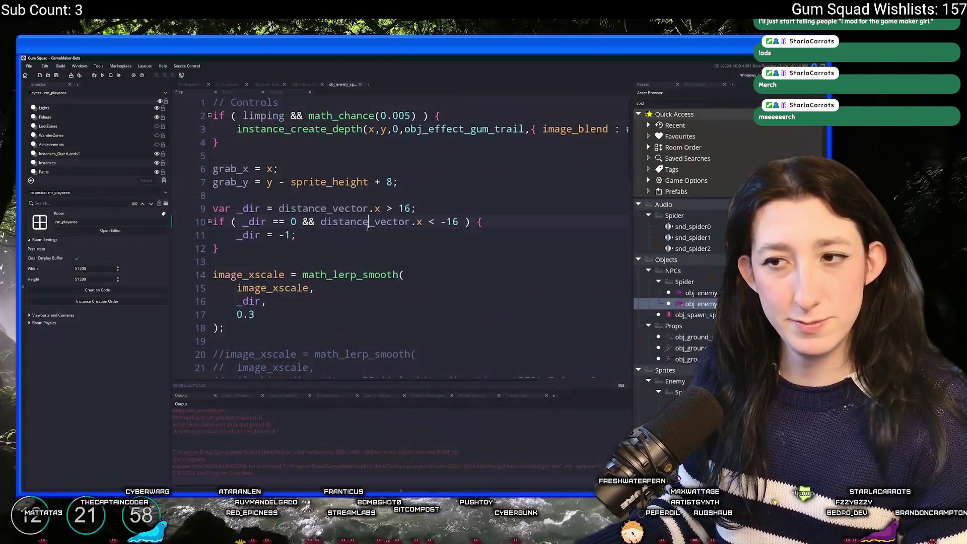
Step: Raise the line 9 facing threshold from 16 to 32, then briefly run and close the game
{"action": "double_click", "coordinate": [405, 209]}
{"action": "type", "text": "32"}
{"action": "left_click", "coordinate": [459, 222]}
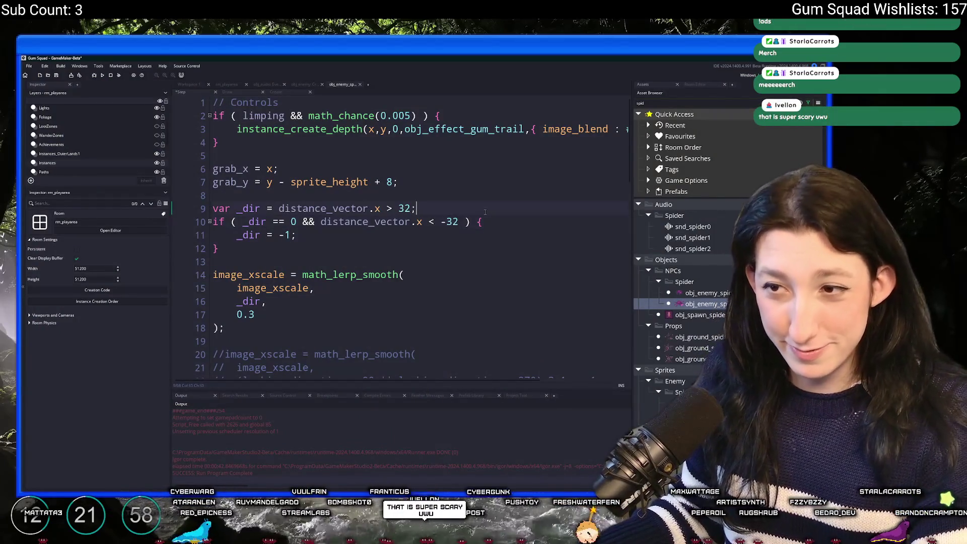
{"action": "scroll", "coordinate": [485, 211], "scroll_direction": "down", "scroll_amount": 1}
{"action": "key", "text": "F5"}
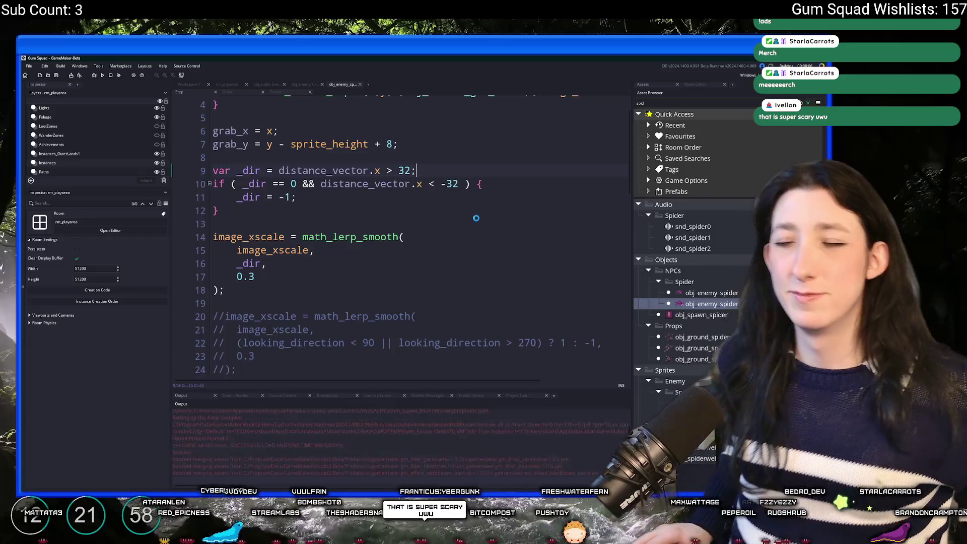
{"action": "scroll", "coordinate": [476, 217], "scroll_direction": "down", "scroll_amount": 11}
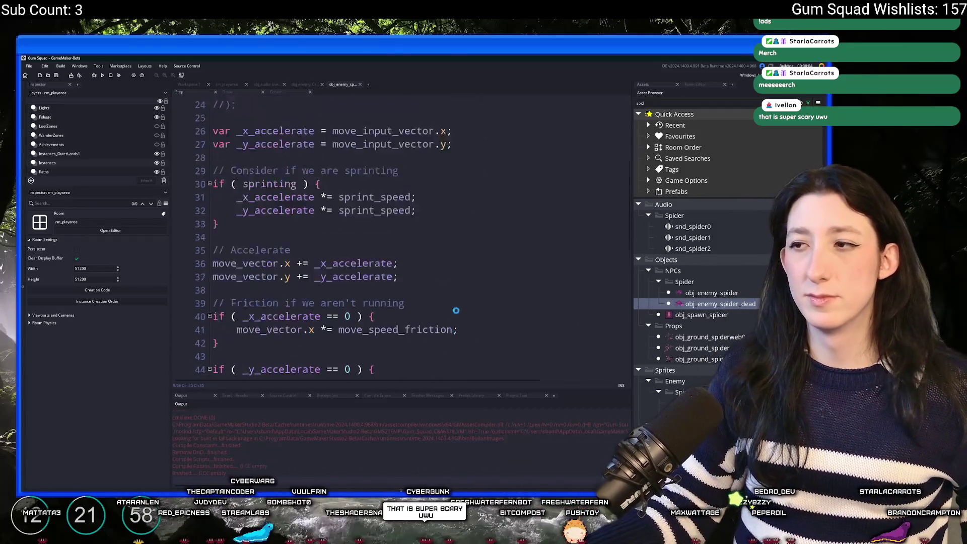
{"action": "scroll", "coordinate": [403, 262], "scroll_direction": "up", "scroll_amount": 9}
{"action": "scroll", "coordinate": [389, 264], "scroll_direction": "up", "scroll_amount": 3}
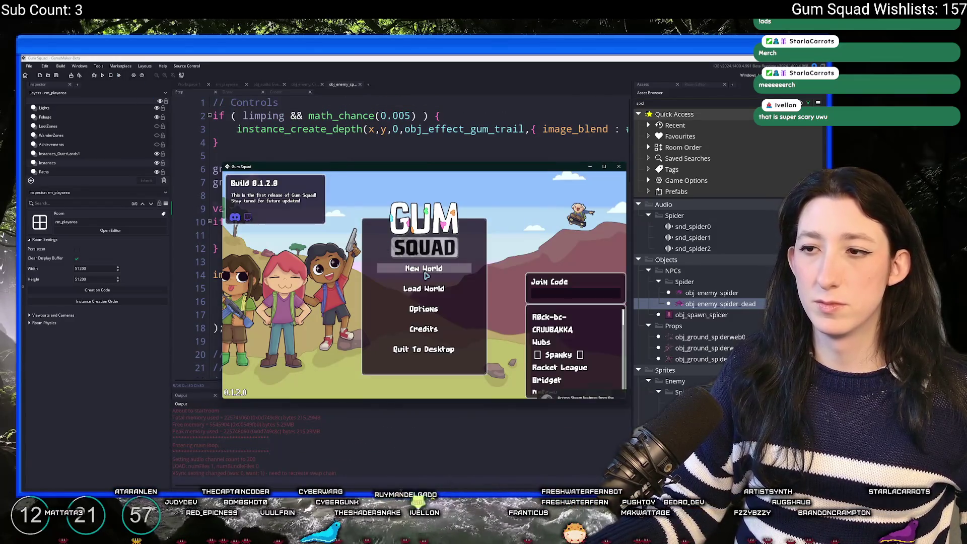
{"action": "mouse_move", "coordinate": [461, 163]}
{"action": "left_mouse_down"}
{"action": "mouse_move", "coordinate": [462, 303]}
{"action": "mouse_move", "coordinate": [461, 55]}
{"action": "left_mouse_up"}
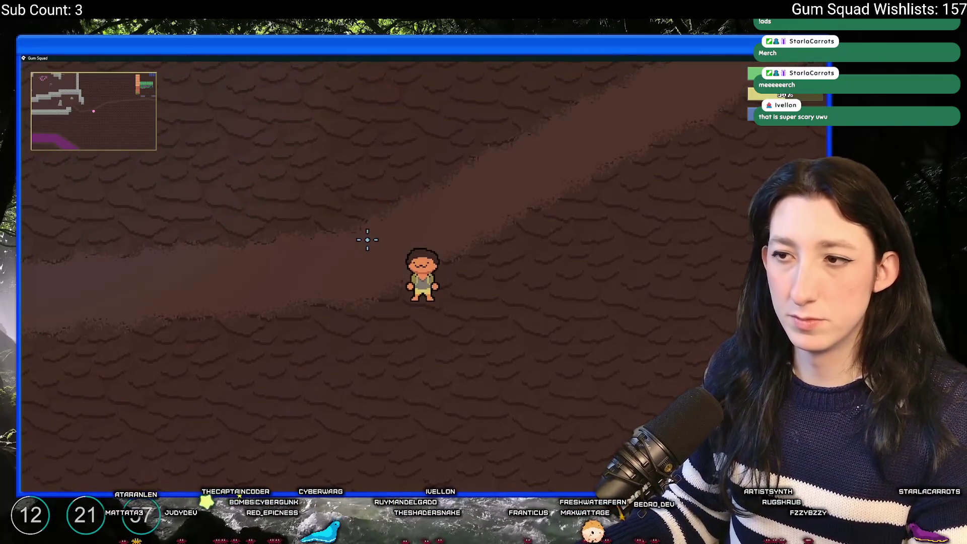
{"action": "key", "text": "Escape"}
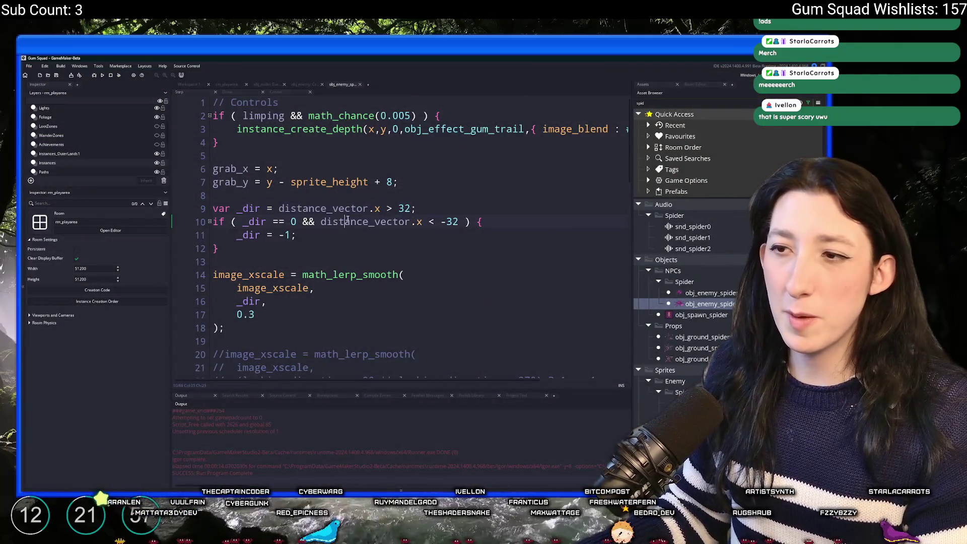
Step: Add an else block after line 12 containing _dir = 1;
{"action": "left_click", "coordinate": [252, 222]}
{"action": "left_click", "coordinate": [241, 247]}
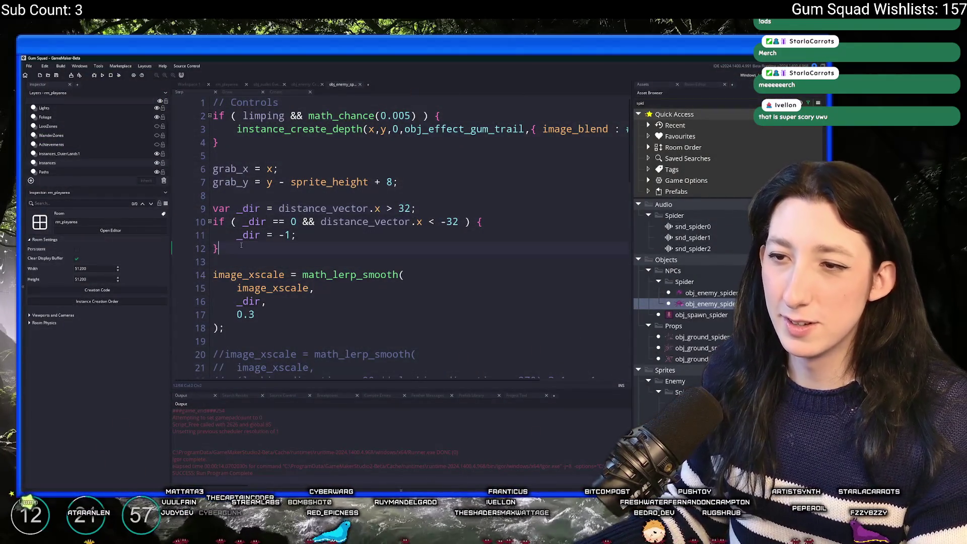
{"action": "type", "text": " else {"}
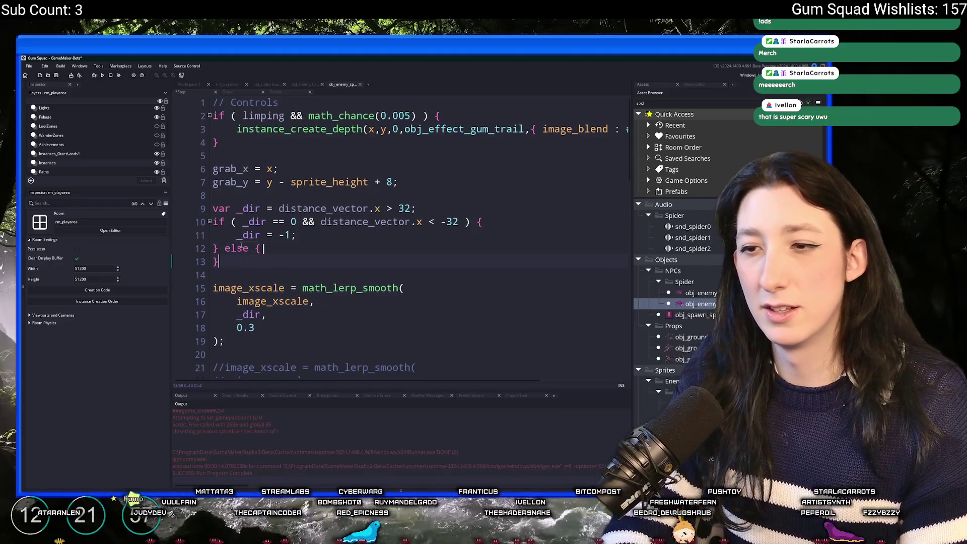
{"action": "key", "text": "Return"}
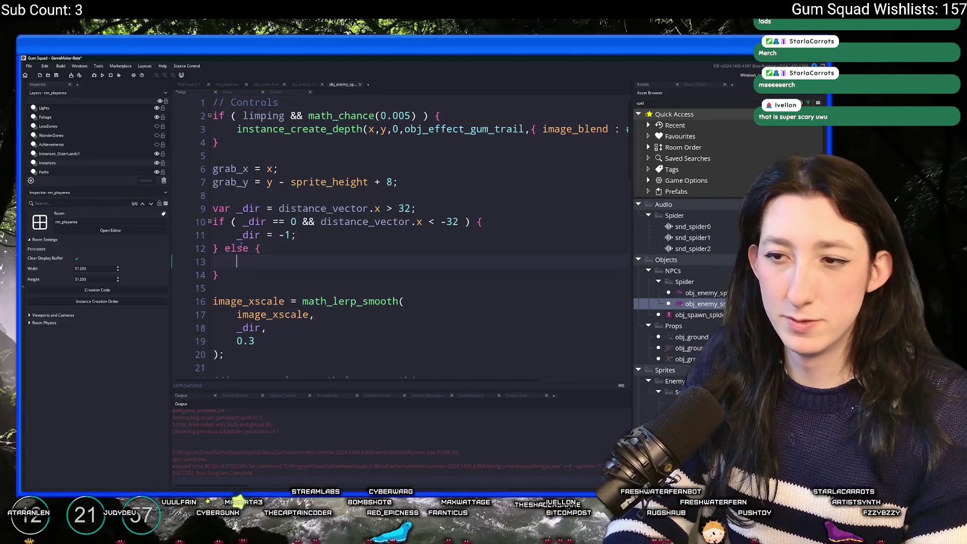
{"action": "type", "text": "_dir = 1;"}
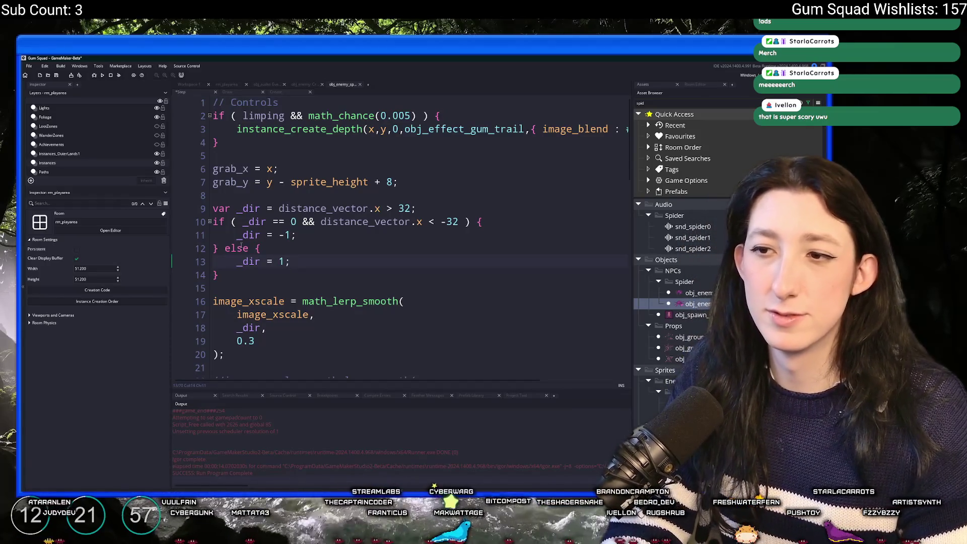
Step: Change the else value to _dir = sign(image_xscale); and launch the game
{"action": "double_click", "coordinate": [272, 314]}
{"action": "key", "text": "ctrl+c"}
{"action": "double_click", "coordinate": [281, 261]}
{"action": "key", "text": "ctrl+v"}
{"action": "left_click", "coordinate": [279, 261]}
{"action": "type", "text": "sign("}
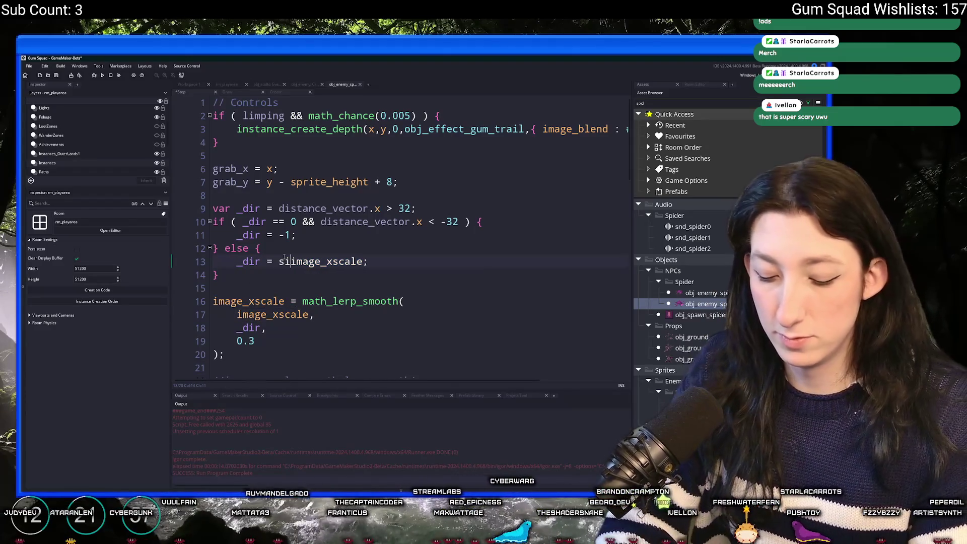
{"action": "left_click", "coordinate": [380, 260]}
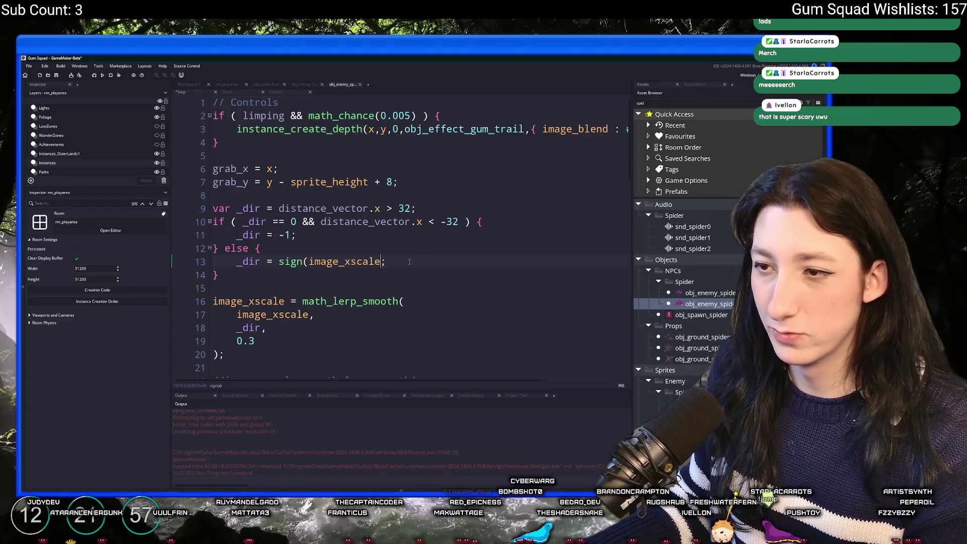
{"action": "type", "text": ")("}
{"action": "key", "text": "Left"}
{"action": "key", "text": "BackSpace"}
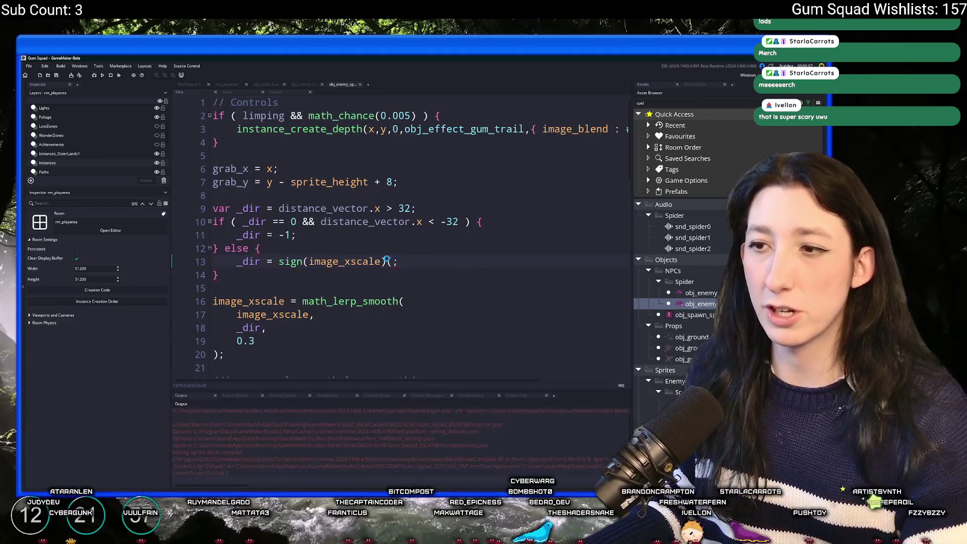
{"action": "left_click", "coordinate": [103, 75]}
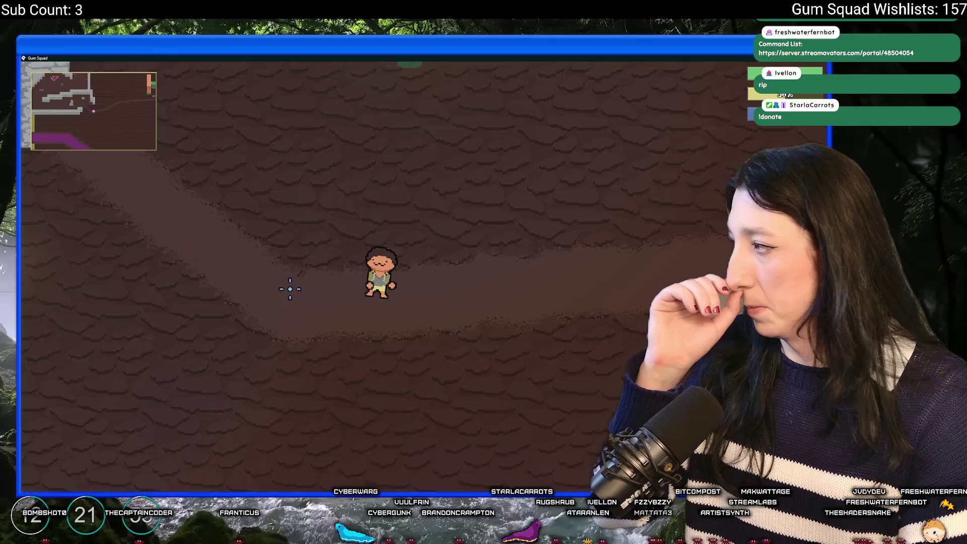
Step: Walk the character up-left through the dungeon and past the rock
{"action": "key", "text": "a"}
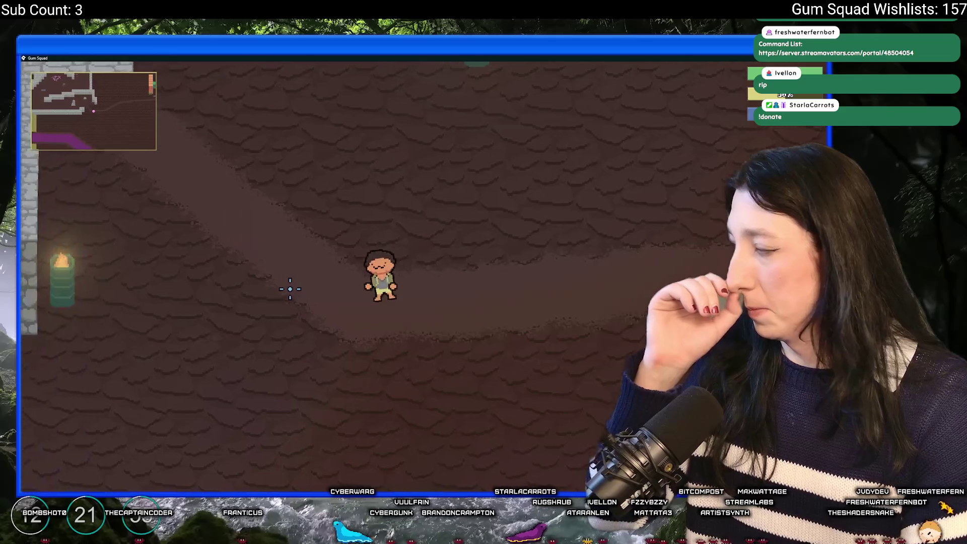
{"action": "key", "text": "w"}
{"action": "key", "text": "a"}
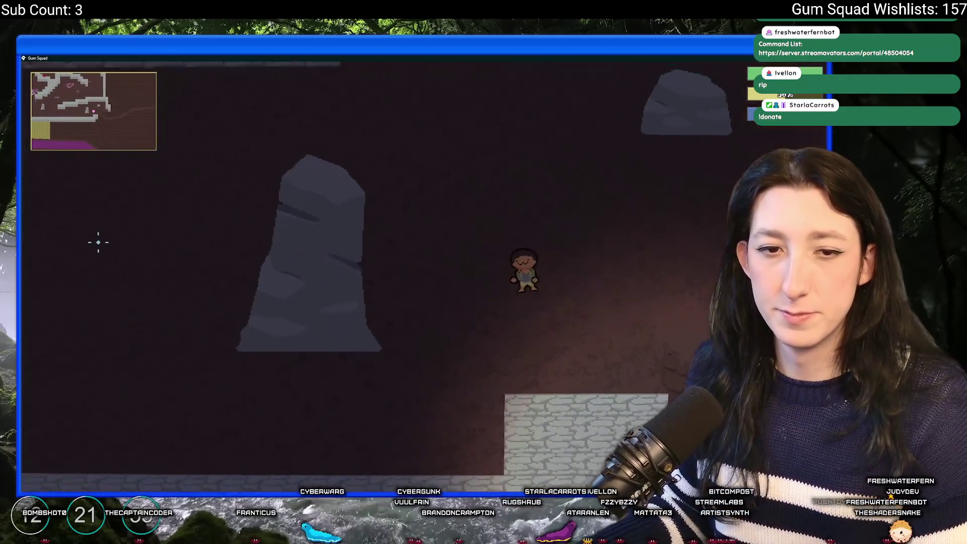
{"action": "key", "text": "w"}
{"action": "key", "text": "a"}
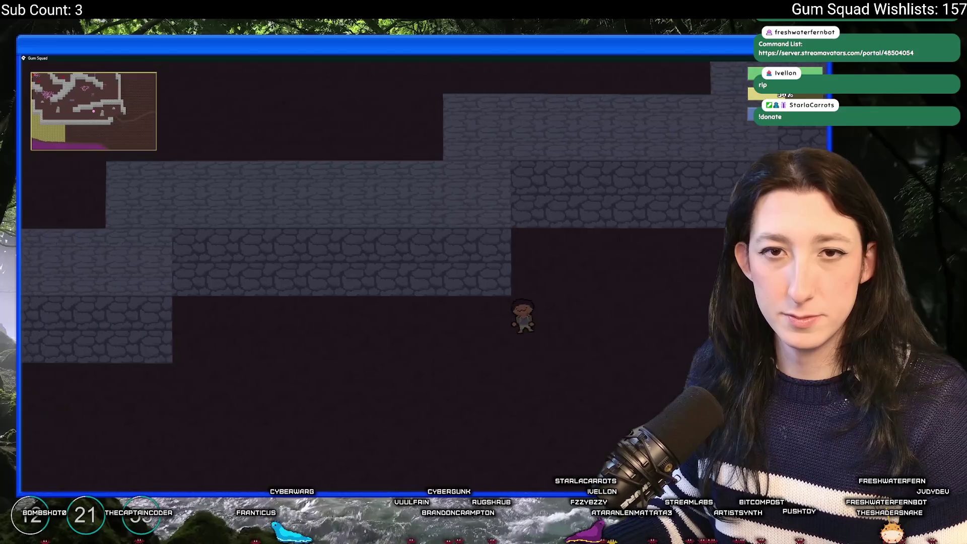
{"action": "key", "text": "a"}
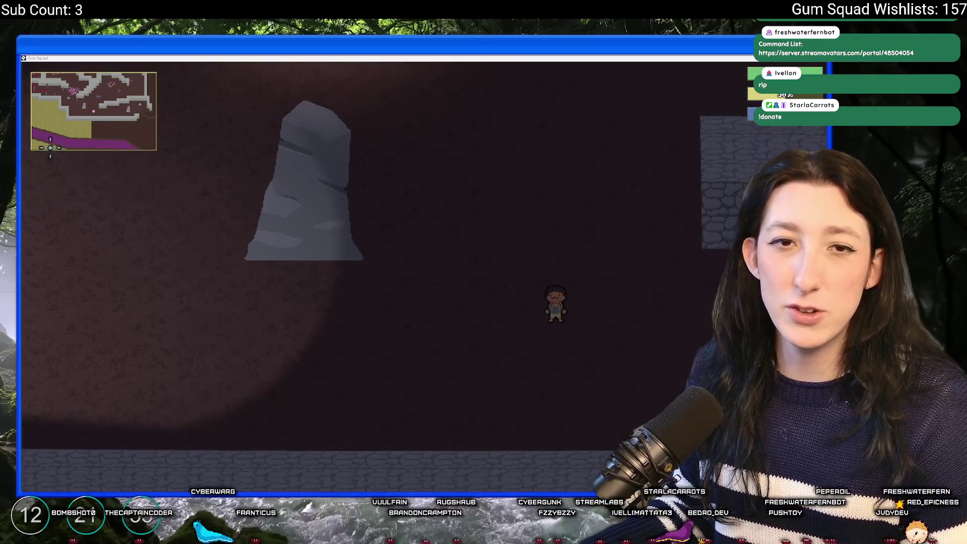
{"action": "key", "text": "a"}
{"action": "key", "text": "a"}
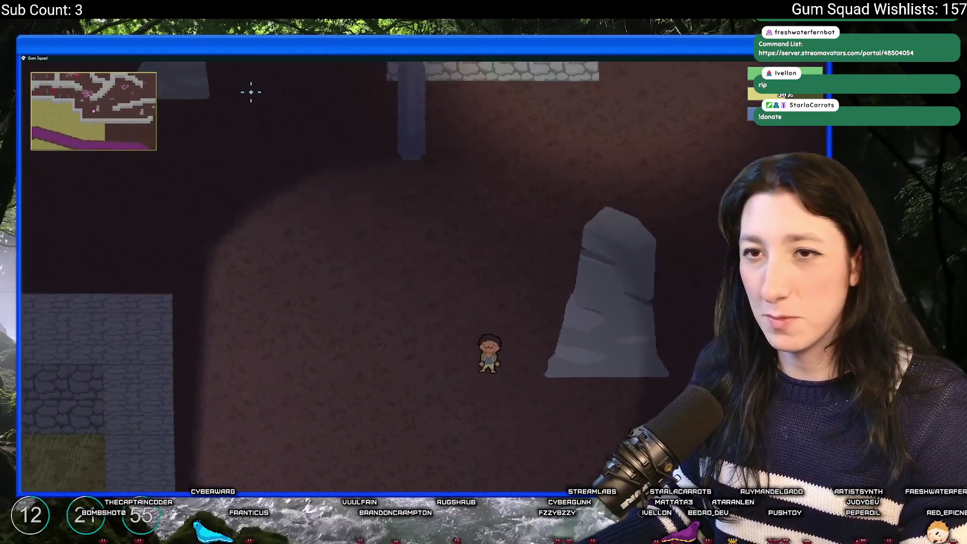
{"action": "key", "text": "w"}
Step: Open the inventory, then walk back and forth past the spider to check its facing
{"action": "key", "text": "Tab"}
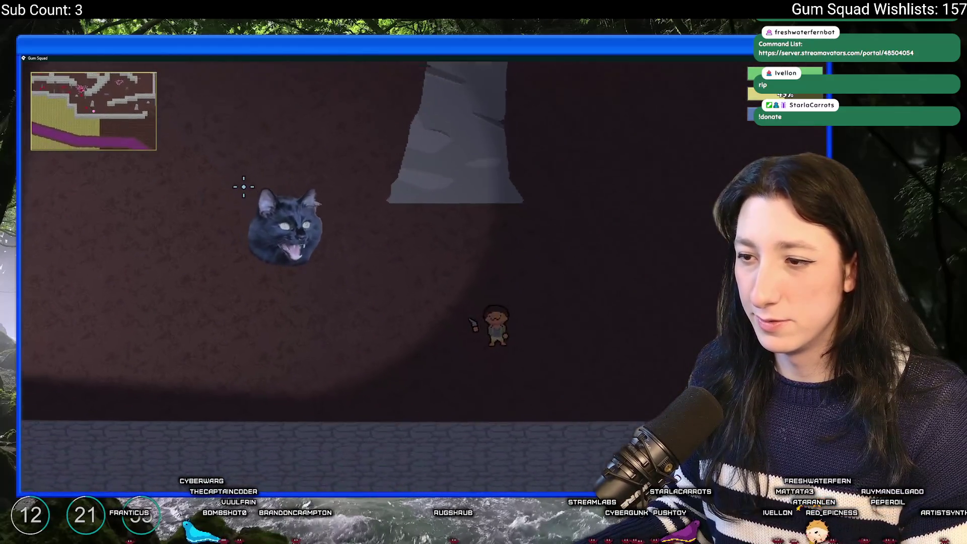
{"action": "key", "text": "d"}
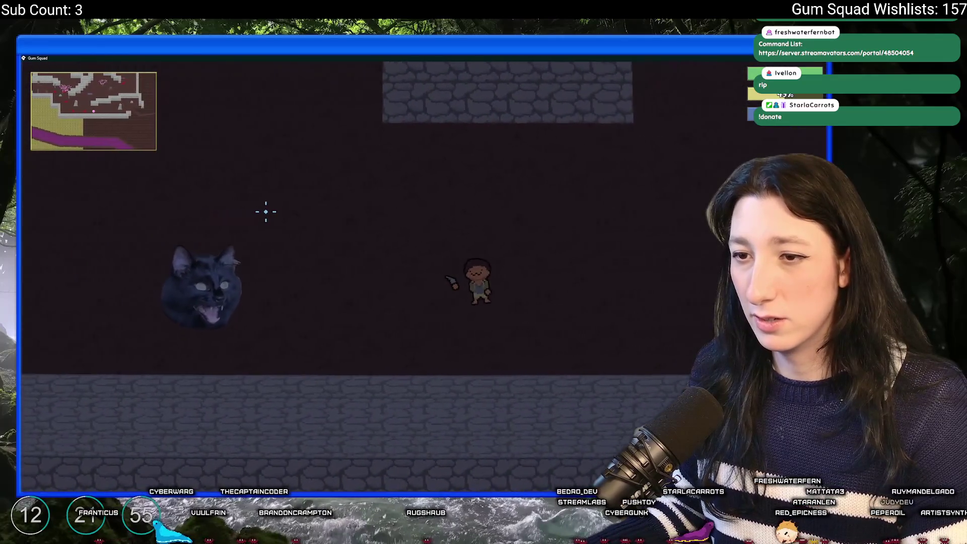
{"action": "key", "text": "d"}
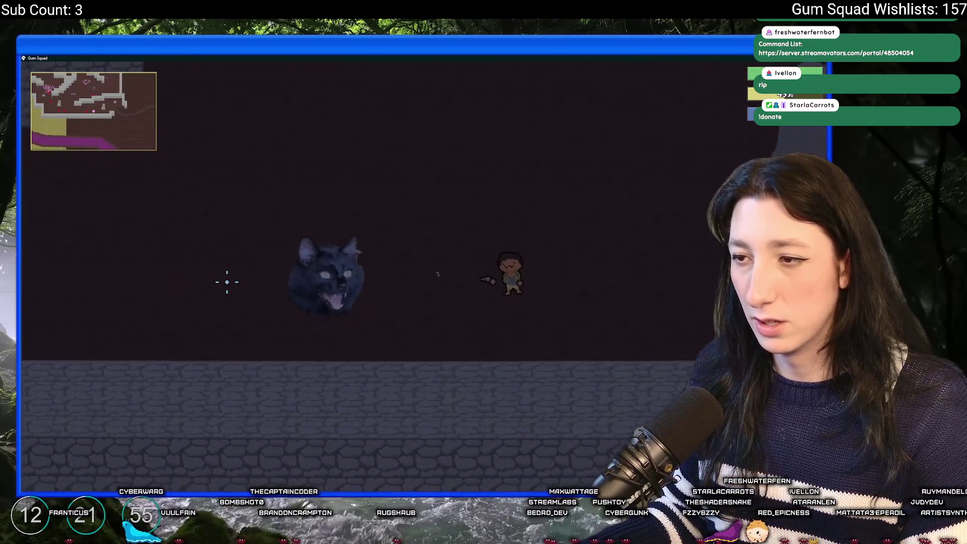
{"action": "key", "text": "w"}
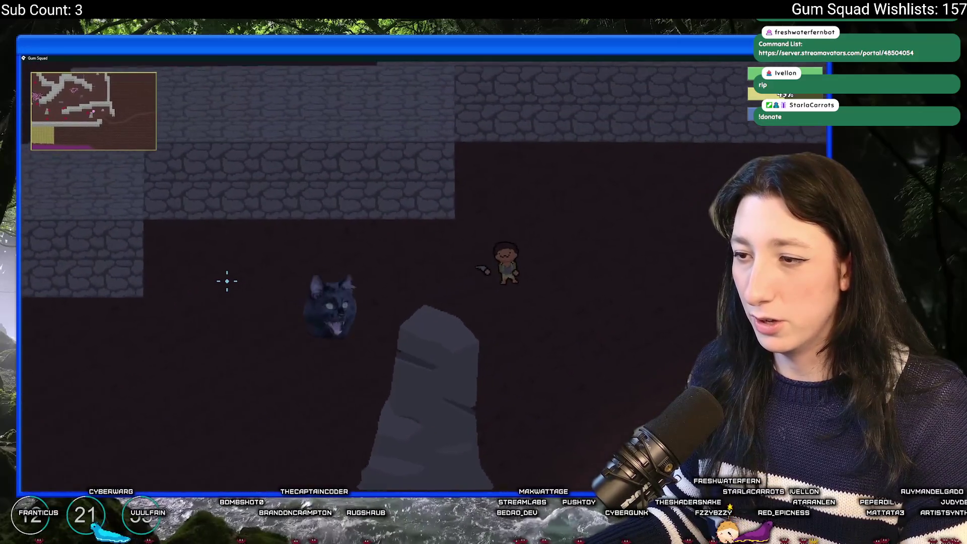
{"action": "key", "text": "s"}
{"action": "key", "text": "d"}
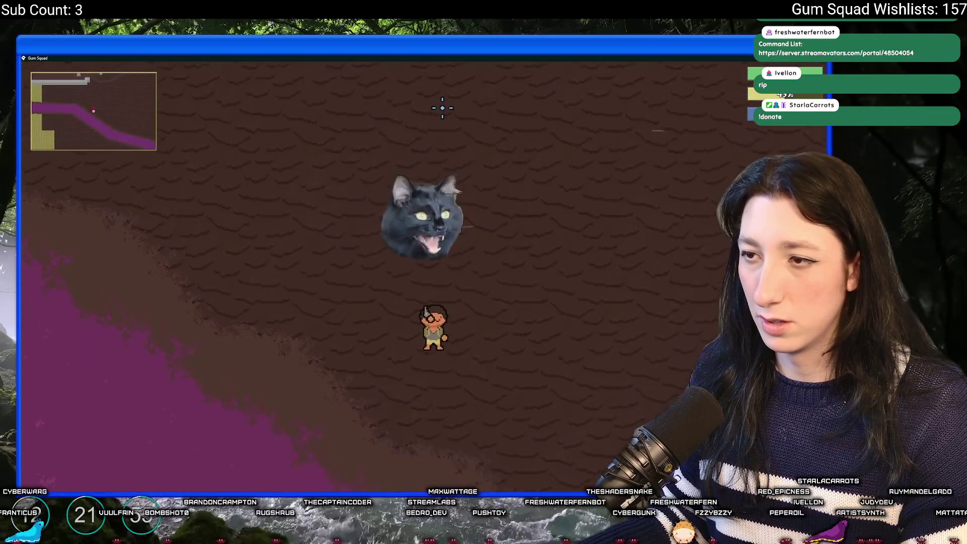
{"action": "key", "text": "w"}
{"action": "key", "text": "a"}
Step: Walk upward with the cat following, then close the game and return to the _dir code
{"action": "scroll", "coordinate": [412, 279], "scroll_direction": "up", "scroll_amount": 2}
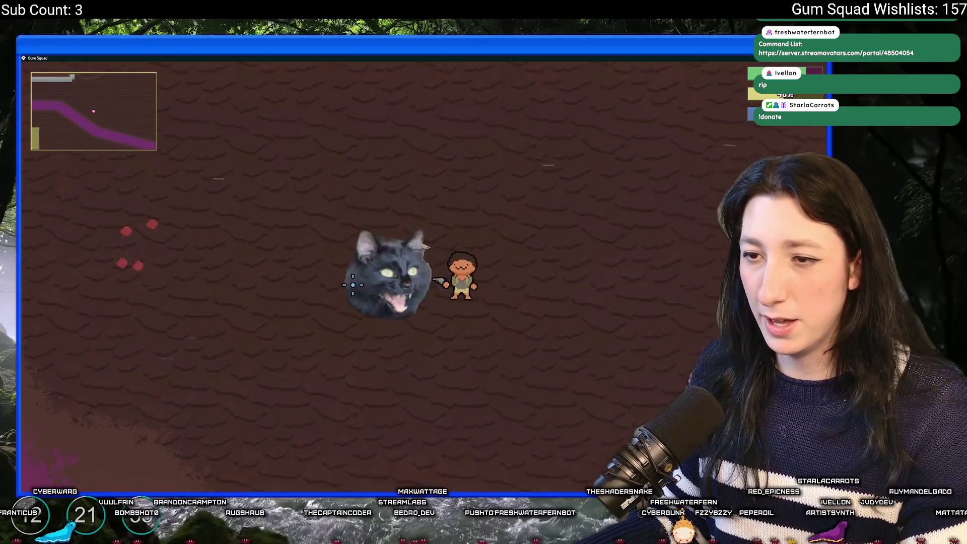
{"action": "key", "text": "w"}
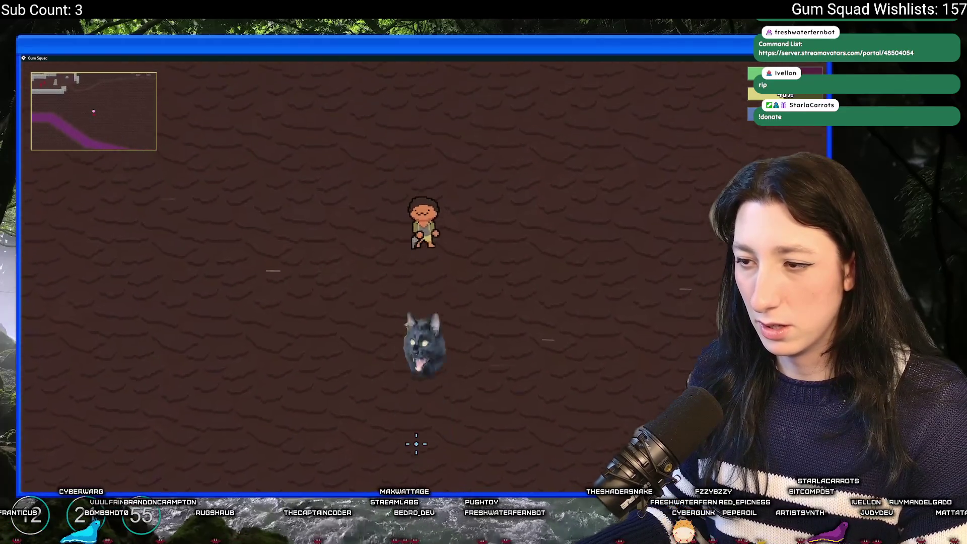
{"action": "key", "text": "w"}
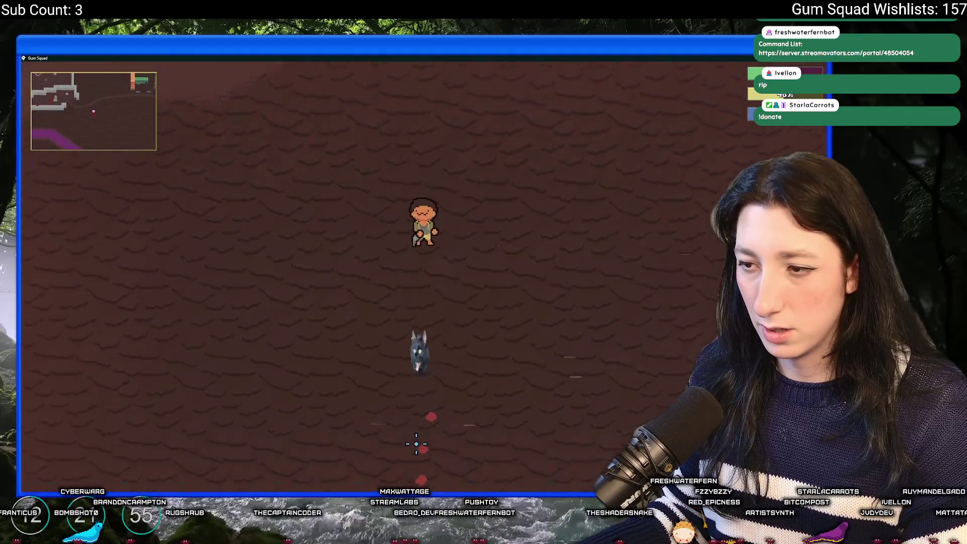
{"action": "key", "text": "w"}
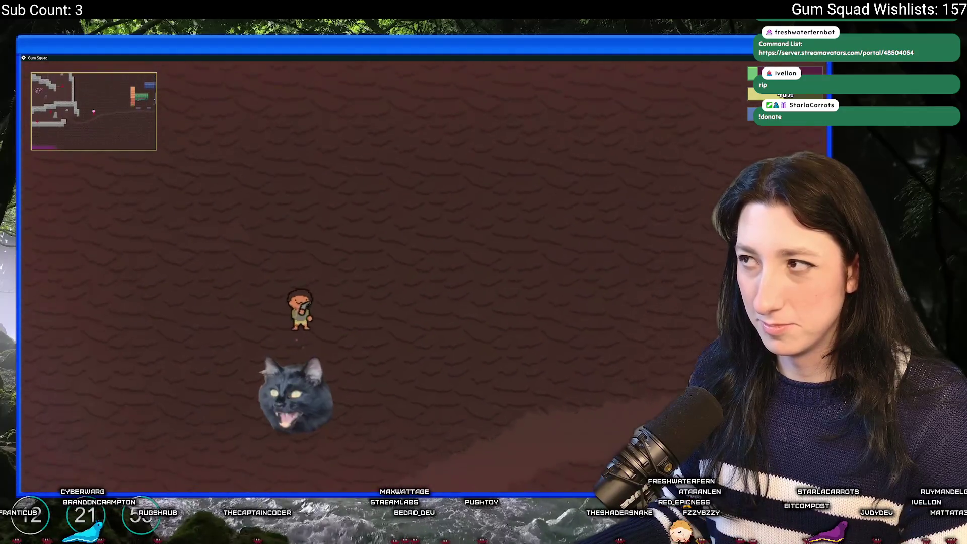
{"action": "key", "text": "Escape"}
{"action": "key", "text": "Down"}
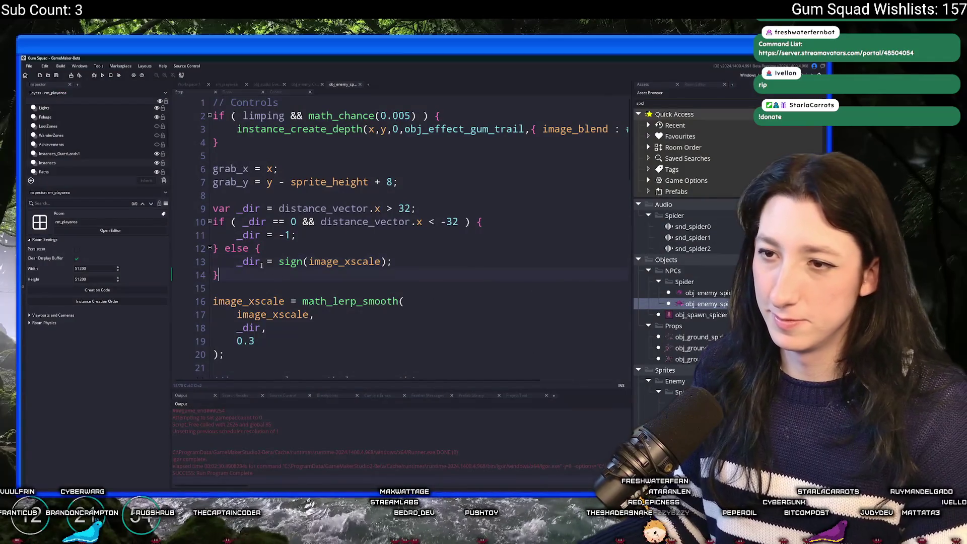
{"action": "left_click", "coordinate": [257, 235]}
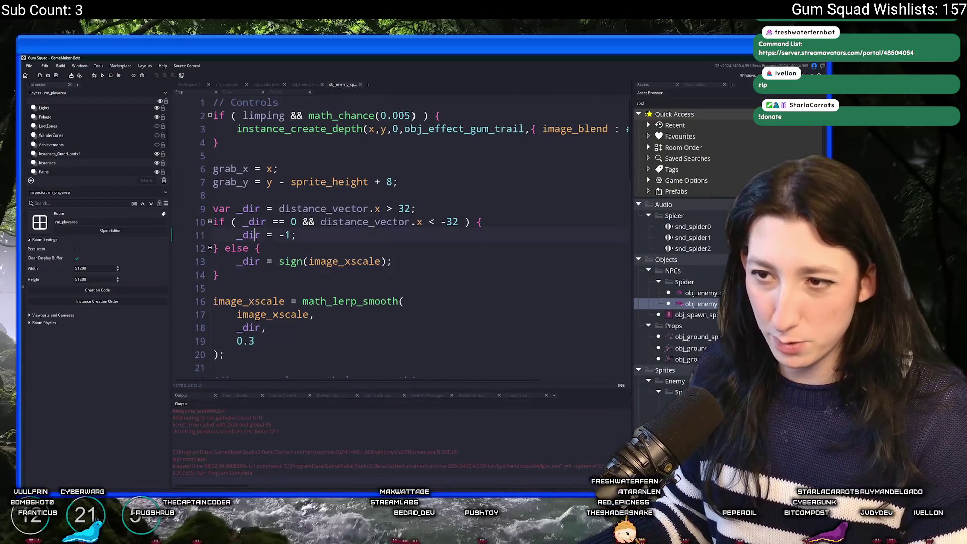
Step: Change the line 9 facing threshold from 32 to 64 and run the game
{"action": "scroll", "coordinate": [249, 280], "scroll_direction": "down", "scroll_amount": 1}
{"action": "left_click", "coordinate": [244, 290]}
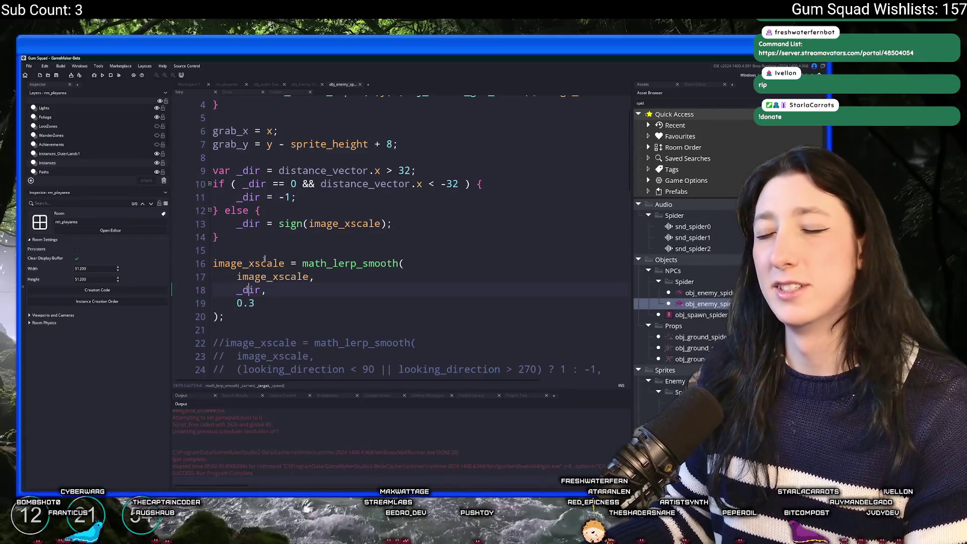
{"action": "left_click", "coordinate": [407, 163]}
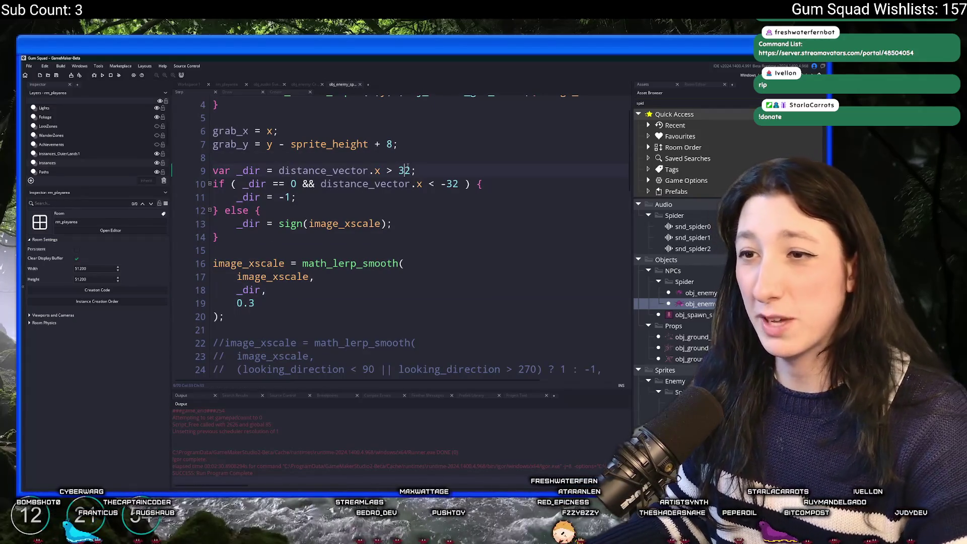
{"action": "double_click", "coordinate": [398, 172]}
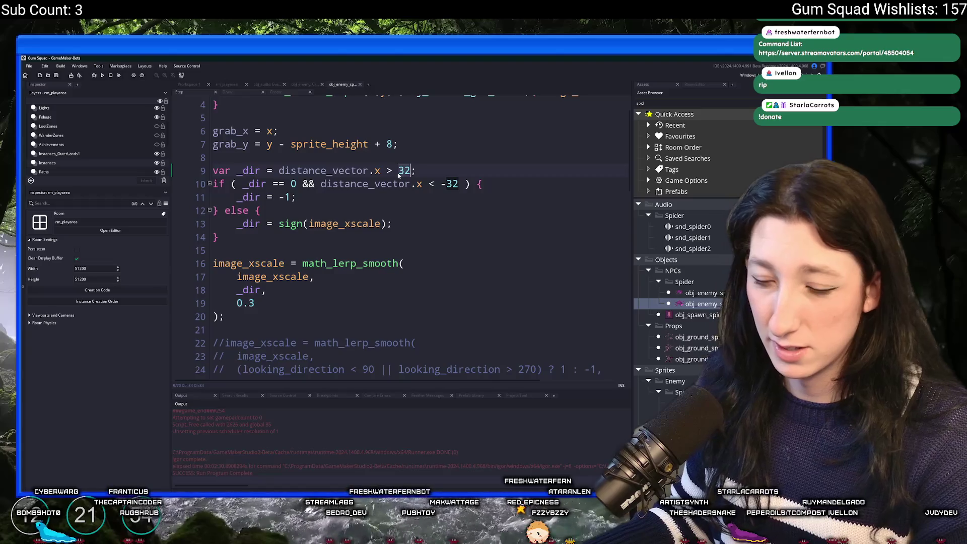
{"action": "type", "text": "64"}
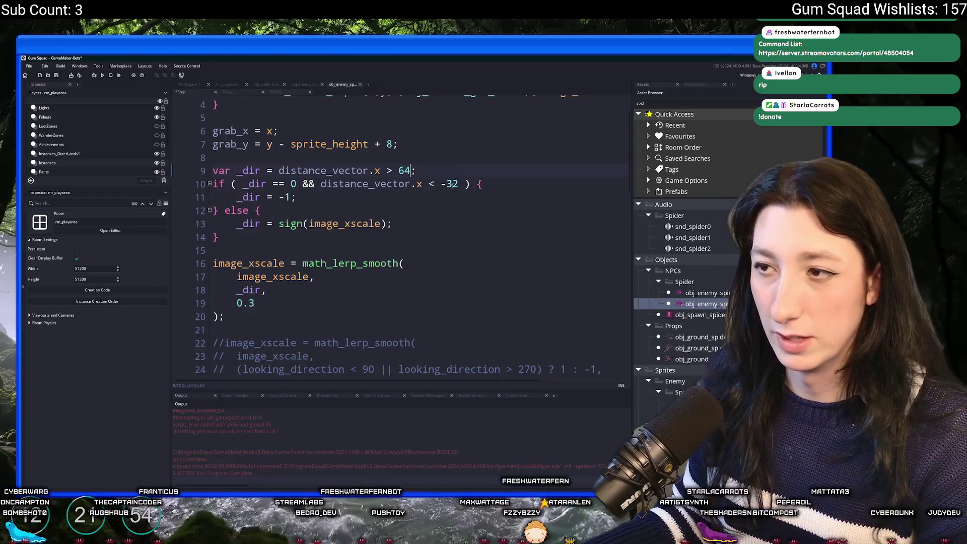
{"action": "key", "text": "F5"}
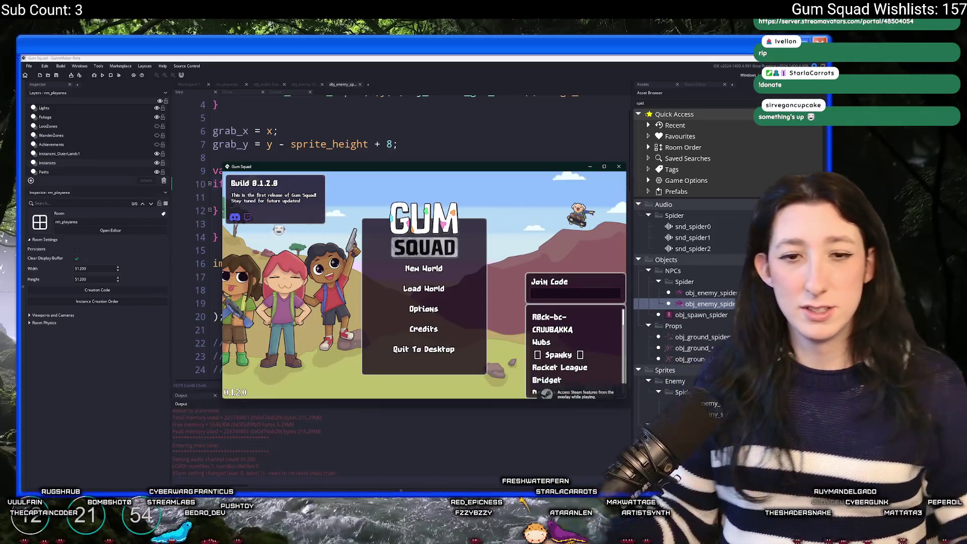
Step: Start a new world in the game, then move the game window aside to review the spider code
{"action": "left_click", "coordinate": [446, 258]}
{"action": "left_click", "coordinate": [428, 335]}
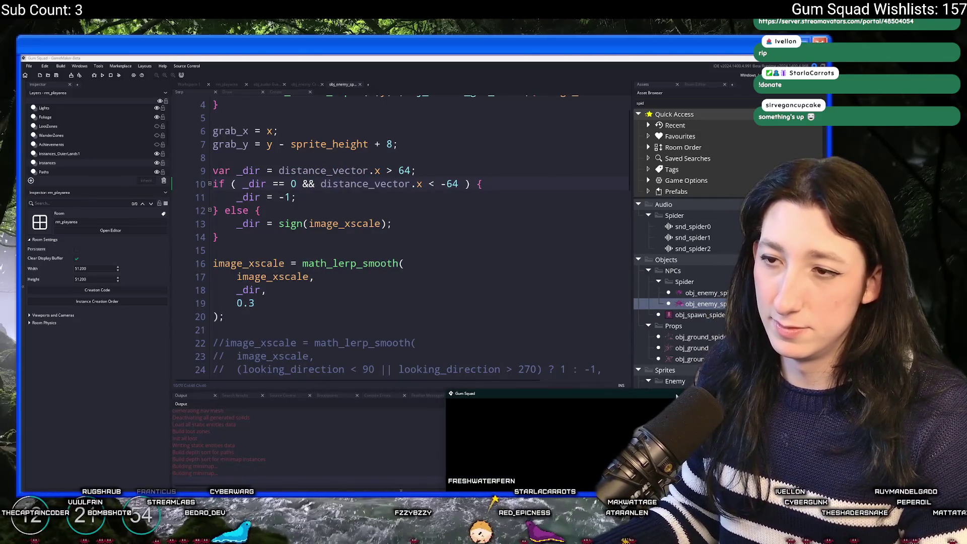
{"action": "mouse_move", "coordinate": [676, 396]}
{"action": "left_mouse_down"}
{"action": "mouse_move", "coordinate": [608, 349]}
{"action": "mouse_move", "coordinate": [636, 292]}
{"action": "mouse_move", "coordinate": [681, 249]}
{"action": "left_mouse_up"}
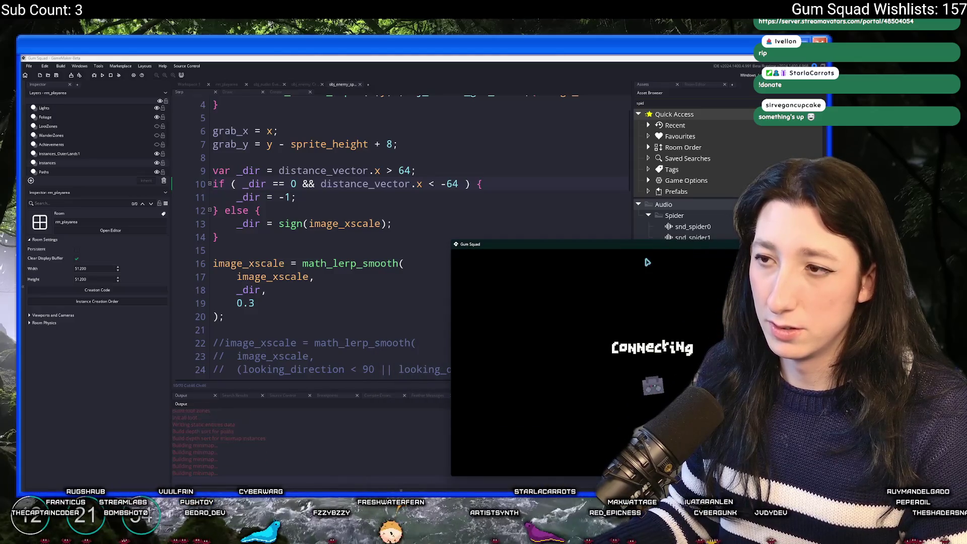
{"action": "left_click", "coordinate": [489, 190]}
{"action": "scroll", "coordinate": [353, 296], "scroll_direction": "down", "scroll_amount": 15}
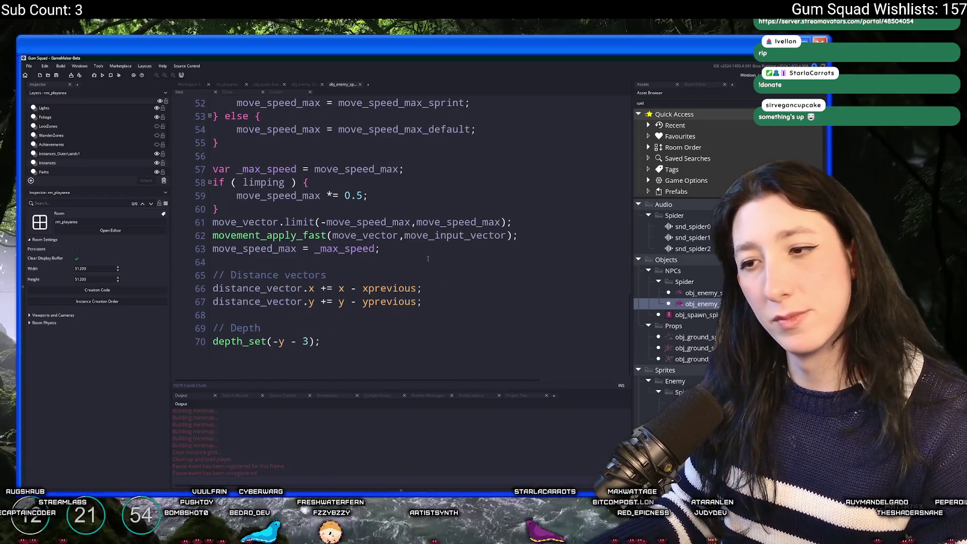
{"action": "scroll", "coordinate": [417, 269], "scroll_direction": "up", "scroll_amount": 7}
{"action": "scroll", "coordinate": [428, 287], "scroll_direction": "down", "scroll_amount": 7}
{"action": "scroll", "coordinate": [443, 305], "scroll_direction": "up", "scroll_amount": 6}
{"action": "scroll", "coordinate": [443, 305], "scroll_direction": "up", "scroll_amount": 6}
{"action": "scroll", "coordinate": [504, 252], "scroll_direction": "down", "scroll_amount": 1}
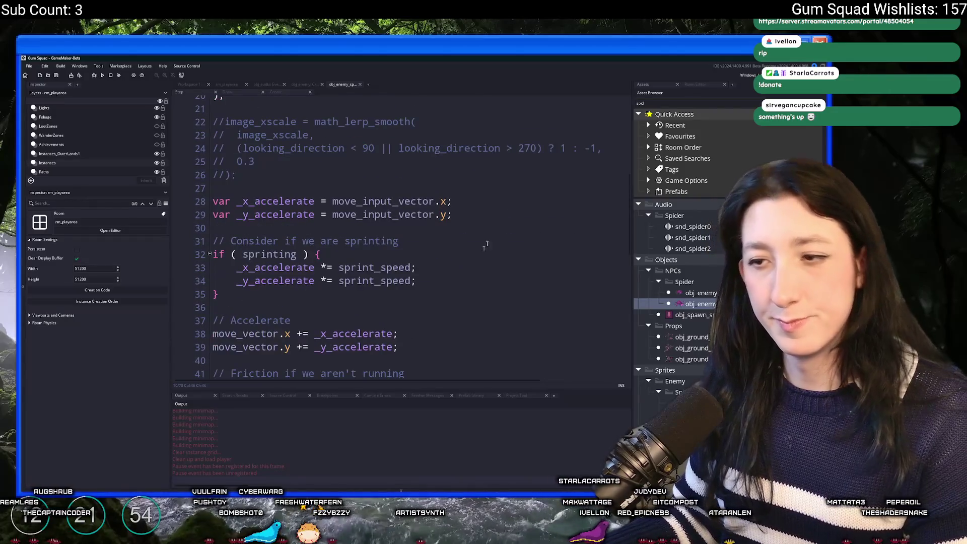
Step: Maximize the game window and equip an item from the inventory
{"action": "double_click", "coordinate": [504, 244]}
{"action": "key", "text": "Tab"}
{"action": "left_click", "coordinate": [169, 316]}
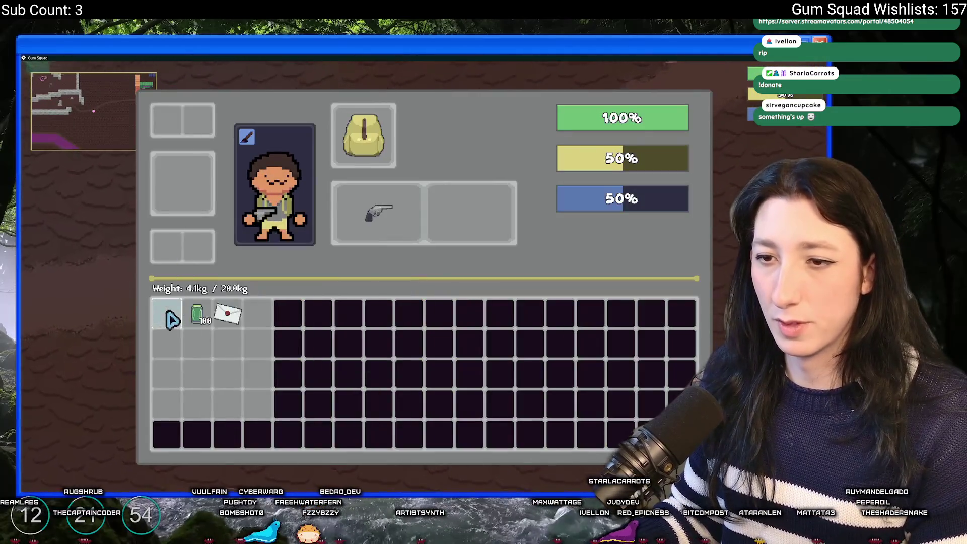
{"action": "key", "text": "Tab"}
Step: Walk the character up-left past the large rock into the stone-walled torch area
{"action": "key", "text": "w"}
{"action": "key", "text": "a"}
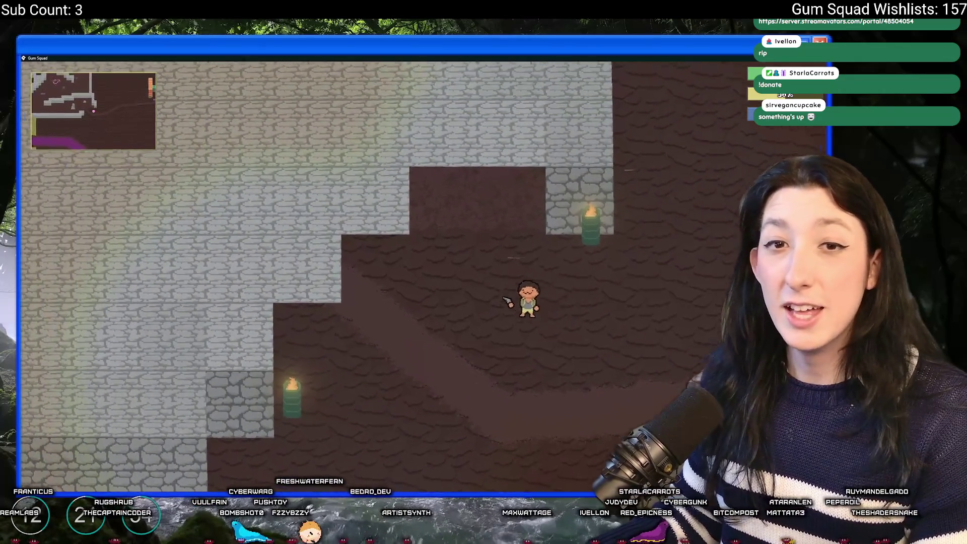
{"action": "key", "text": "w"}
{"action": "key", "text": "a"}
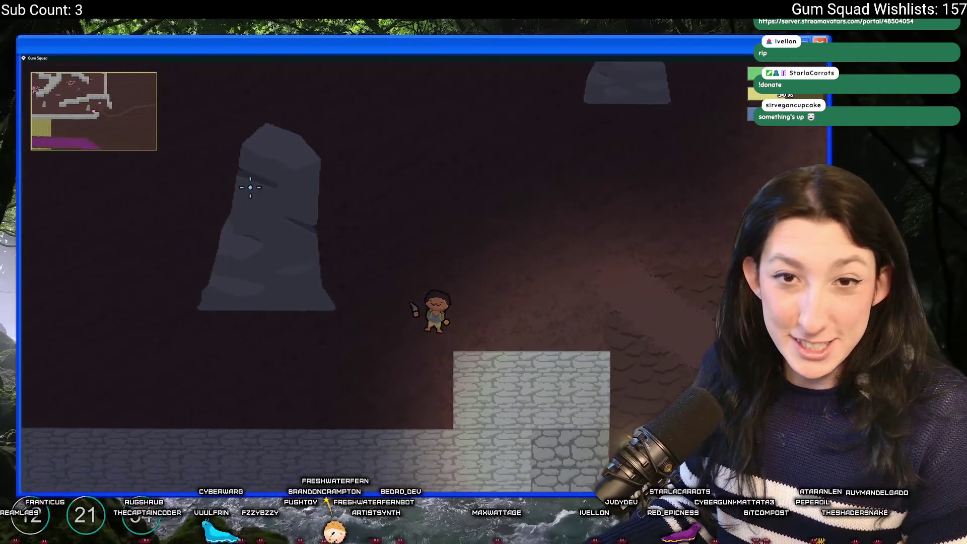
{"action": "key", "text": "w"}
{"action": "key", "text": "a"}
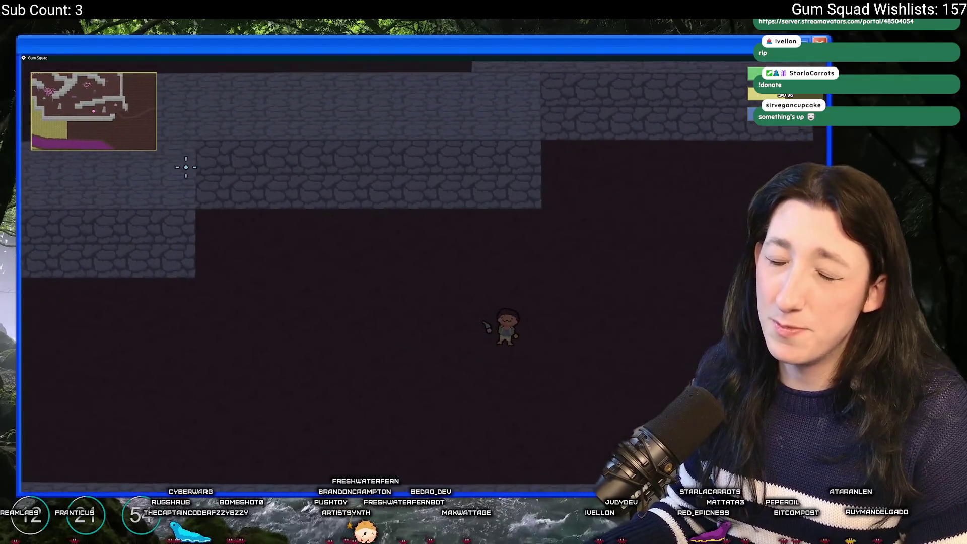
{"action": "key", "text": "w"}
{"action": "key", "text": "a"}
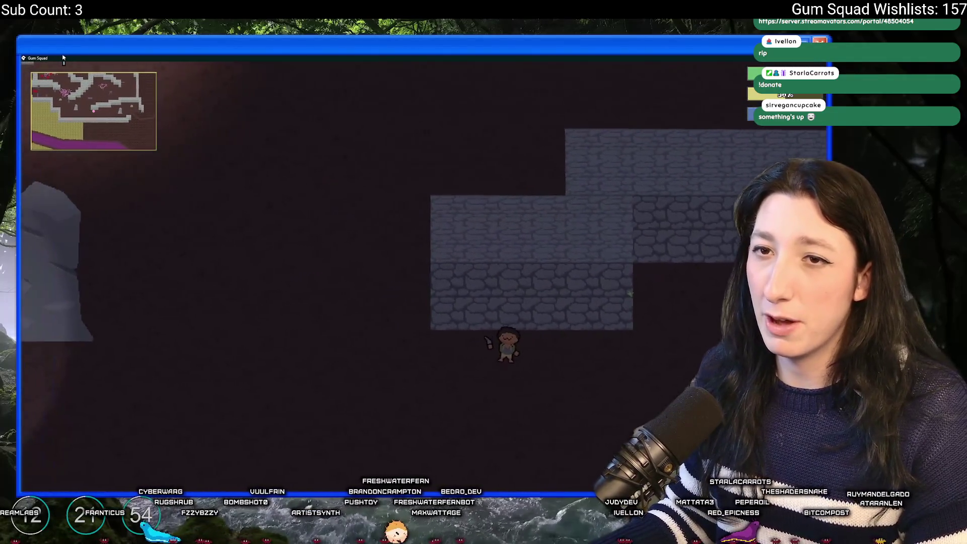
{"action": "key", "text": "w"}
{"action": "key", "text": "a"}
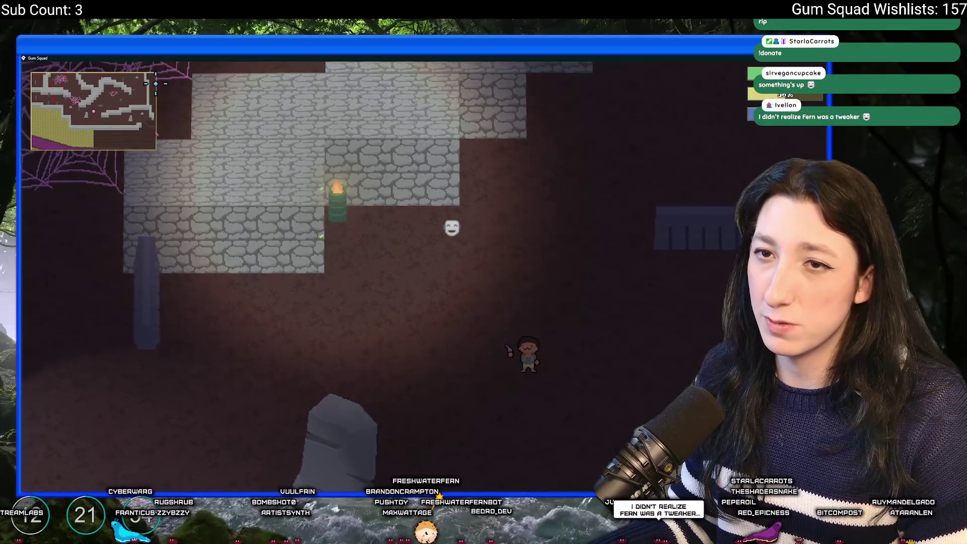
{"action": "key", "text": "w"}
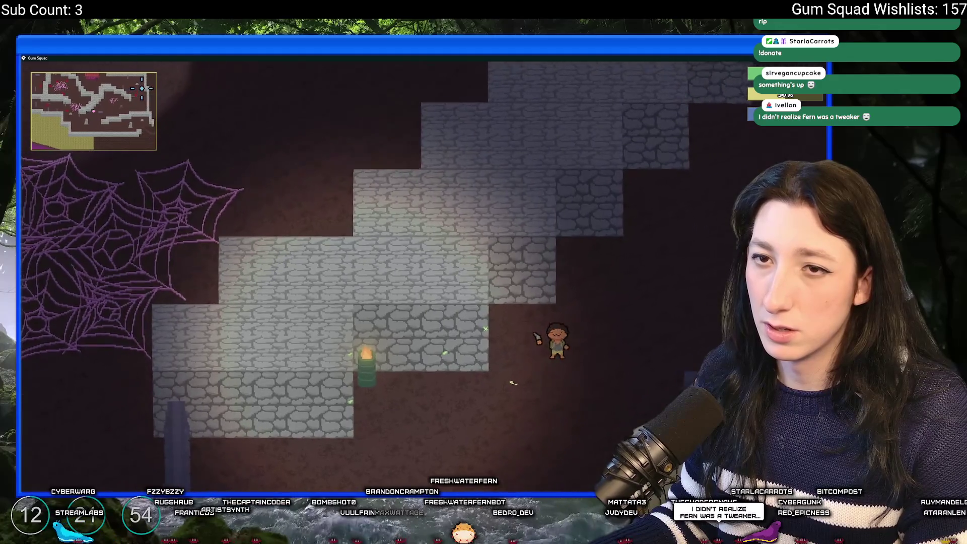
Step: Walk down and right near the cats to watch them follow and turn
{"action": "key", "text": "s"}
{"action": "key", "text": "d"}
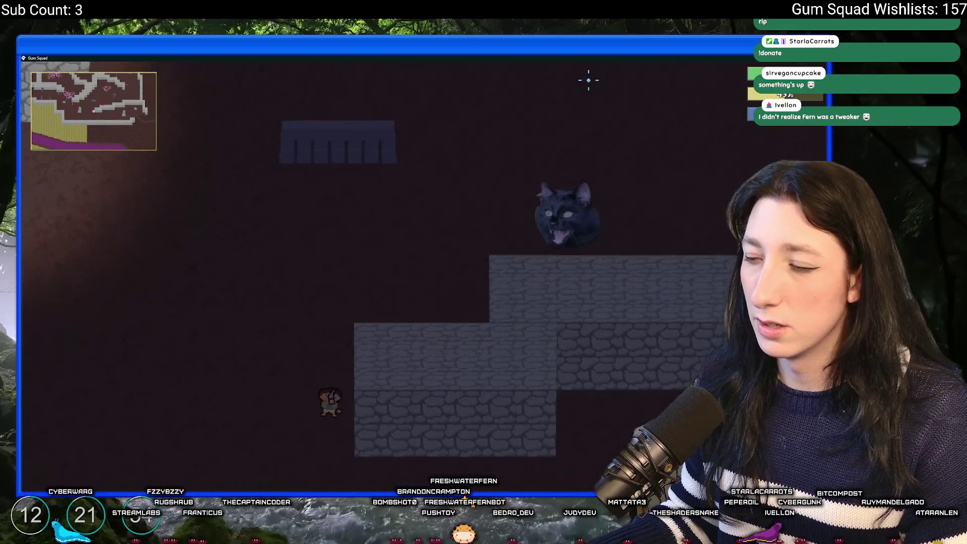
{"action": "key", "text": "s"}
{"action": "key", "text": "d"}
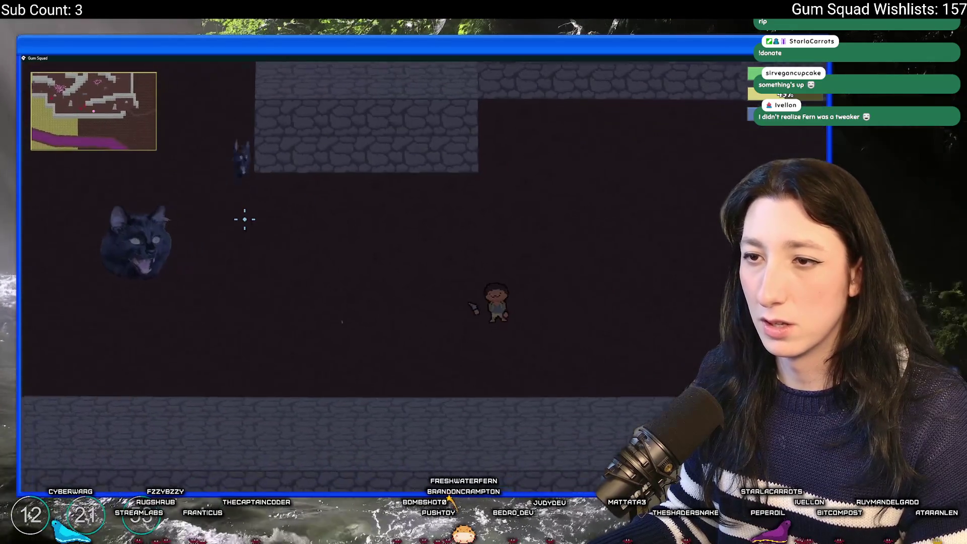
{"action": "key", "text": "s"}
{"action": "key", "text": "d"}
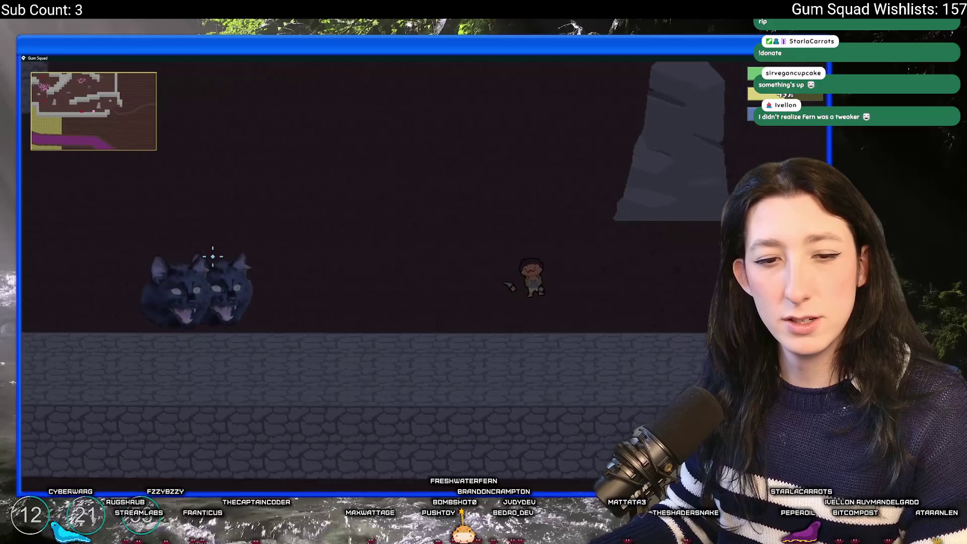
{"action": "key", "text": "d"}
{"action": "key", "text": "w"}
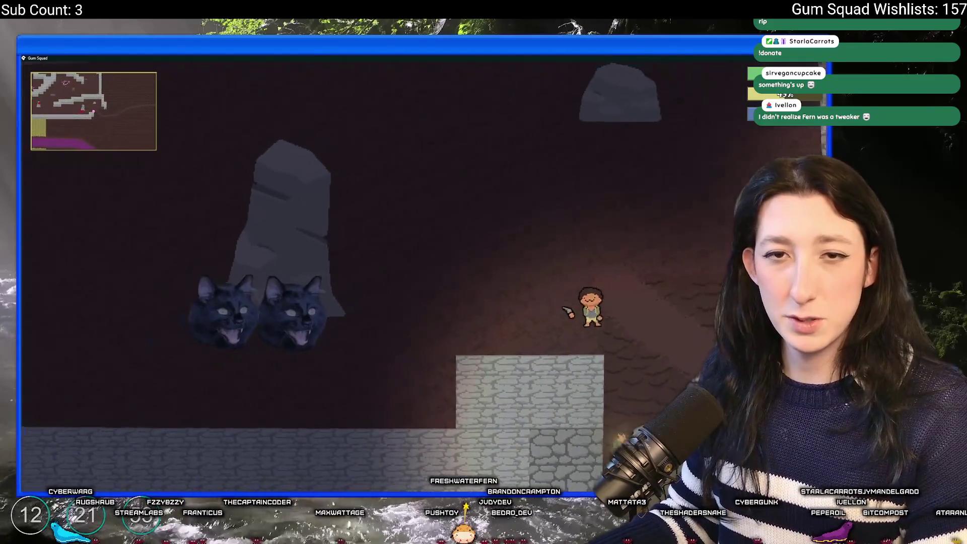
{"action": "key", "text": "s"}
{"action": "key", "text": "s"}
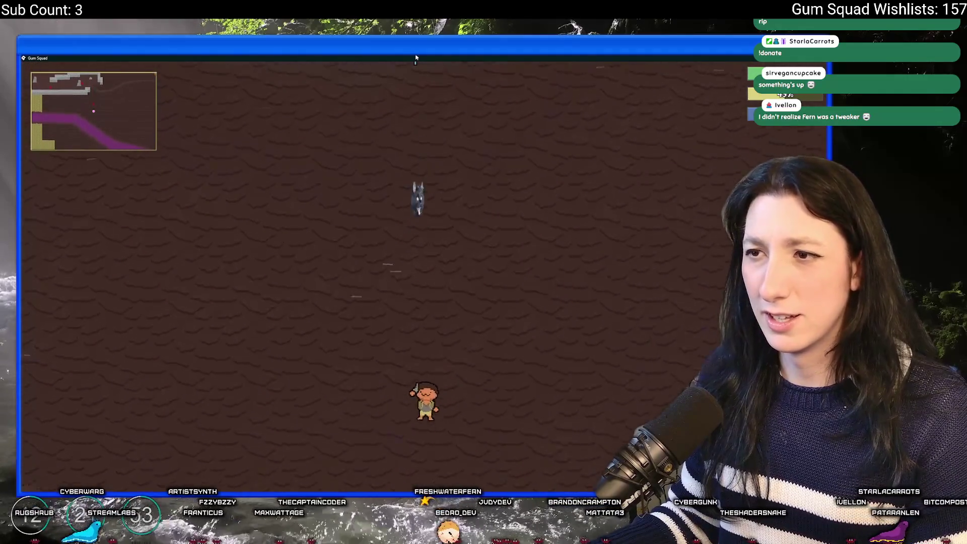
{"action": "key", "text": "a"}
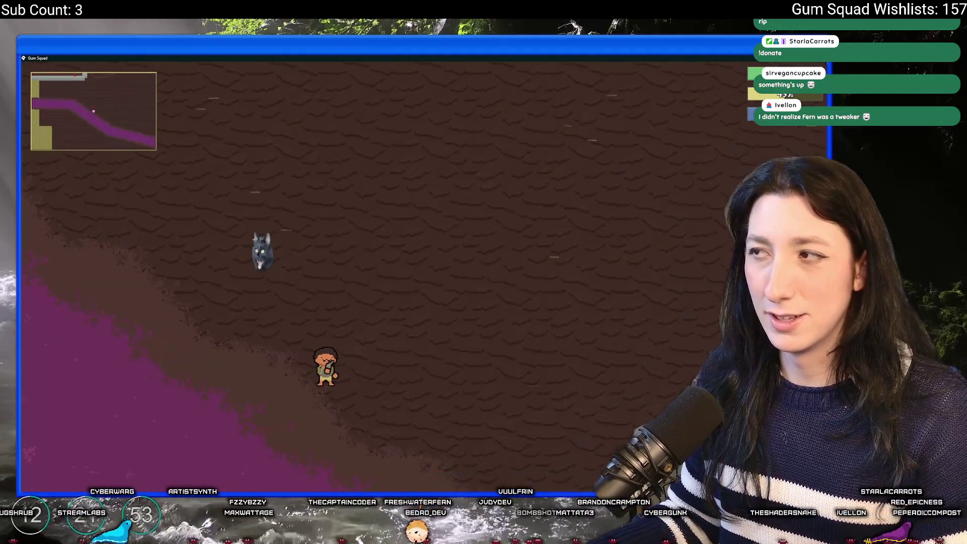
Step: Quit the game test with Alt+F4 and select all the spider code
{"action": "key", "text": "alt+F4"}
{"action": "scroll", "coordinate": [381, 201], "scroll_direction": "down", "scroll_amount": 3}
{"action": "key", "text": "ctrl+a"}
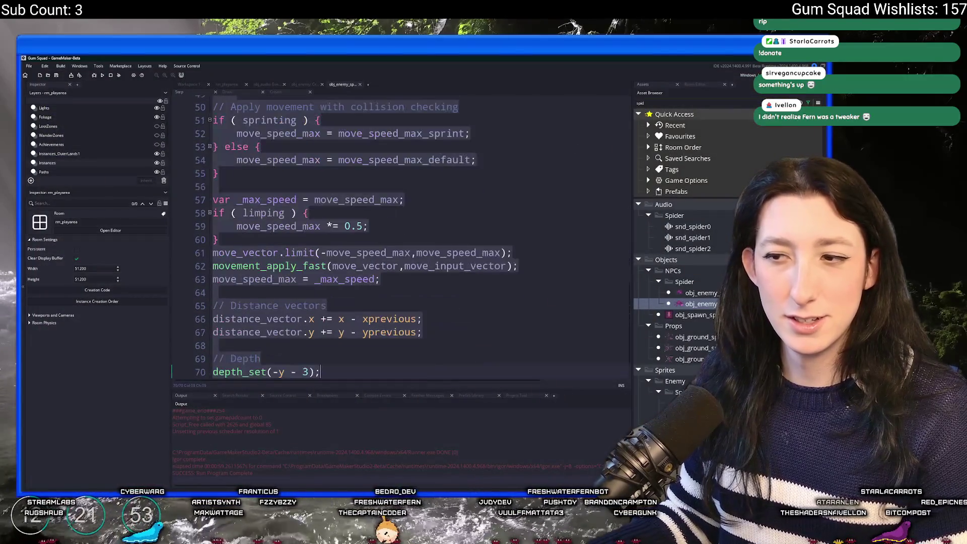
Step: Search the whole project for every image_xscale match
{"action": "left_click", "coordinate": [362, 332]}
{"action": "double_click", "coordinate": [257, 319]}
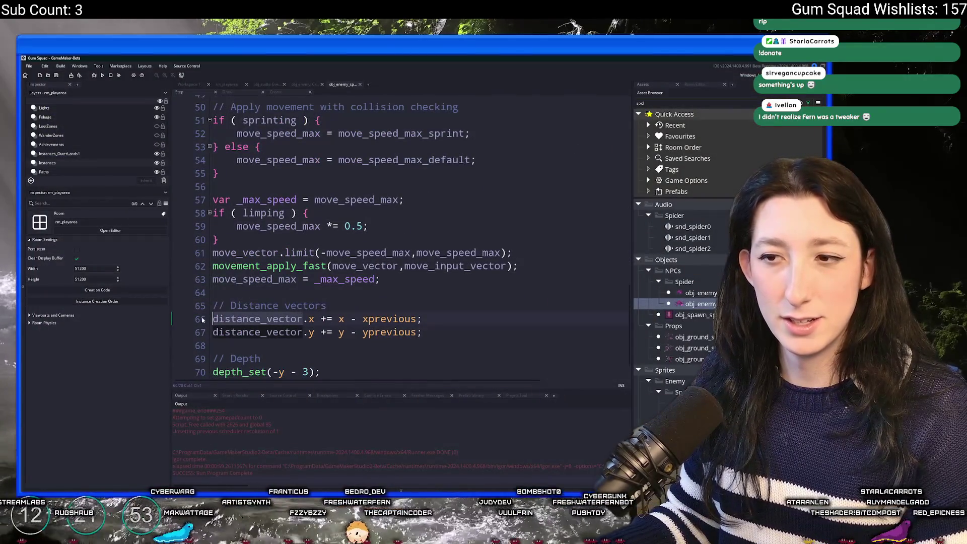
{"action": "left_click", "coordinate": [427, 319]}
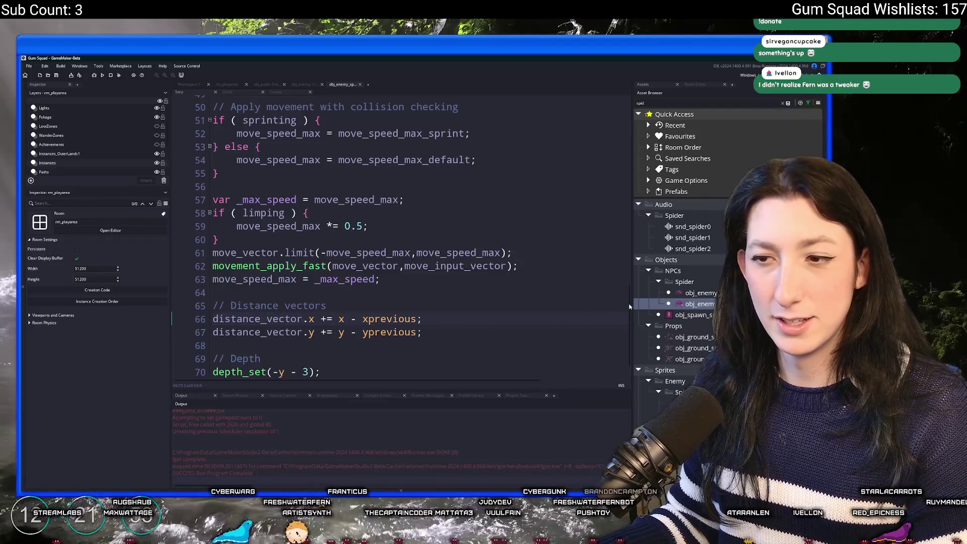
{"action": "left_click_drag", "start_coordinate": [630, 306], "coordinate": [631, 161]}
{"action": "double_click", "coordinate": [217, 212]}
{"action": "key", "text": "ctrl+shift+f"}
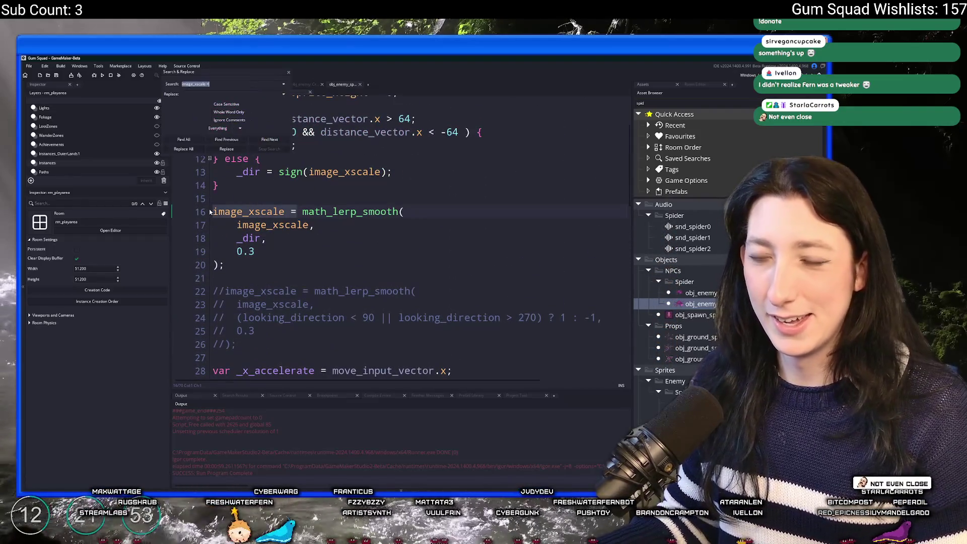
{"action": "key", "text": "Return"}
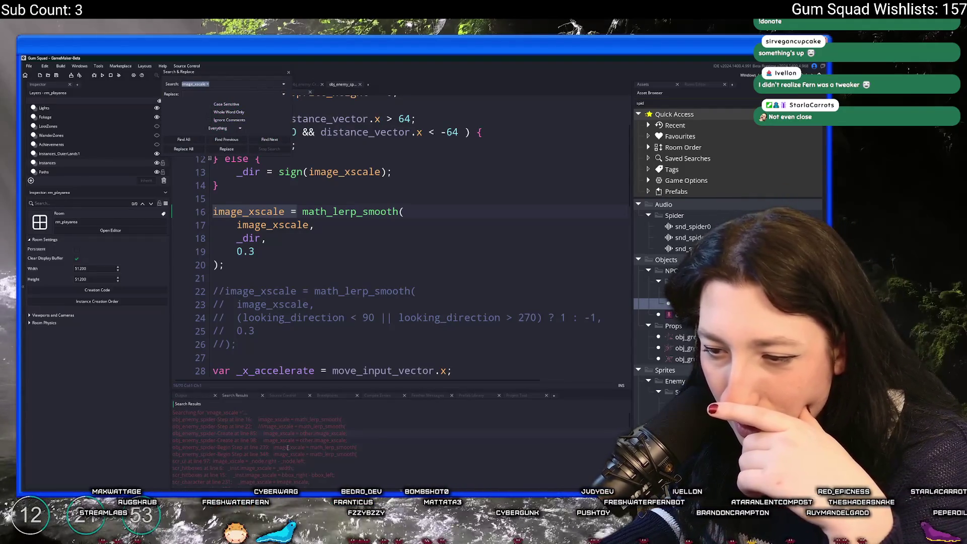
Step: Delete the Begin Step image_xscale lerp block on lines 238–243
{"action": "double_click", "coordinate": [288, 448]}
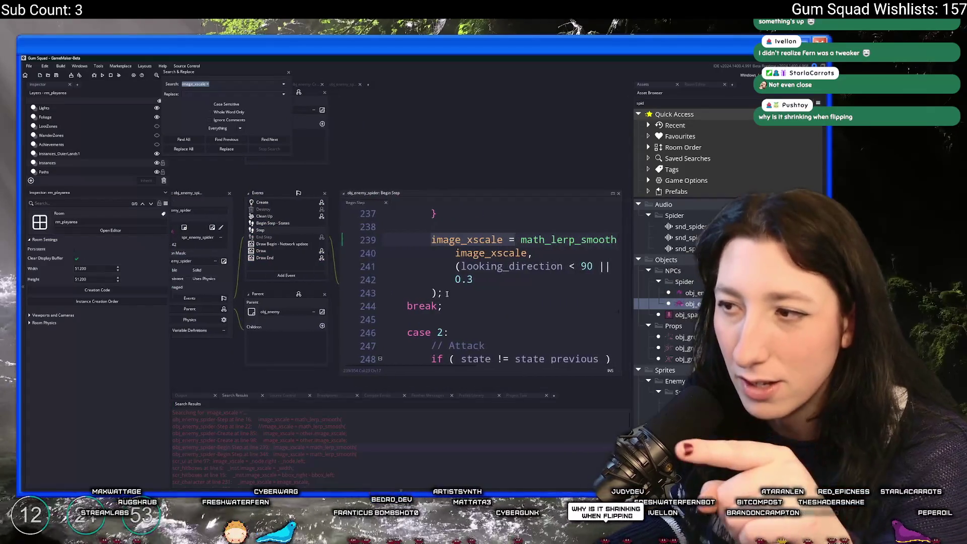
{"action": "left_click", "coordinate": [342, 283]}
{"action": "left_click_drag", "start_coordinate": [305, 297], "coordinate": [201, 240]}
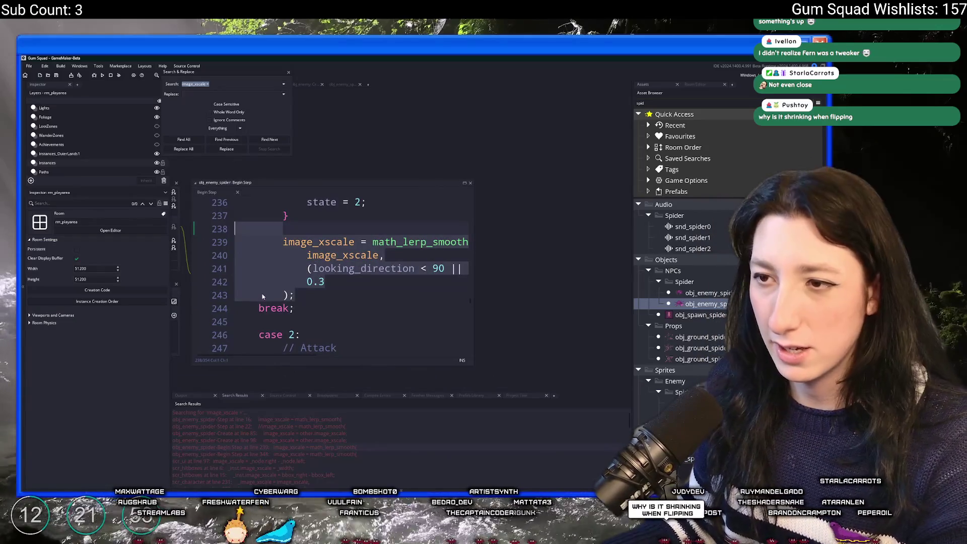
{"action": "scroll", "coordinate": [262, 297], "scroll_direction": "up", "scroll_amount": 1}
{"action": "scroll", "coordinate": [263, 297], "scroll_direction": "down", "scroll_amount": 1}
{"action": "key", "text": "BackSpace"}
{"action": "key", "text": "BackSpace"}
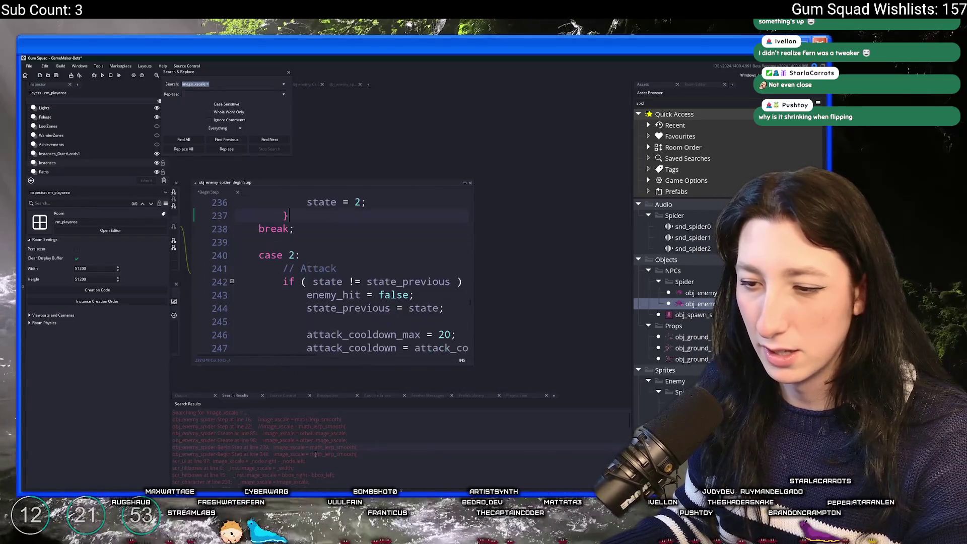
Step: Delete the second image_xscale lerp block near line 342
{"action": "double_click", "coordinate": [319, 453]}
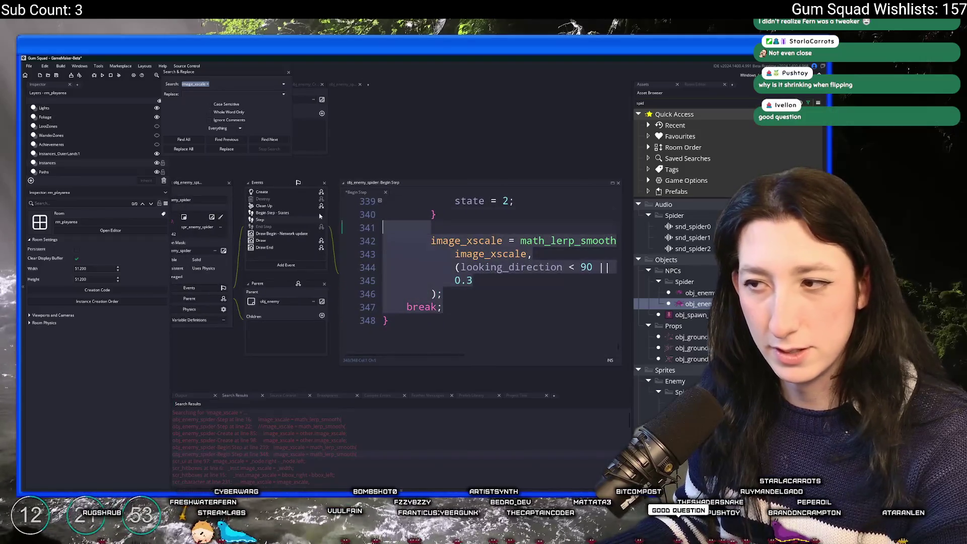
{"action": "left_click_drag", "start_coordinate": [471, 294], "coordinate": [315, 224]}
{"action": "key", "text": "BackSpace"}
{"action": "key", "text": "BackSpace"}
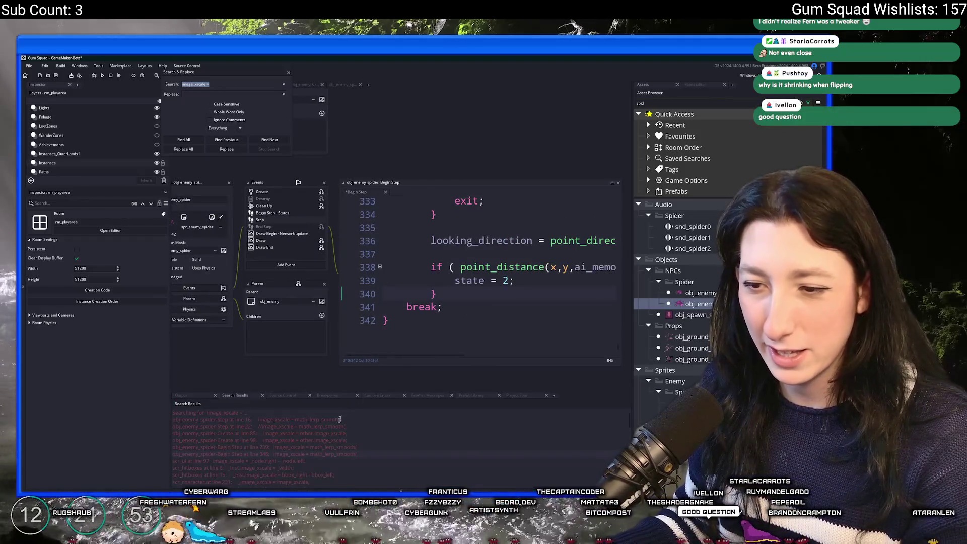
Step: Save and run the game with F5, returning to the spider's Step code
{"action": "key", "text": "F5"}
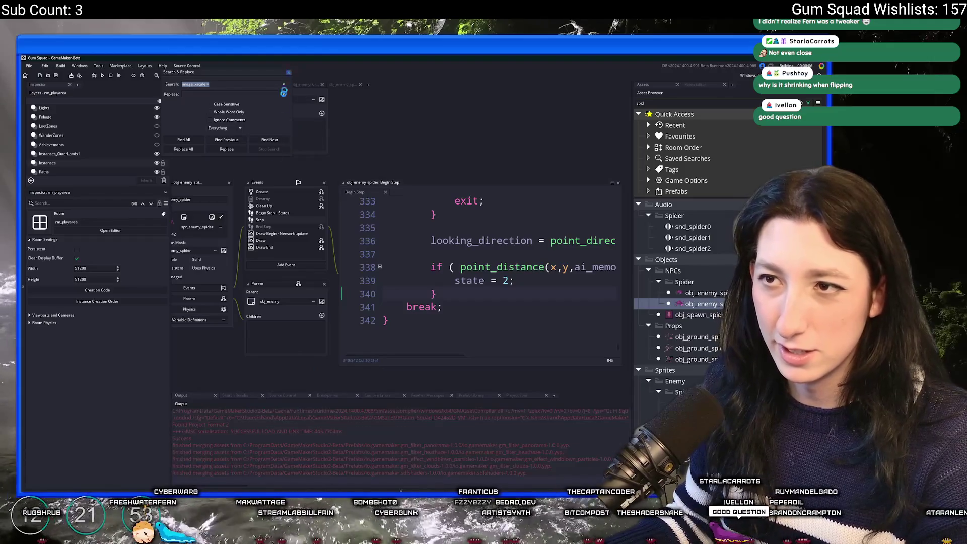
{"action": "double_click", "coordinate": [278, 221]}
{"action": "scroll", "coordinate": [313, 305], "scroll_direction": "up", "scroll_amount": 2}
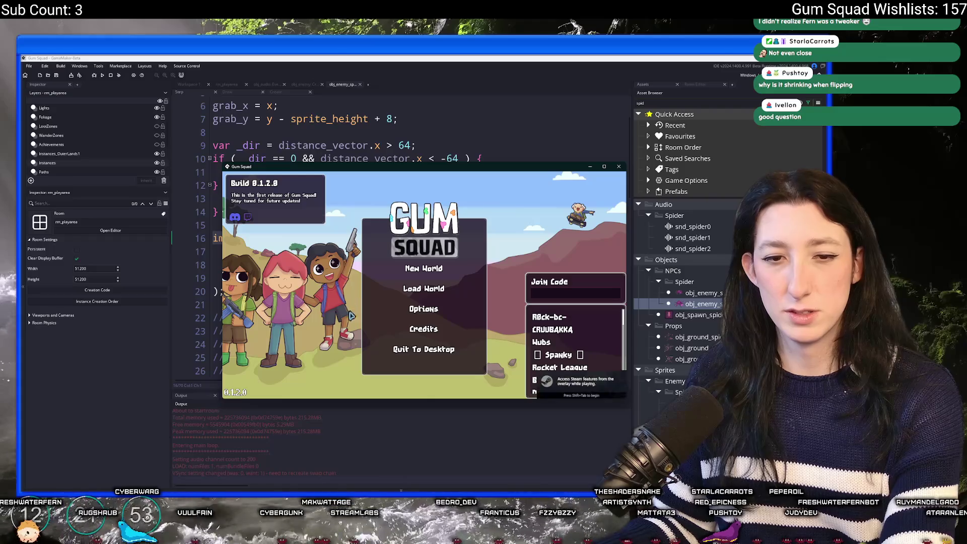
Step: Start a New World, create a lobby, and equip the Pea Shooter
{"action": "left_click", "coordinate": [437, 268]}
{"action": "left_click", "coordinate": [423, 333]}
{"action": "left_click_drag", "start_coordinate": [462, 169], "coordinate": [388, 61]}
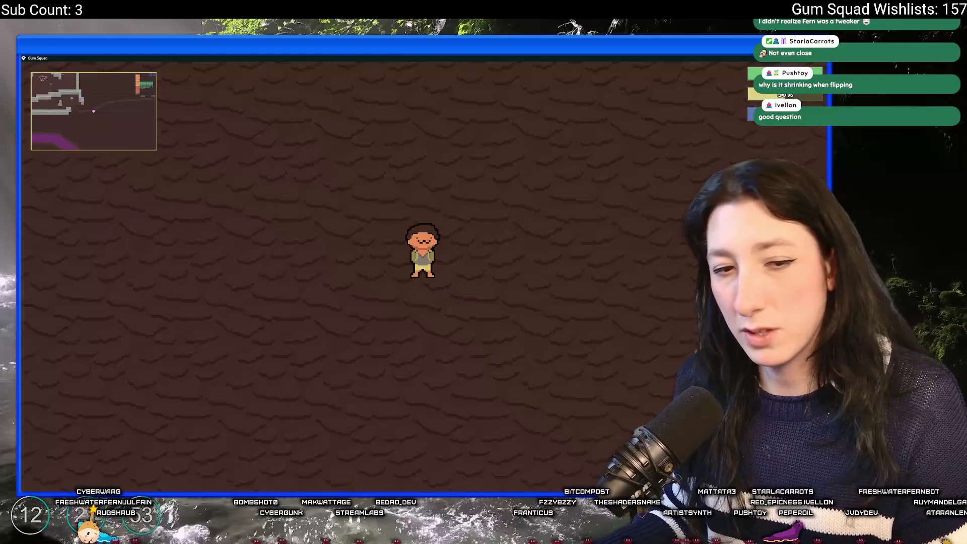
{"action": "key", "text": "Tab"}
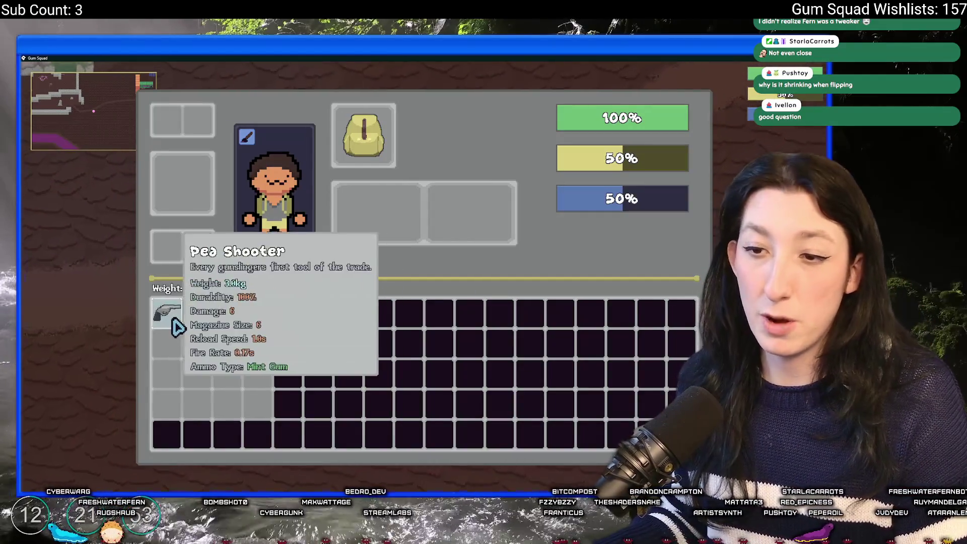
{"action": "left_click", "coordinate": [168, 317]}
{"action": "key", "text": "Tab"}
Step: Walk up-left past the rock, then down and left toward the enemies
{"action": "key", "text": "w"}
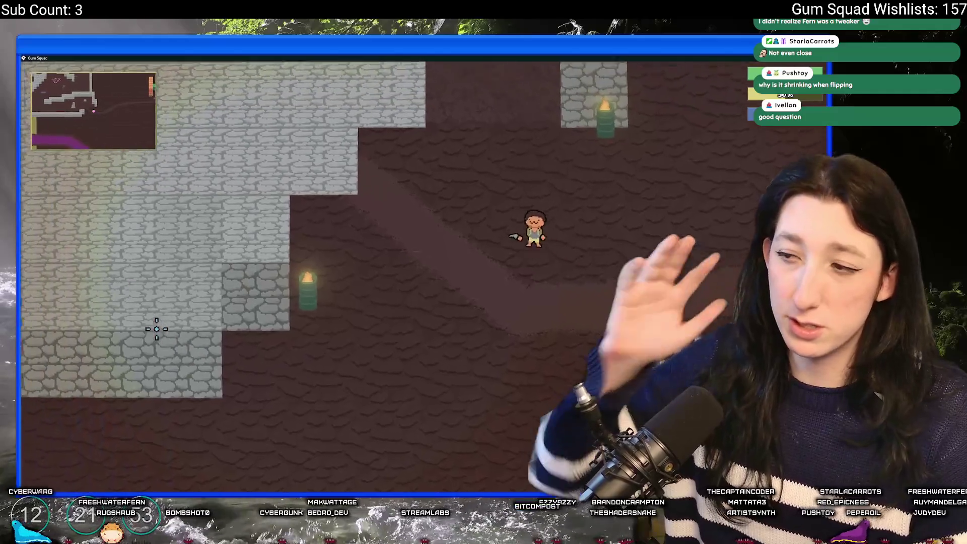
{"action": "key", "text": "w"}
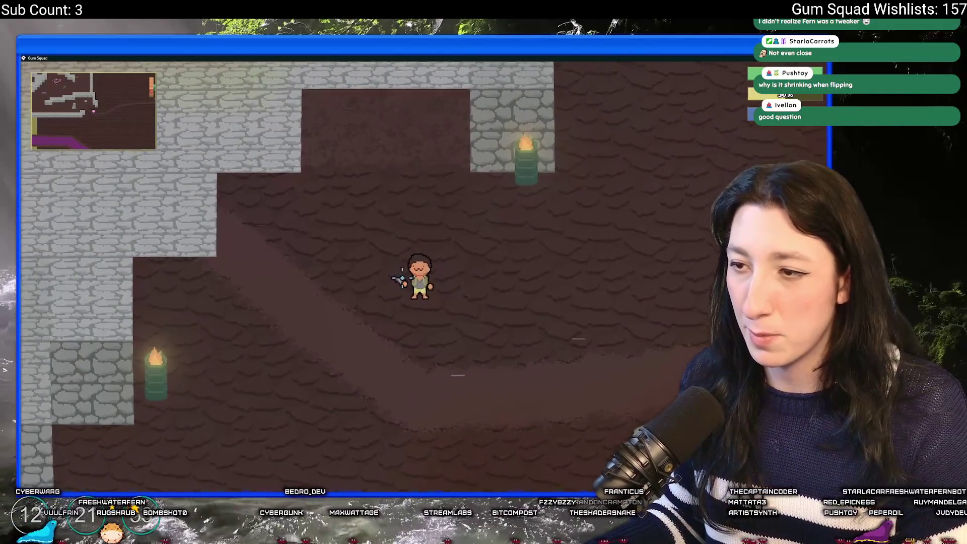
{"action": "key", "text": "a"}
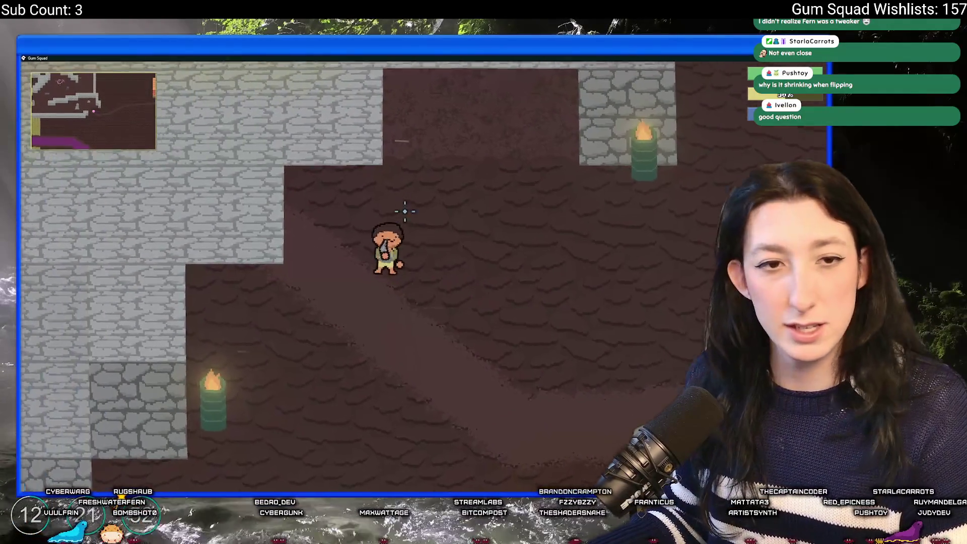
{"action": "key", "text": "a"}
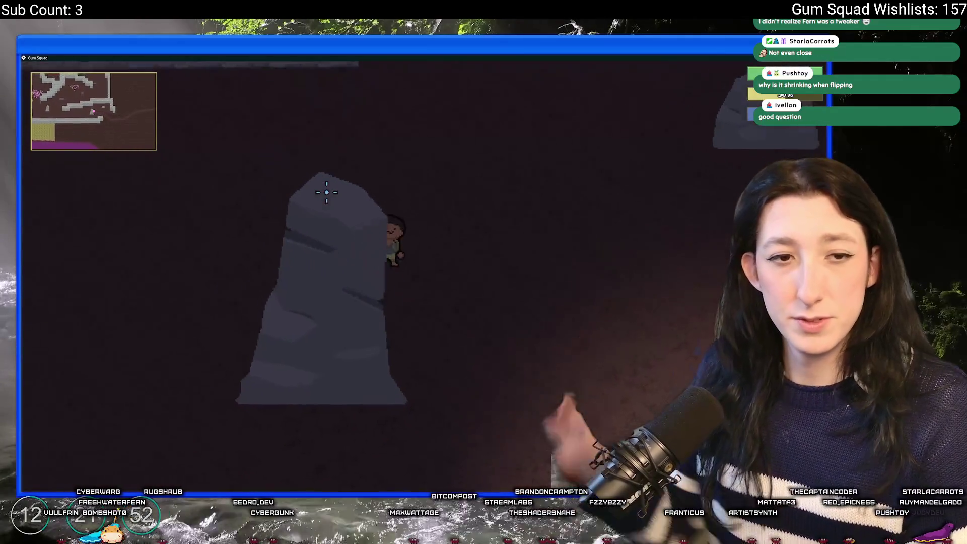
{"action": "key", "text": "w"}
{"action": "key", "text": "a"}
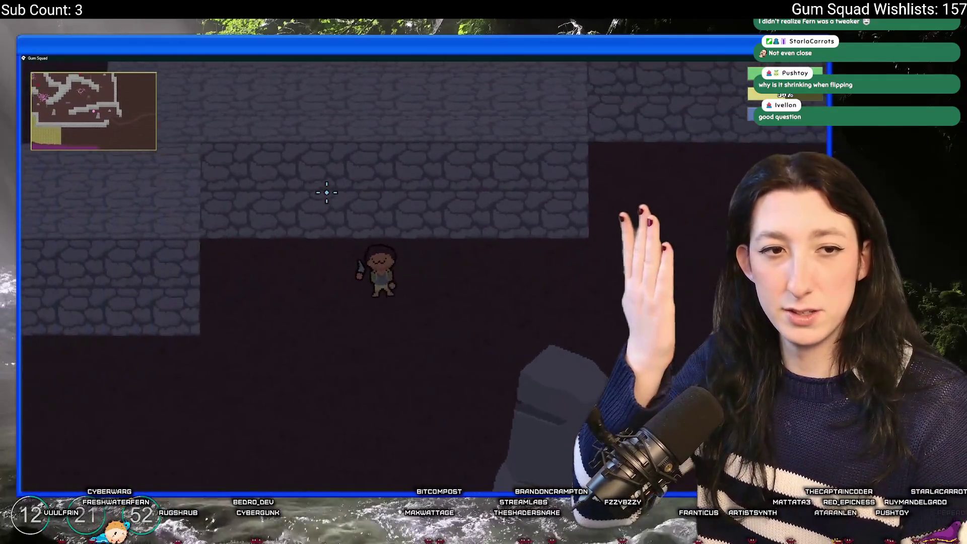
{"action": "key", "text": "s"}
{"action": "key", "text": "a"}
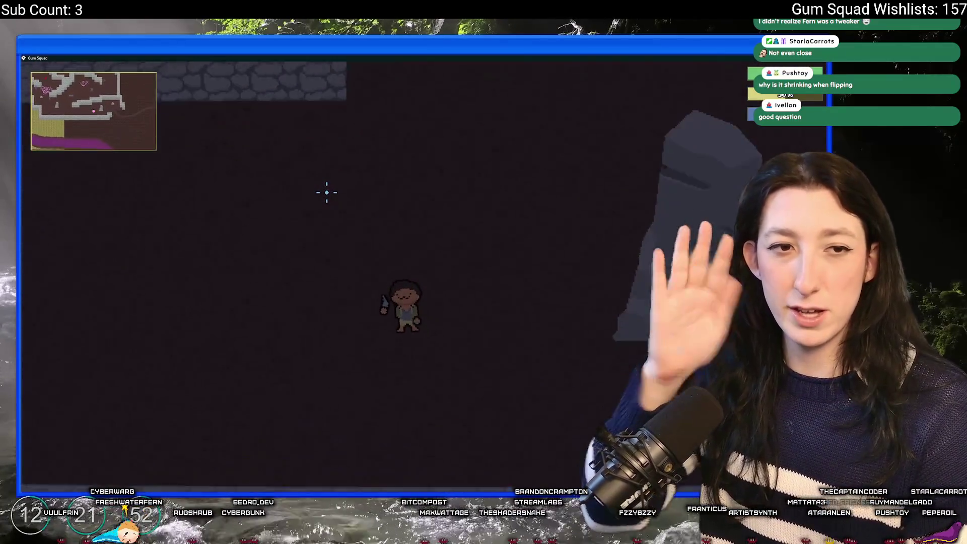
{"action": "key", "text": "s"}
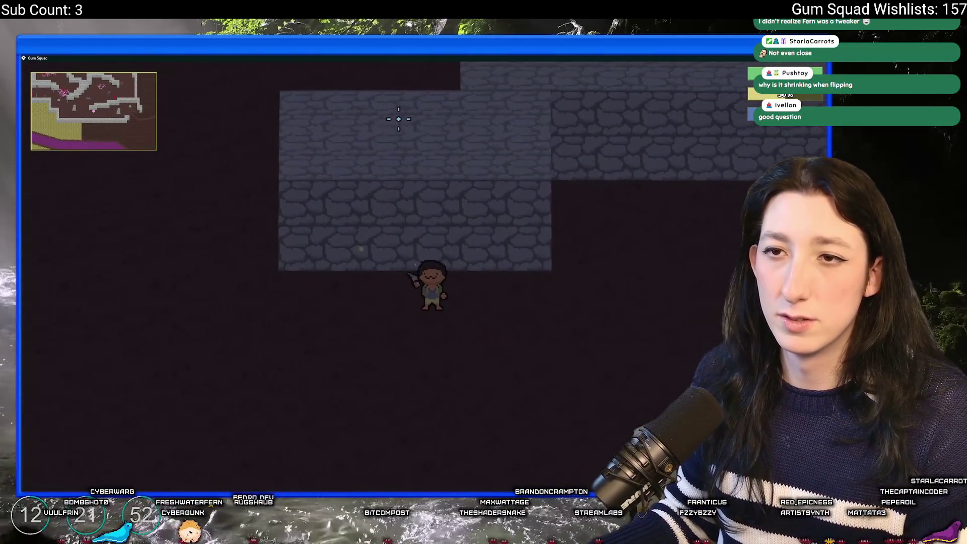
{"action": "key", "text": "a"}
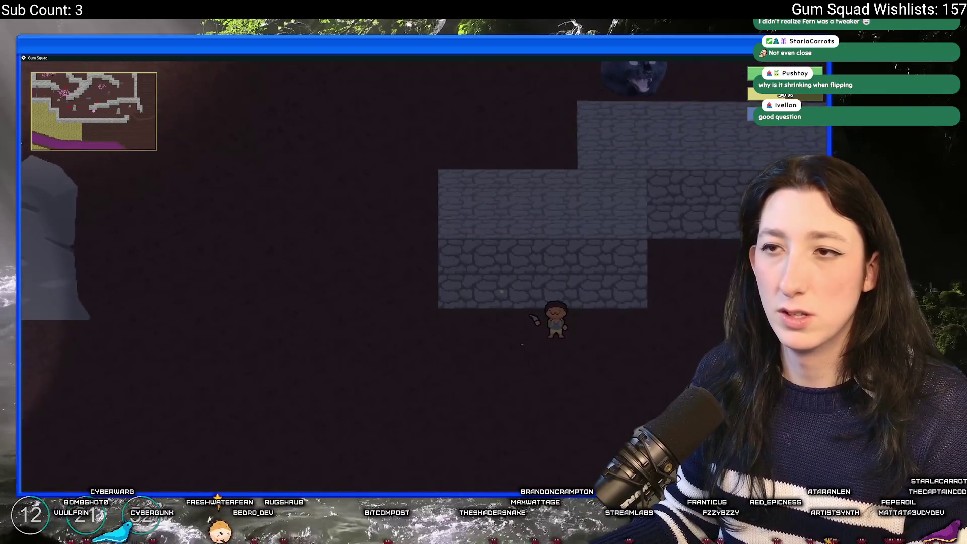
{"action": "key", "text": "a"}
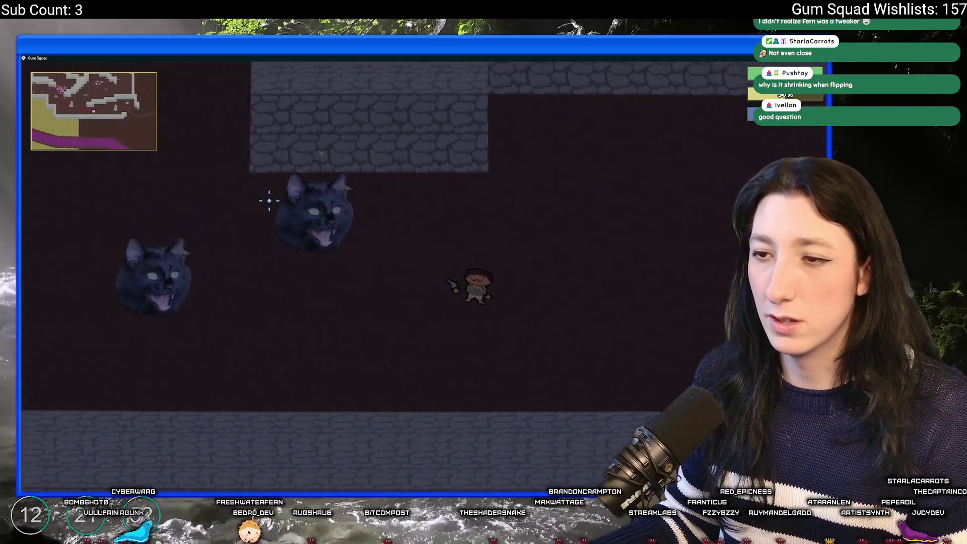
Step: Walk right, up and down to watch the enemies turn, then quit with Escape
{"action": "key", "text": "d"}
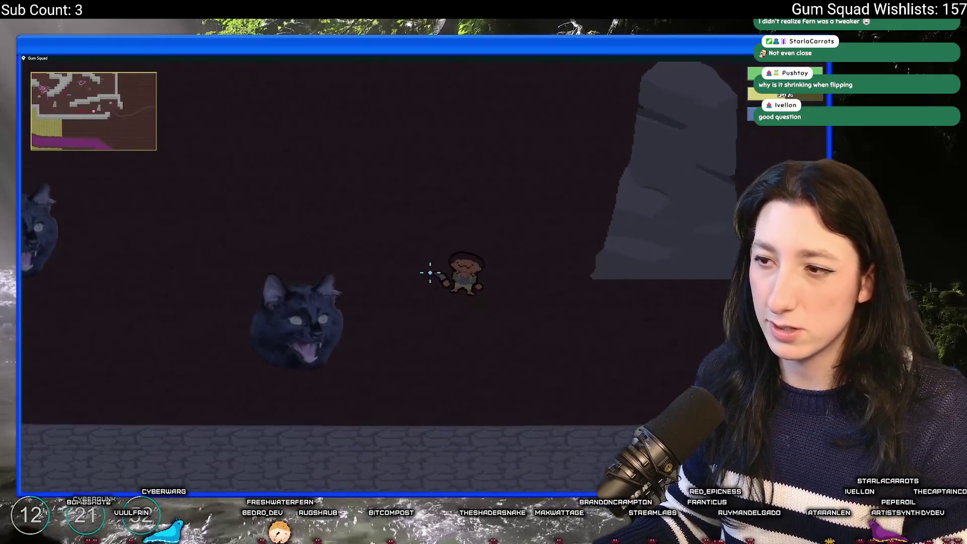
{"action": "key", "text": "d"}
{"action": "key", "text": "w"}
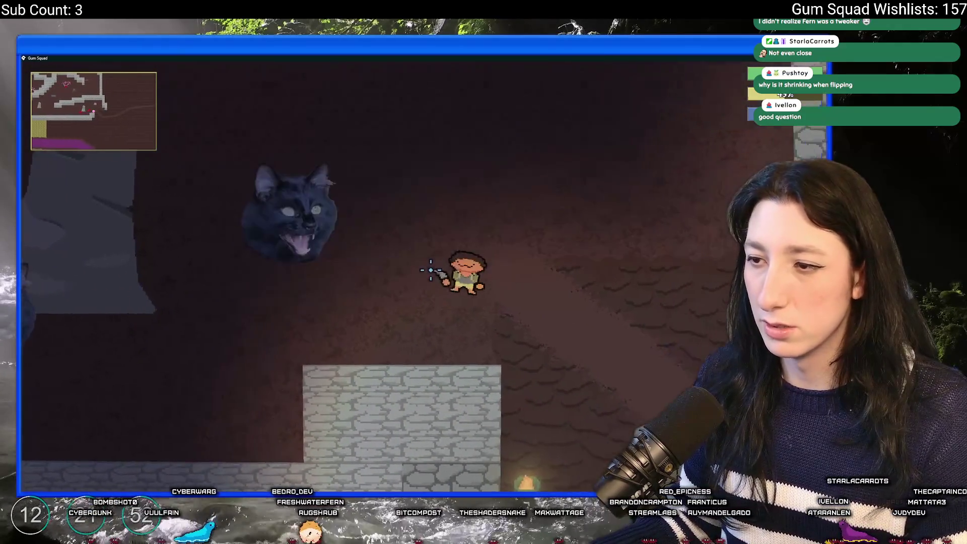
{"action": "key", "text": "s"}
{"action": "key", "text": "a"}
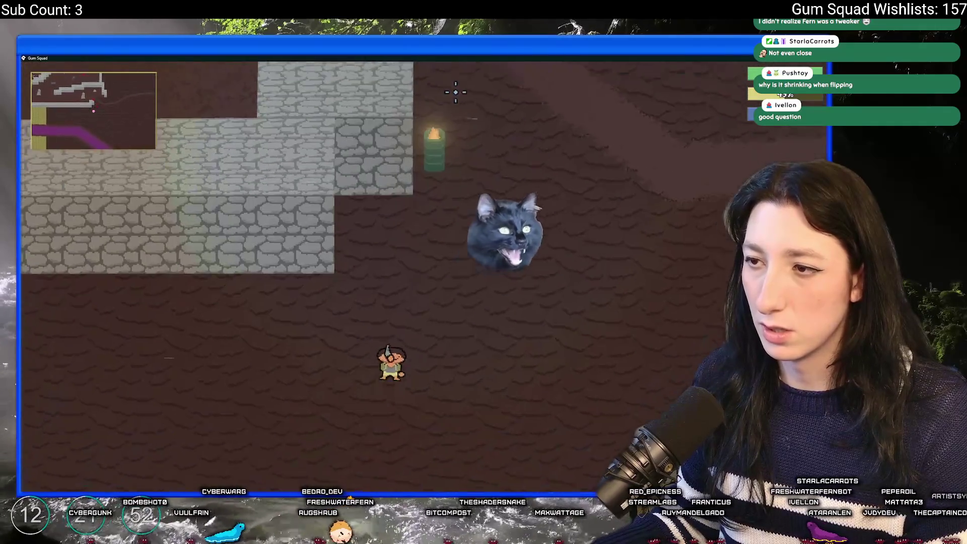
{"action": "key", "text": "s"}
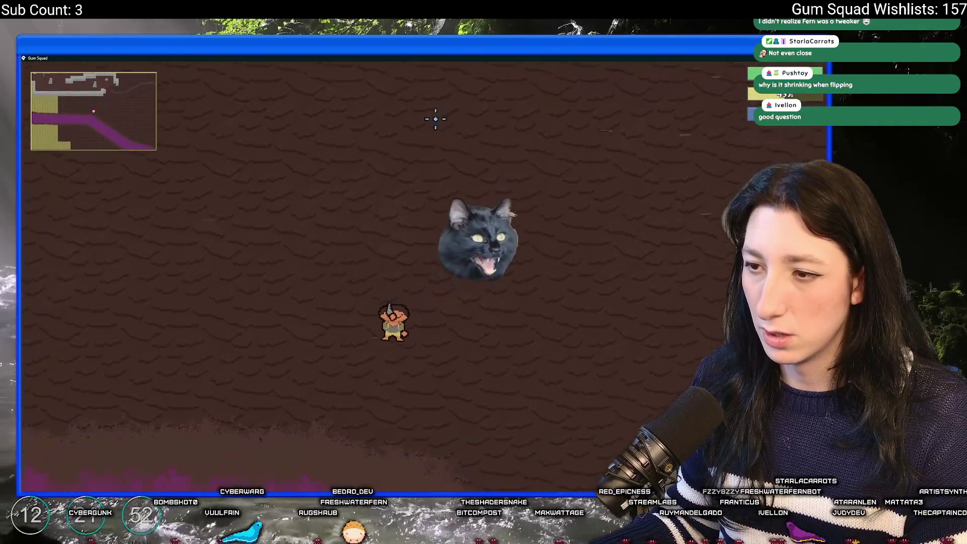
{"action": "key", "text": "w"}
{"action": "key", "text": "a"}
{"action": "key", "text": "s"}
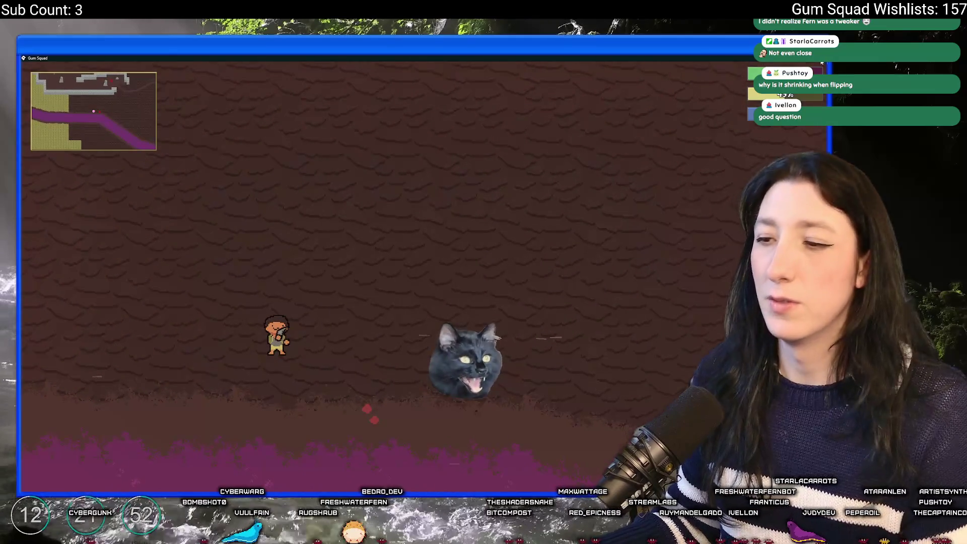
{"action": "key", "text": "Escape"}
{"action": "left_click", "coordinate": [398, 187]}
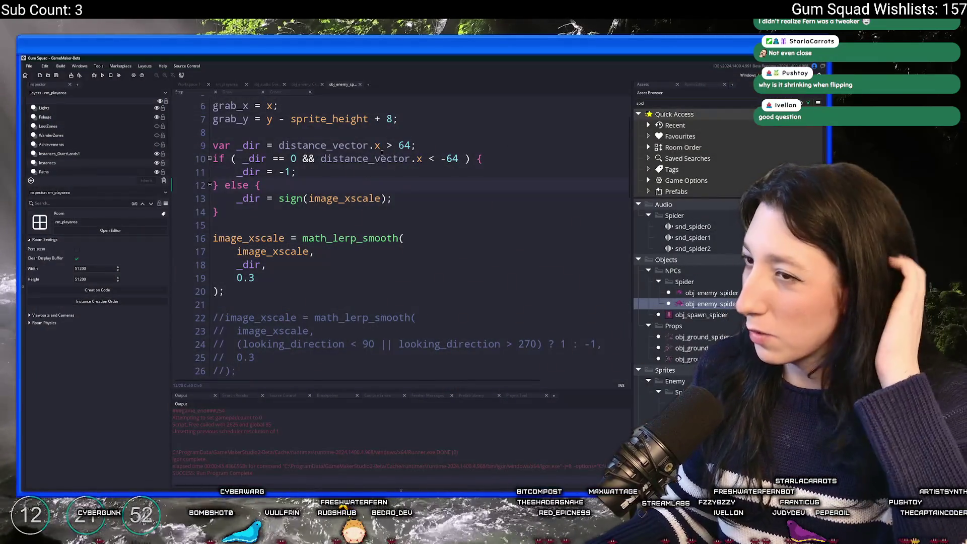
Step: In obj_enemy Create, replace distance_vector = new Vector2(0,0) with distance_x = 0
{"action": "left_click", "coordinate": [284, 147]}
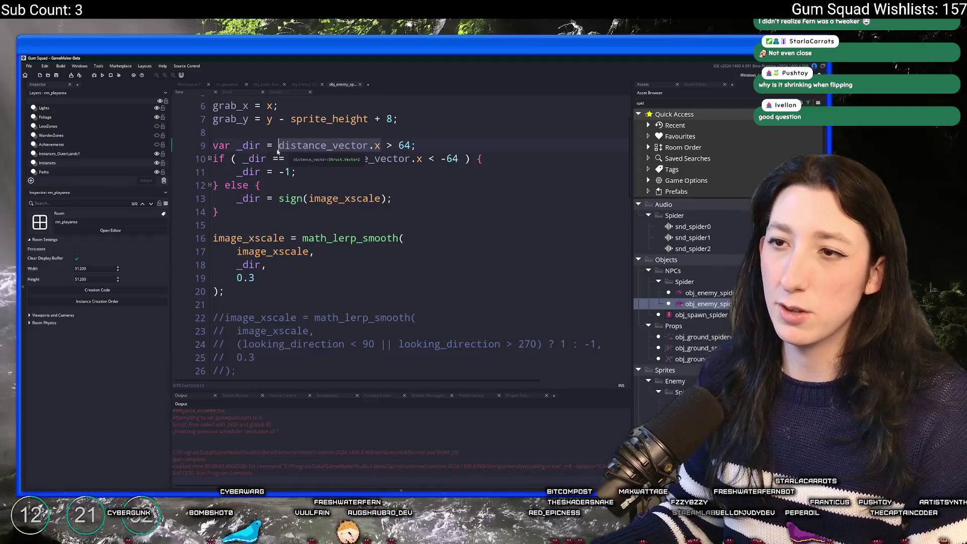
{"action": "left_click", "coordinate": [399, 145]}
{"action": "type", "text": "32"}
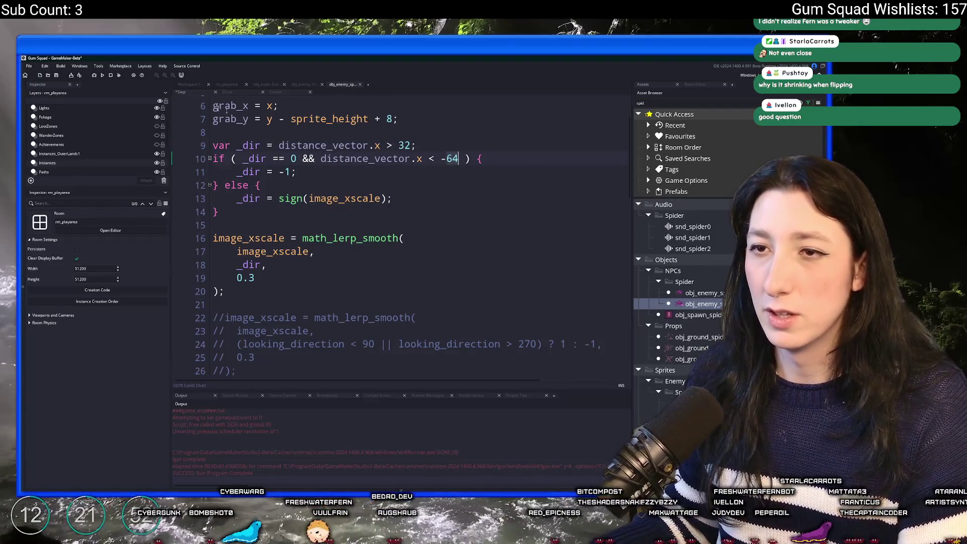
{"action": "left_click", "coordinate": [302, 84]}
{"action": "left_click", "coordinate": [457, 278]}
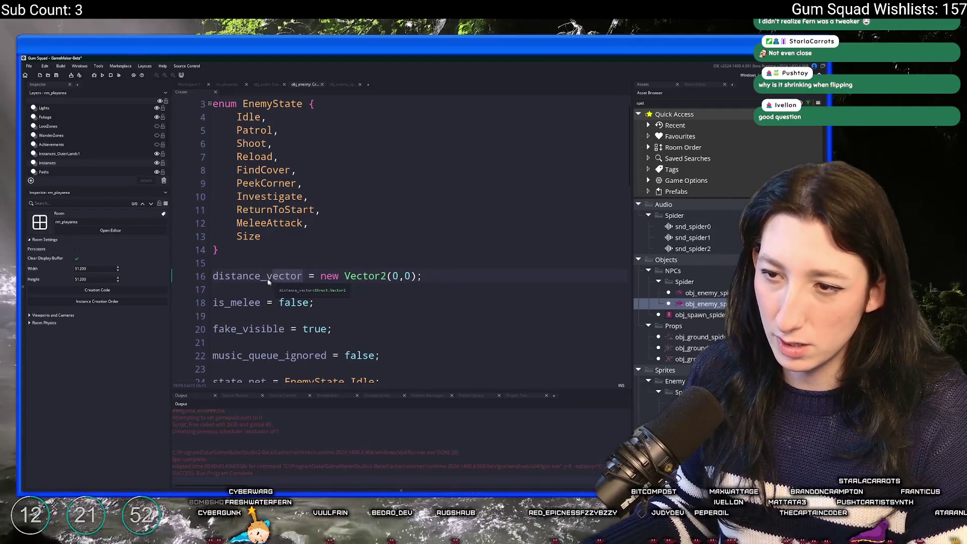
{"action": "type", "text": "x"}
{"action": "type", "text": "_"}
{"action": "left_click", "coordinate": [290, 278]}
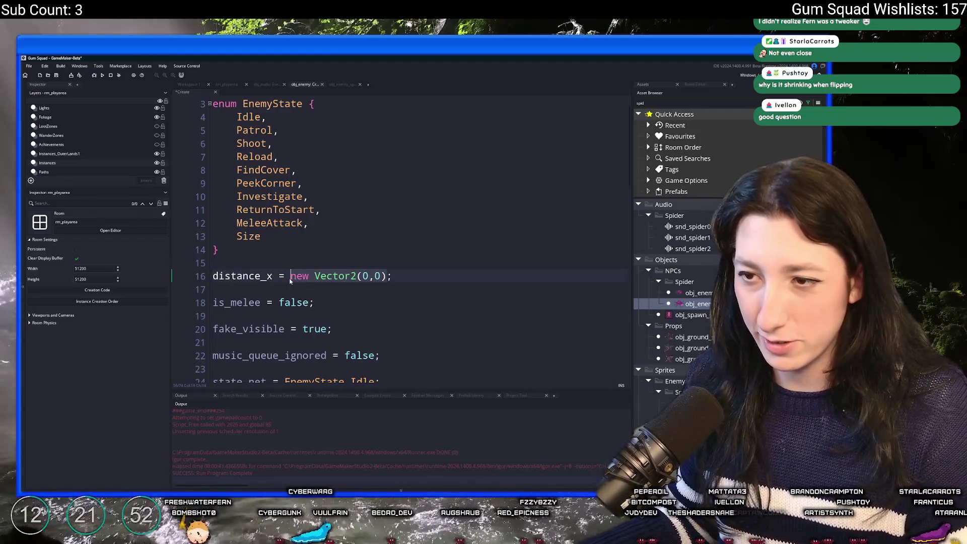
{"action": "type", "text": "0"}
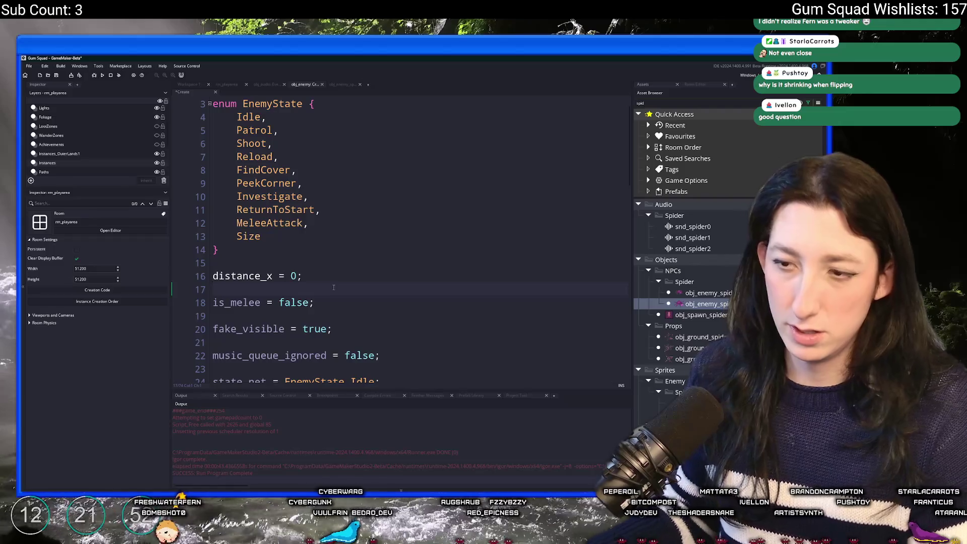
{"action": "key", "text": "Return"}
{"action": "type", "text": "distancek"}
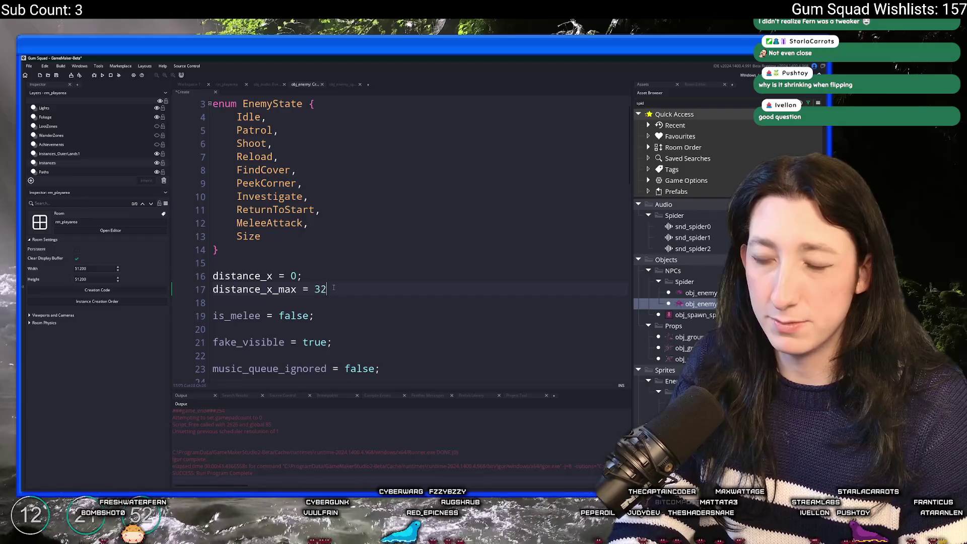
{"action": "type", "text": ";"}
Step: Add distance_x_max = 32 and make the spider's left check use -distance_x
{"action": "double_click", "coordinate": [225, 276]}
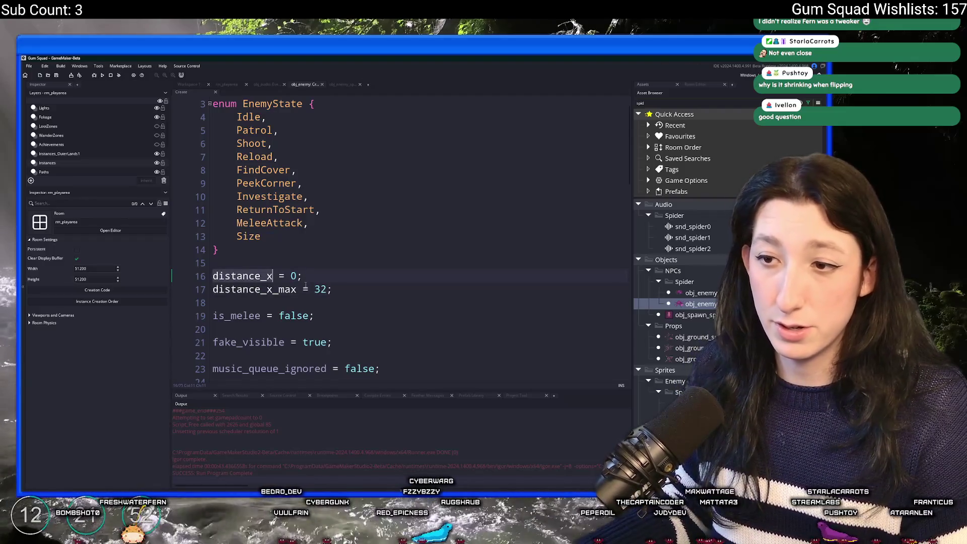
{"action": "left_click", "coordinate": [343, 84]}
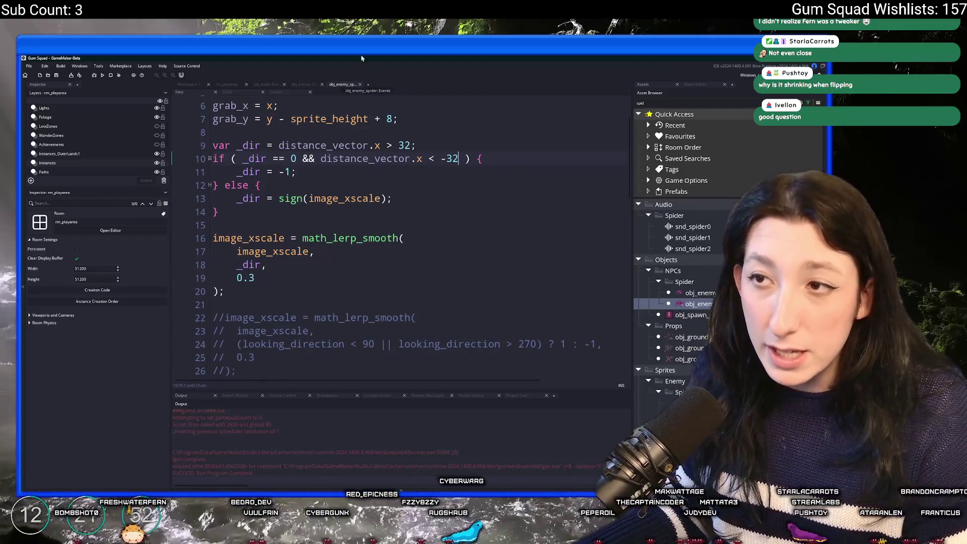
{"action": "left_click", "coordinate": [307, 85]}
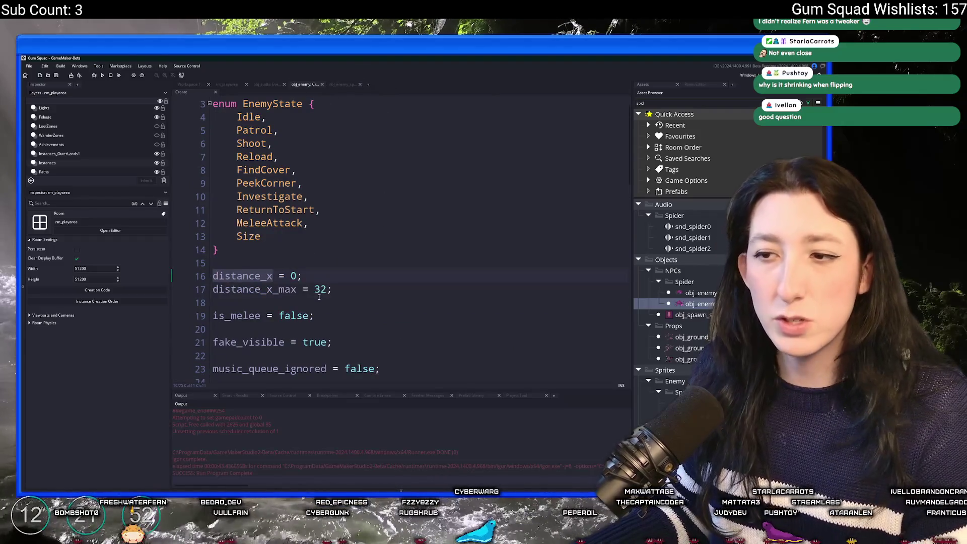
{"action": "left_click", "coordinate": [320, 289]}
{"action": "left_click", "coordinate": [343, 84]}
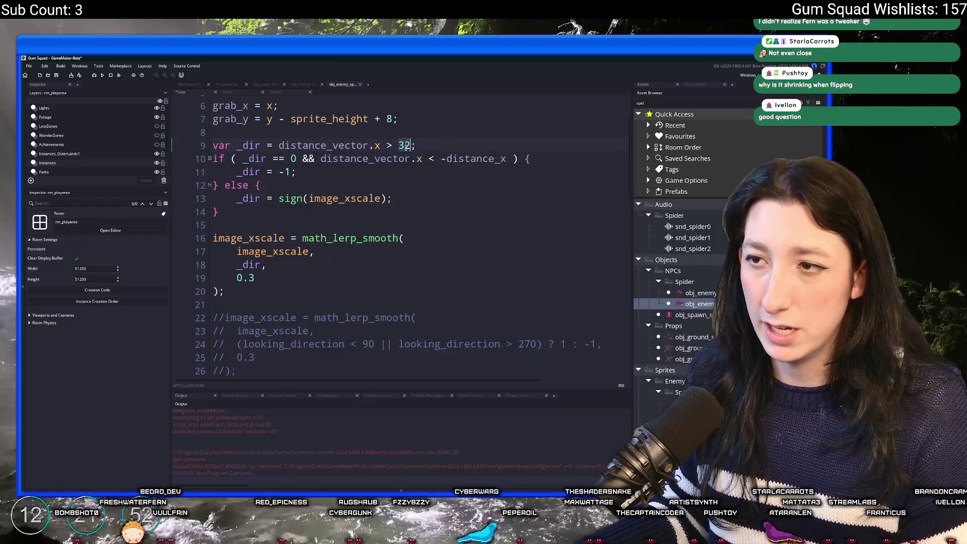
{"action": "scroll", "coordinate": [352, 226], "scroll_direction": "down", "scroll_amount": 15}
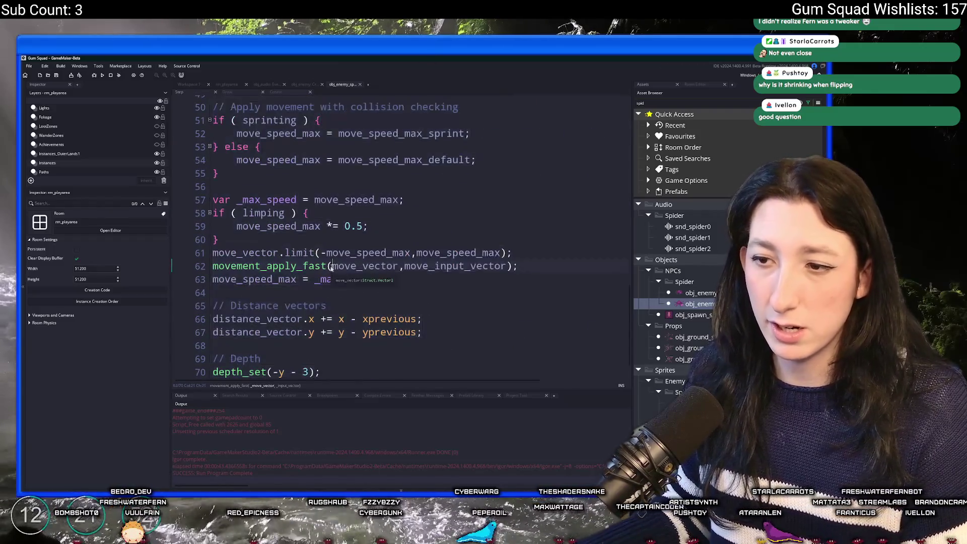
Step: Rename the distance_vector.x update to distance_x and delete the distance_vector.y line
{"action": "left_click", "coordinate": [332, 236]}
{"action": "double_click", "coordinate": [301, 294]}
{"action": "type", "text": "distance_x"}
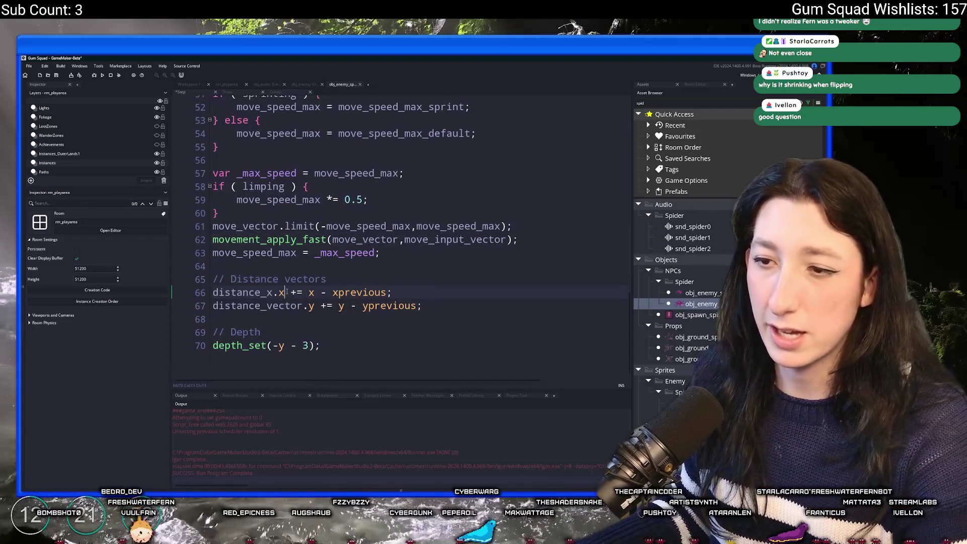
{"action": "key", "text": "BackSpace"}
{"action": "key", "text": "BackSpace"}
{"action": "key", "text": "ctrl+d"}
{"action": "double_click", "coordinate": [243, 306]}
Step: Wrap it as clamp(distance_x + (x - xprevious), -distance_x_max, distance_x_max) and run the game
{"action": "left_click", "coordinate": [289, 306]}
{"action": "type", "text": "cla "}
{"action": "type", "text": "mp(distance_x + ("}
{"action": "key", "text": "End"}
{"action": "key", "text": "Left"}
{"action": "type", "text": "),distance_x_max,distance_x"}
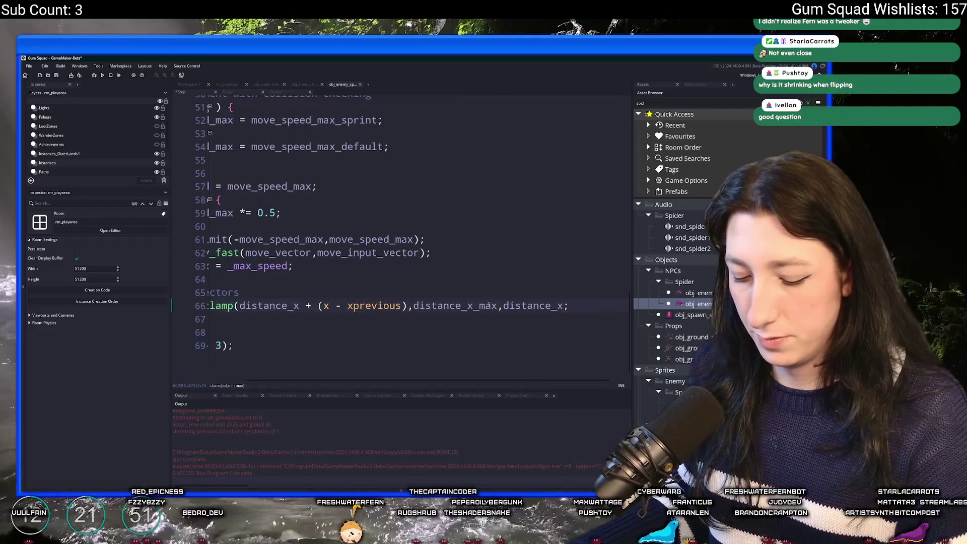
{"action": "key", "text": "End"}
{"action": "key", "text": "Left"}
{"action": "key", "text": "Left"}
{"action": "key", "text": "Left"}
{"action": "type", "text": "_max"}
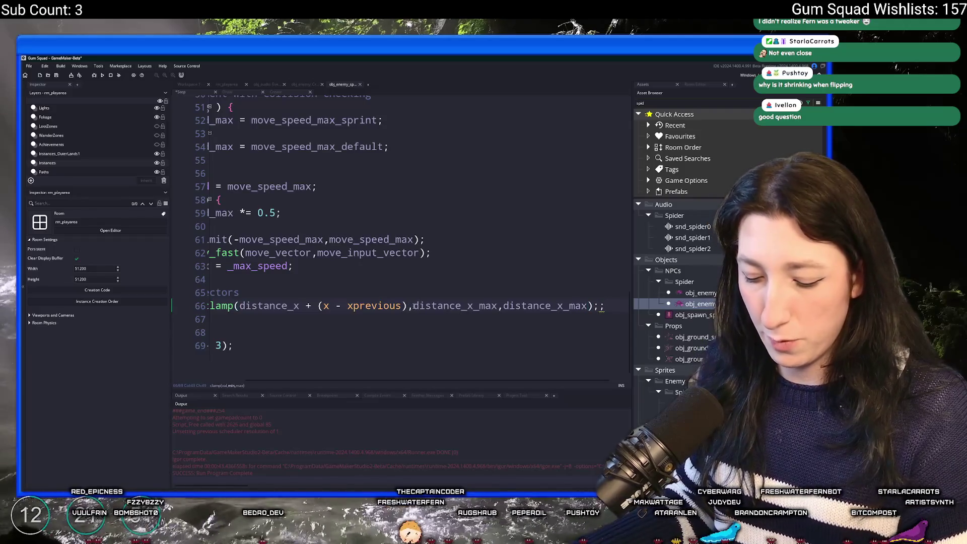
{"action": "type", "text": "-"}
{"action": "left_click", "coordinate": [536, 327]}
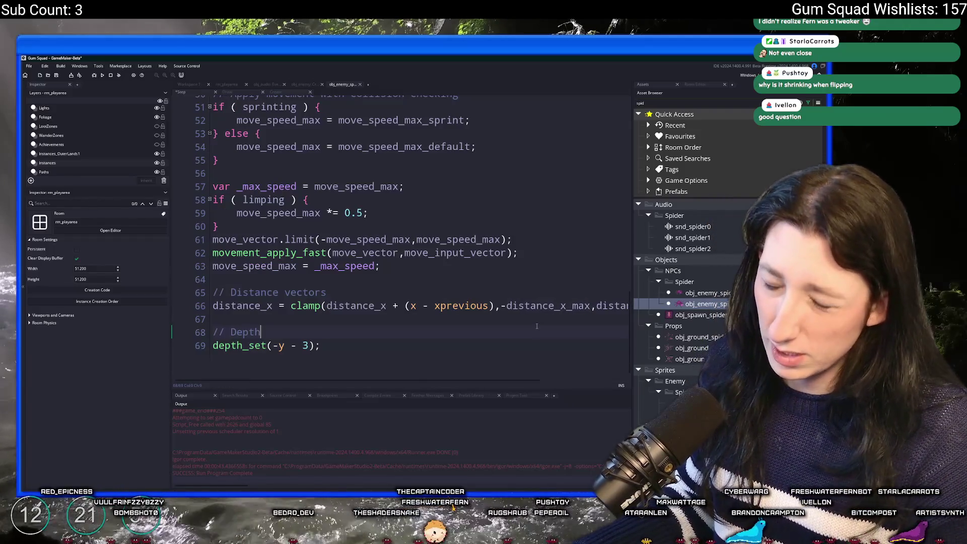
{"action": "key", "text": "F5"}
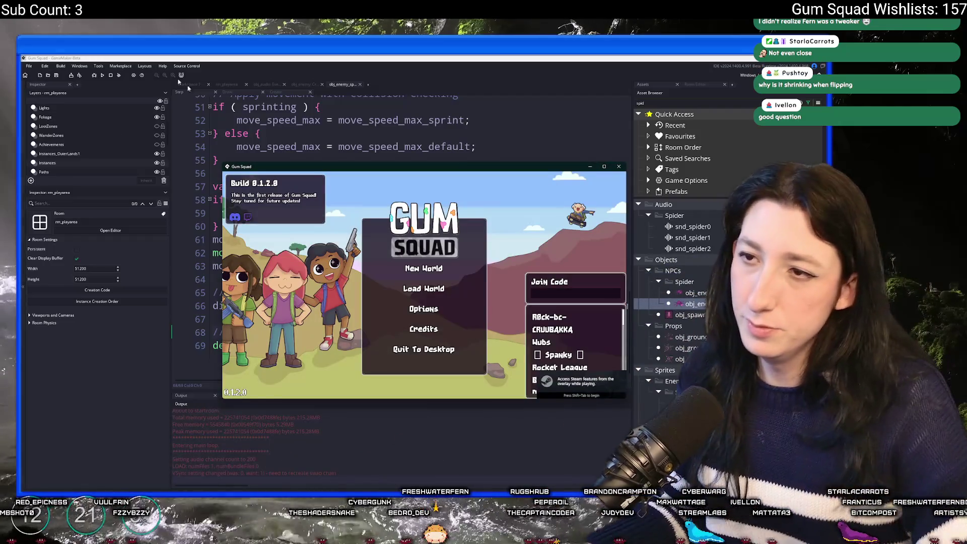
Step: Start a New World lobby, maximize the window, equip the gun and walk left
{"action": "left_click", "coordinate": [435, 269]}
{"action": "left_click", "coordinate": [432, 329]}
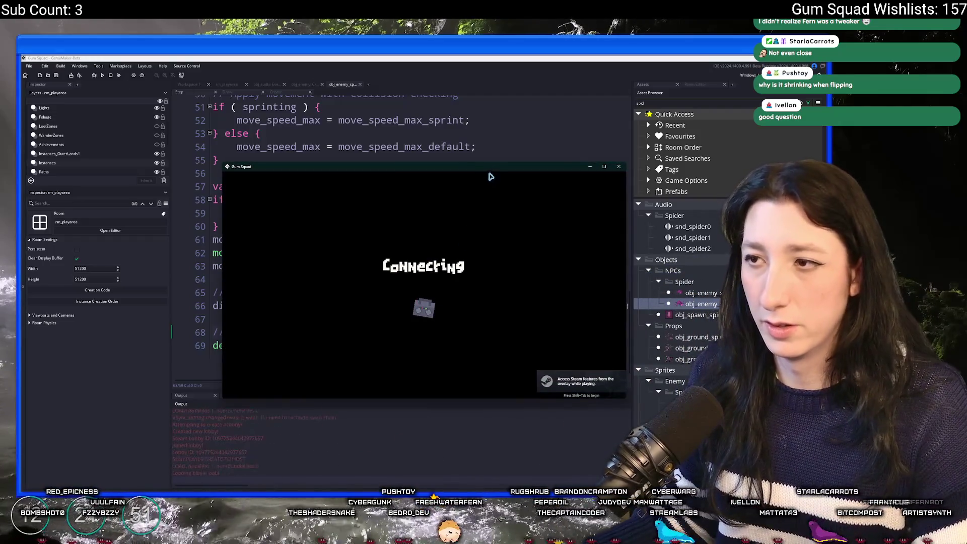
{"action": "double_click", "coordinate": [490, 167]}
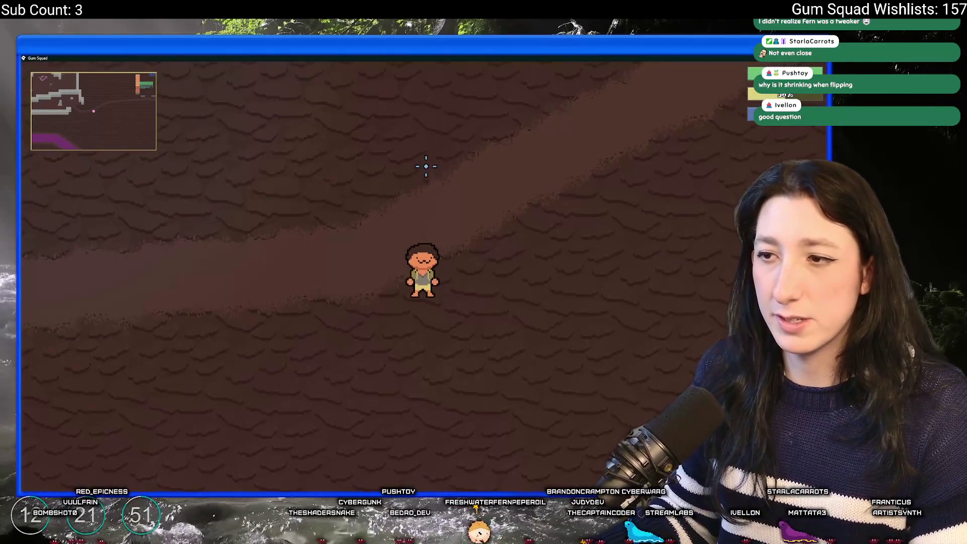
{"action": "key", "text": "Tab"}
{"action": "left_click", "coordinate": [166, 308]}
{"action": "key", "text": "Tab"}
{"action": "key", "text": "a"}
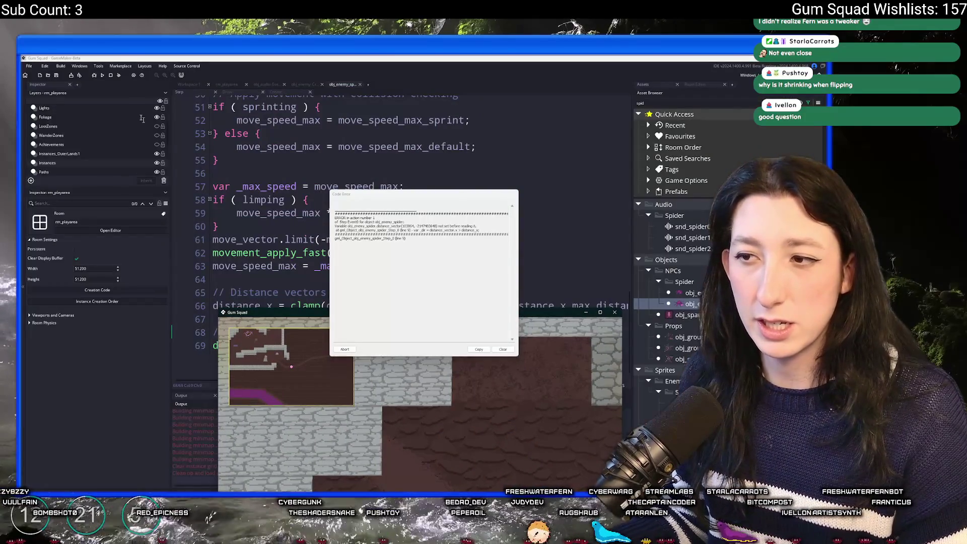
Step: Close the crashed game and error report, then search the code for distance_ve
{"action": "left_click", "coordinate": [111, 75]}
{"action": "key", "text": "ctrl+f"}
{"action": "type", "text": "distanc"}
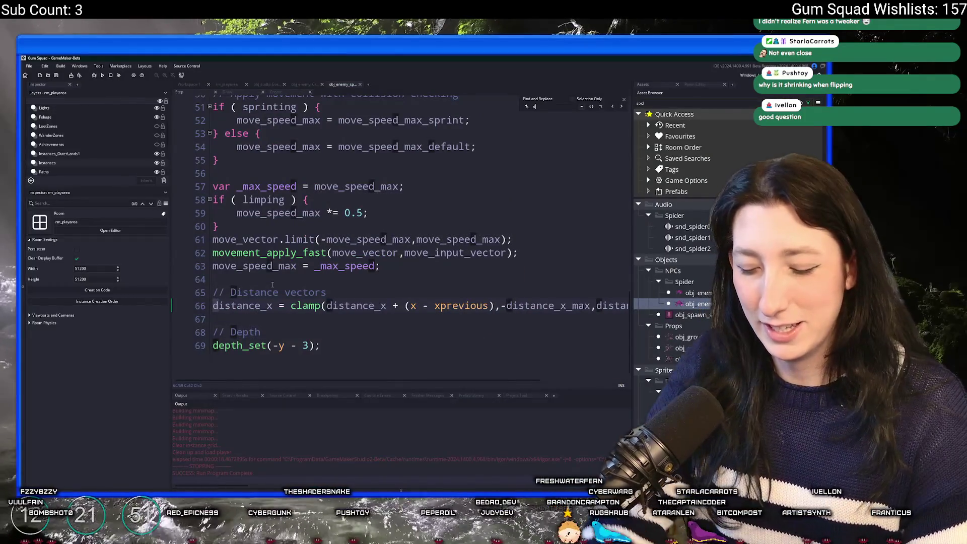
{"action": "type", "text": "_ve"}
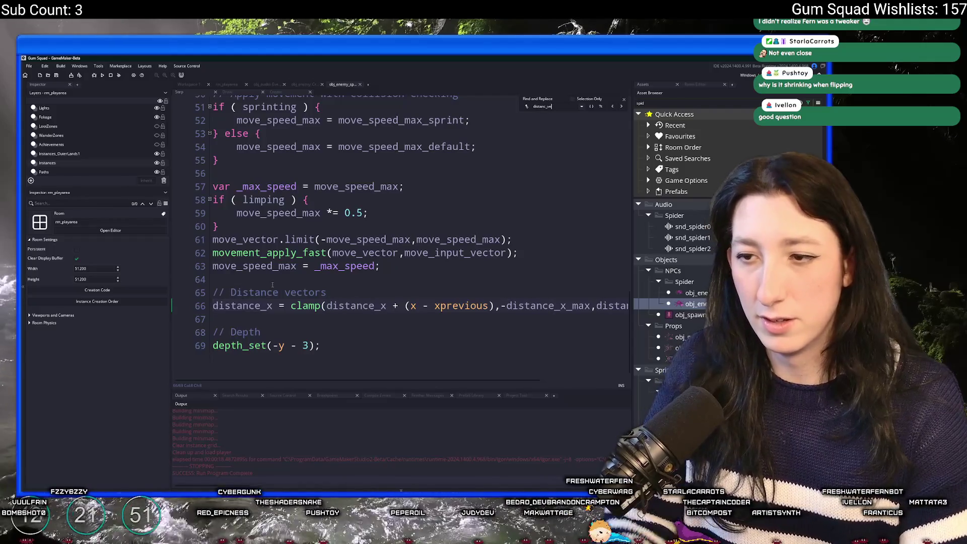
Step: Delete the Distance vectors comment and make both flip checks compare distance_x against distance_x_max
{"action": "key", "text": "shift+Home"}
{"action": "key", "text": "BackSpace"}
{"action": "key", "text": "BackSpace"}
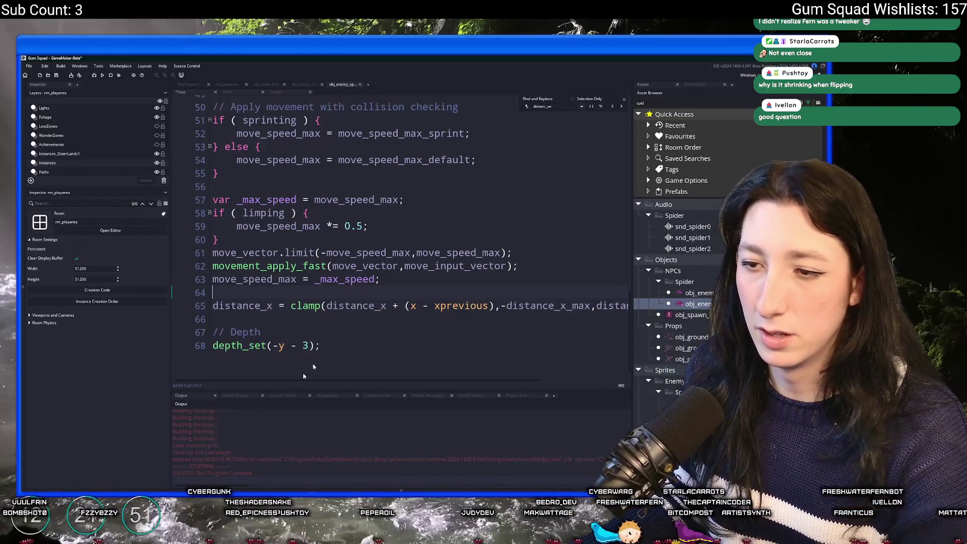
{"action": "type", "text": "c"}
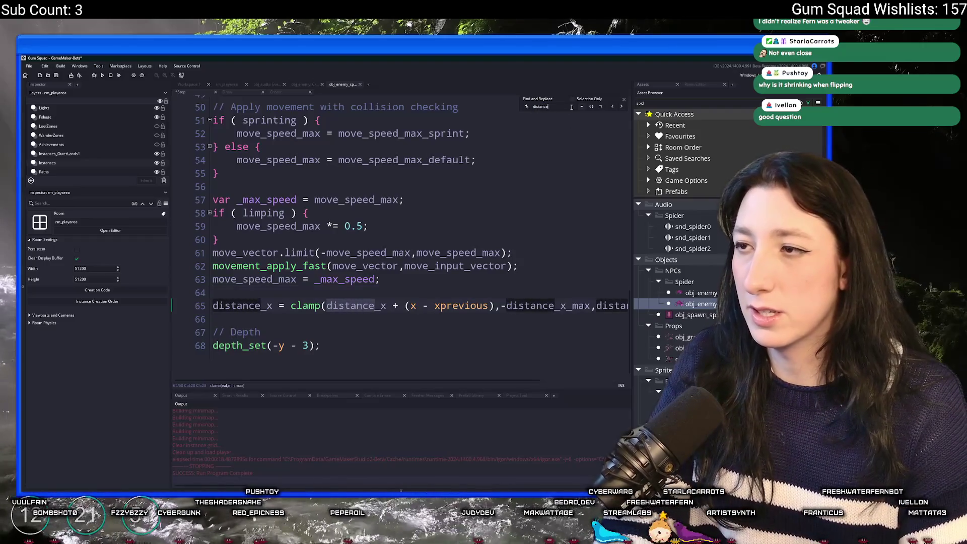
{"action": "left_click", "coordinate": [369, 142]}
{"action": "double_click", "coordinate": [465, 142]}
{"action": "key", "text": "ctrl+c"}
{"action": "left_click", "coordinate": [280, 130]}
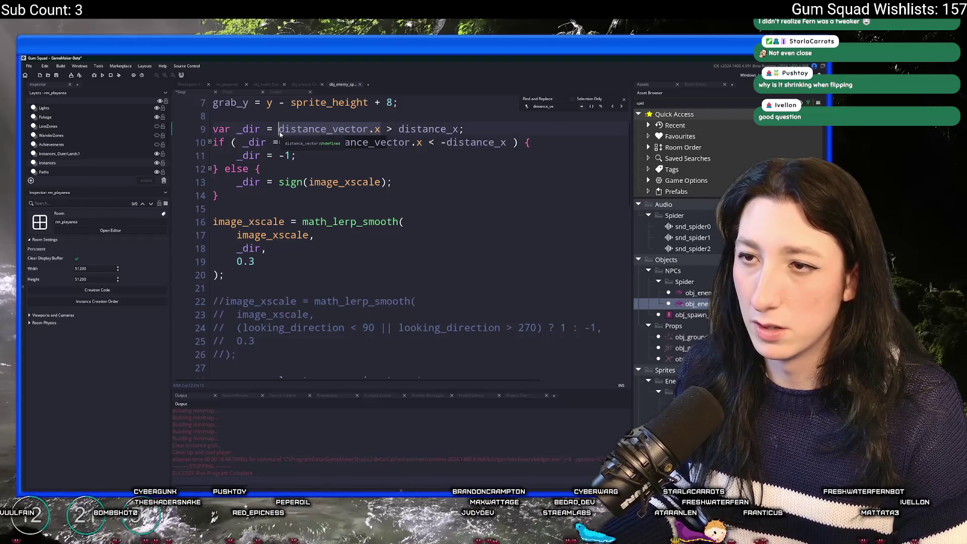
{"action": "key", "text": "ctrl+v"}
{"action": "left_click_drag", "start_coordinate": [421, 142], "coordinate": [320, 143]}
{"action": "key", "text": "ctrl+v"}
{"action": "type", "text": "_max"}
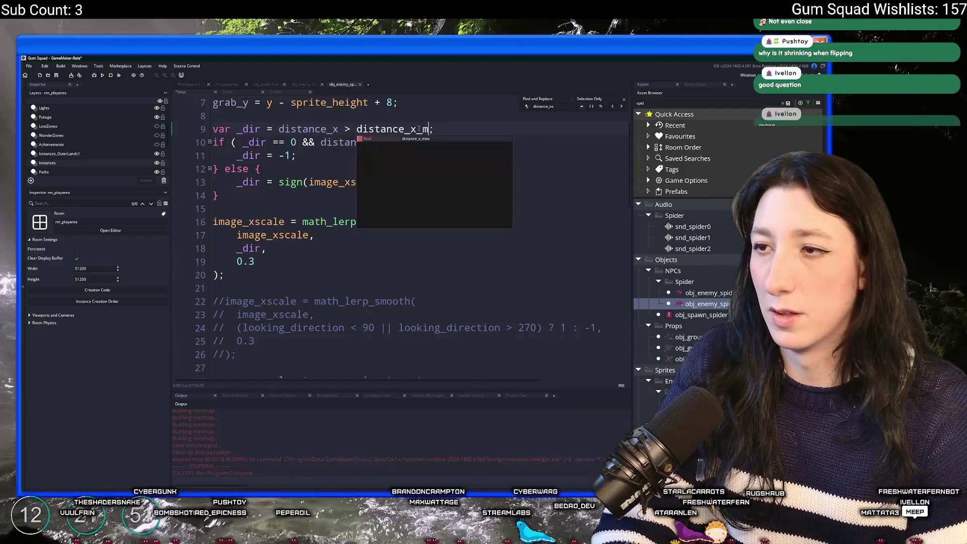
Step: Insert a temporary log line printing distance_x above the facing check
{"action": "scroll", "coordinate": [396, 127], "scroll_direction": "up", "scroll_amount": 1}
{"action": "key", "text": "Up"}
{"action": "key", "text": "Up"}
{"action": "key", "text": "Return"}
{"action": "key", "text": "Return"}
{"action": "key", "text": "Up"}
{"action": "type", "text": "og("}
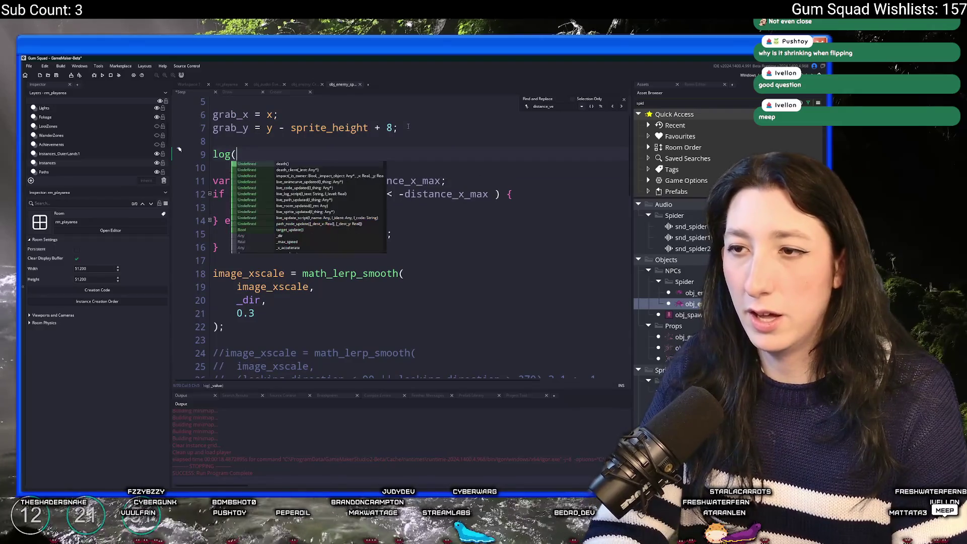
{"action": "type", "text": "distance_x);"}
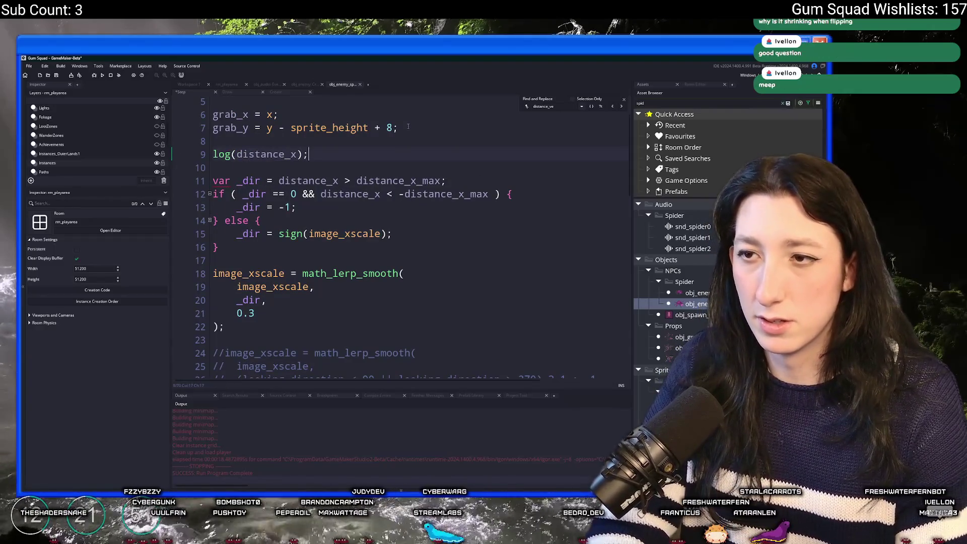
Step: Close the search, delete the temporary log line, and run a fresh test build
{"action": "left_click", "coordinate": [624, 99]}
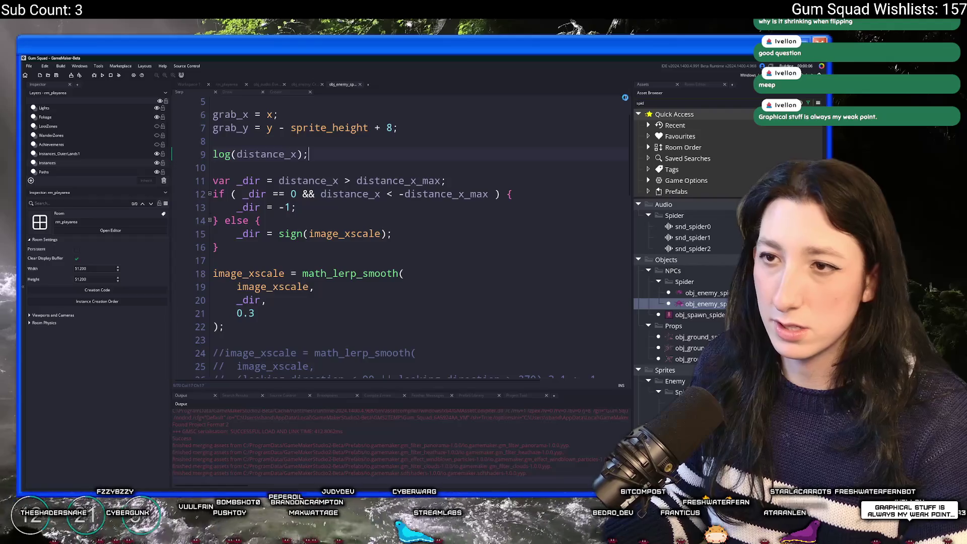
{"action": "left_click_drag", "start_coordinate": [306, 151], "coordinate": [400, 132]}
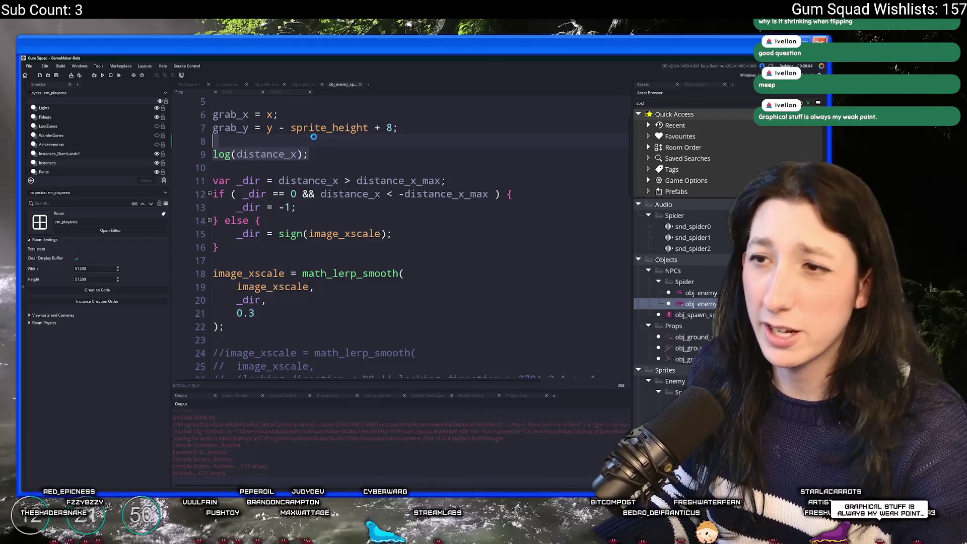
{"action": "key", "text": "BackSpace"}
{"action": "left_click", "coordinate": [101, 75]}
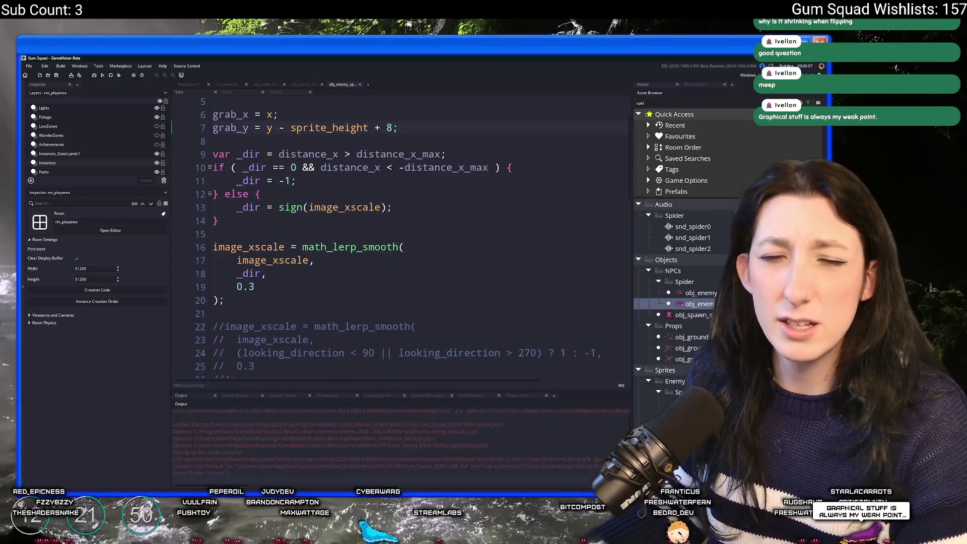
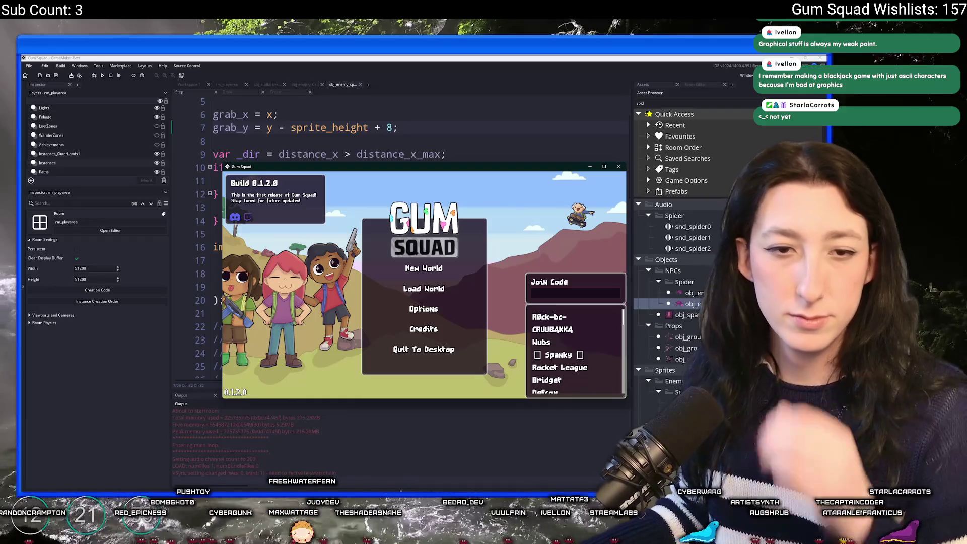
Step: Start a new world lobby in Gum Squad and toggle the inventory to equip a weapon
{"action": "left_click", "coordinate": [424, 271]}
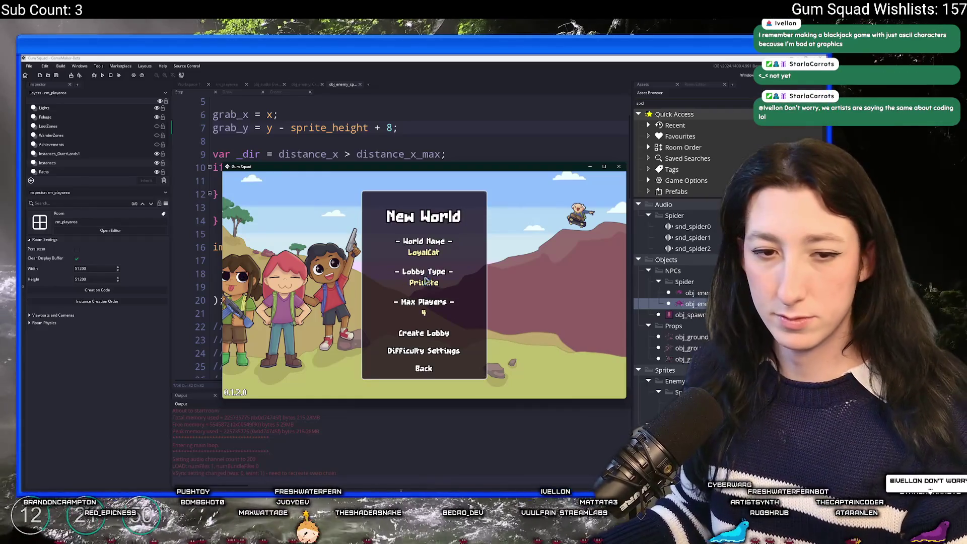
{"action": "left_click", "coordinate": [417, 334]}
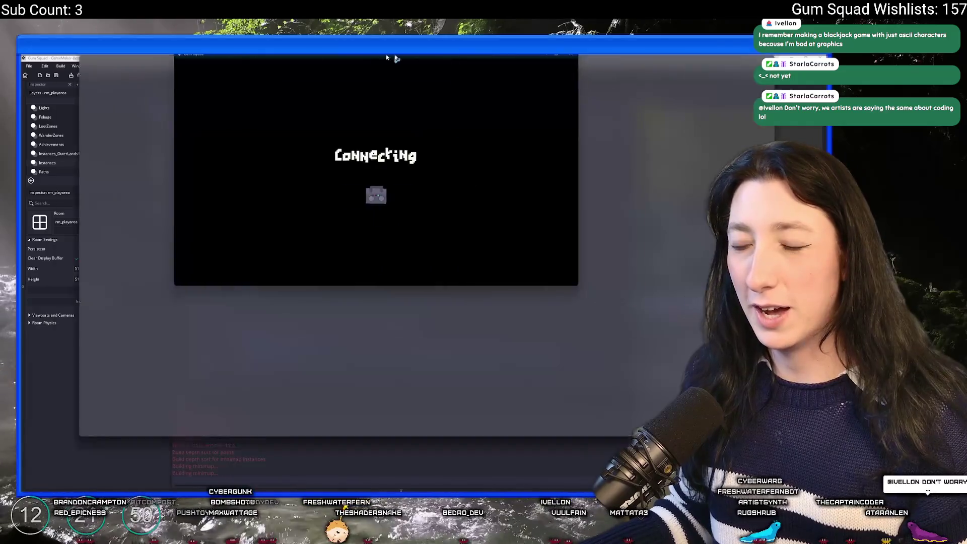
{"action": "key", "text": "Tab"}
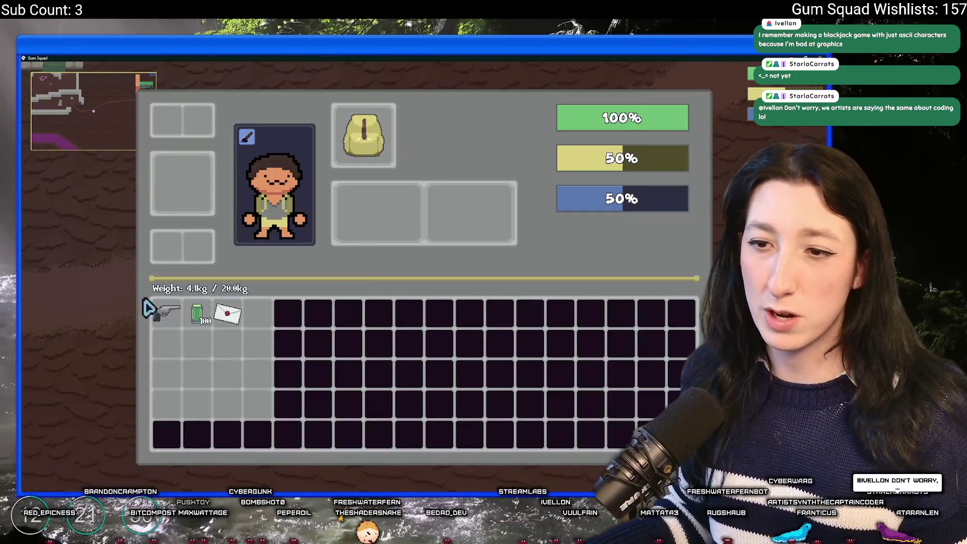
{"action": "key", "text": "Tab"}
Step: Walk the character up and left through the cave
{"action": "key", "text": "w"}
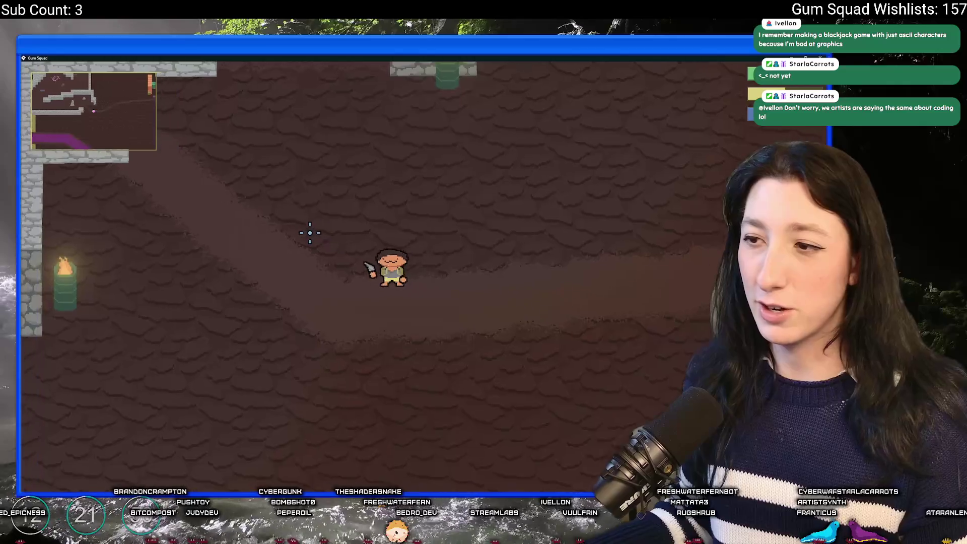
{"action": "key", "text": "w"}
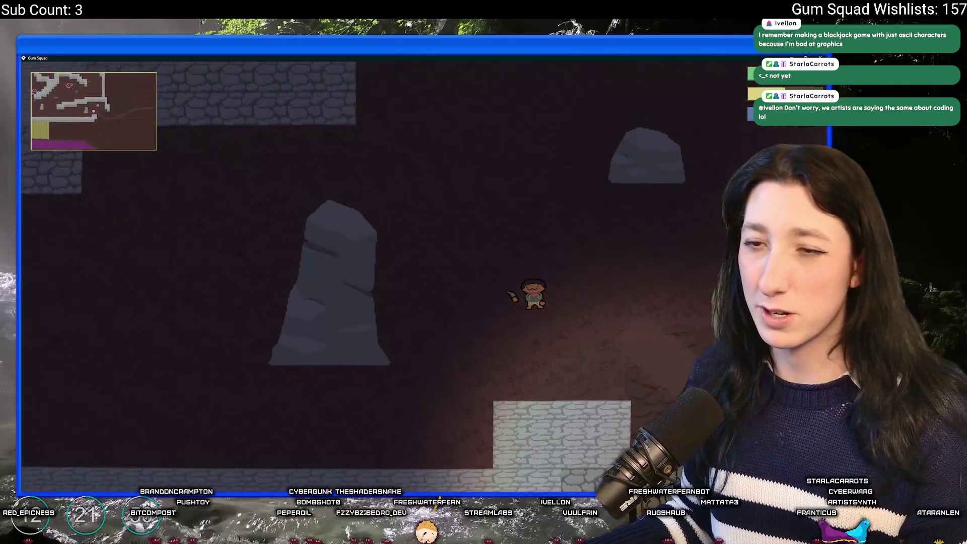
{"action": "key", "text": "a"}
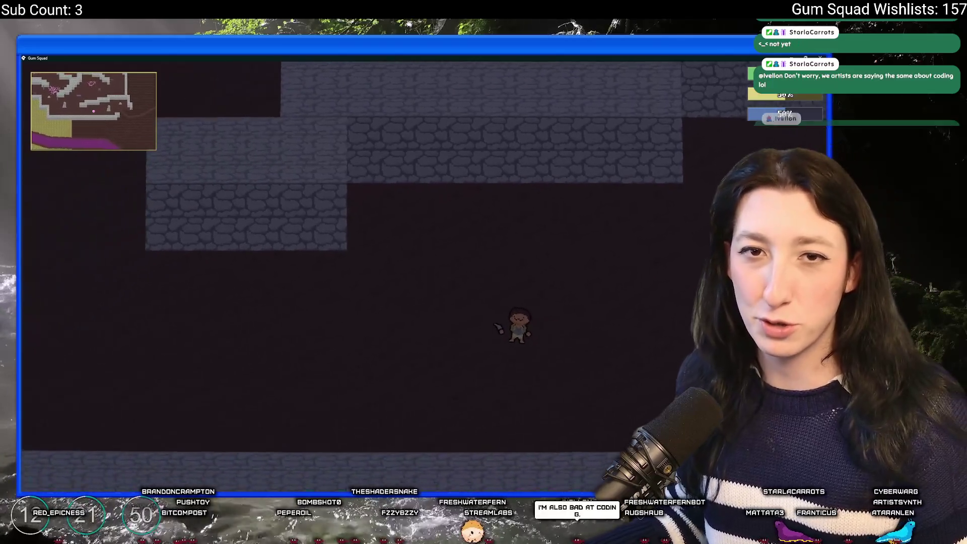
{"action": "key", "text": "a"}
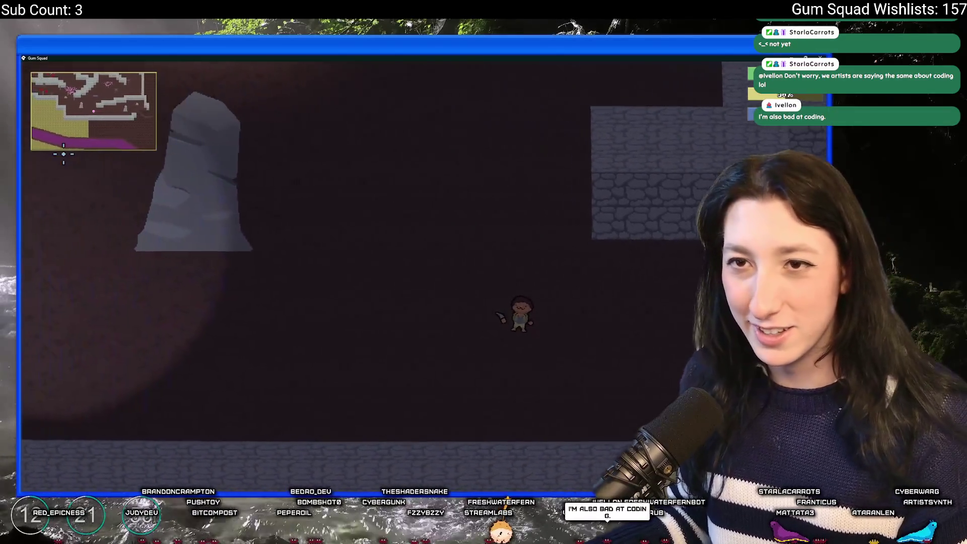
{"action": "key", "text": "w"}
{"action": "key", "text": "a"}
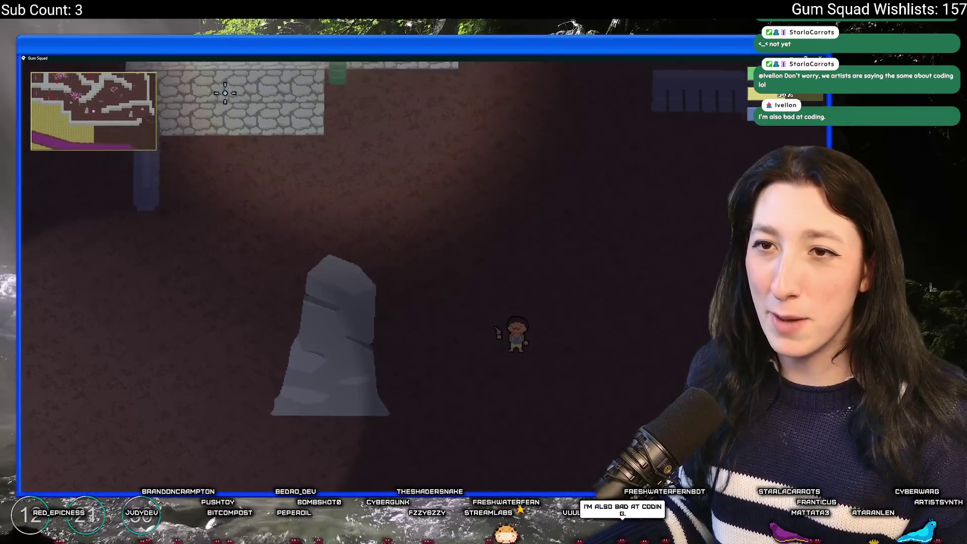
{"action": "key", "text": "w"}
{"action": "key", "text": "a"}
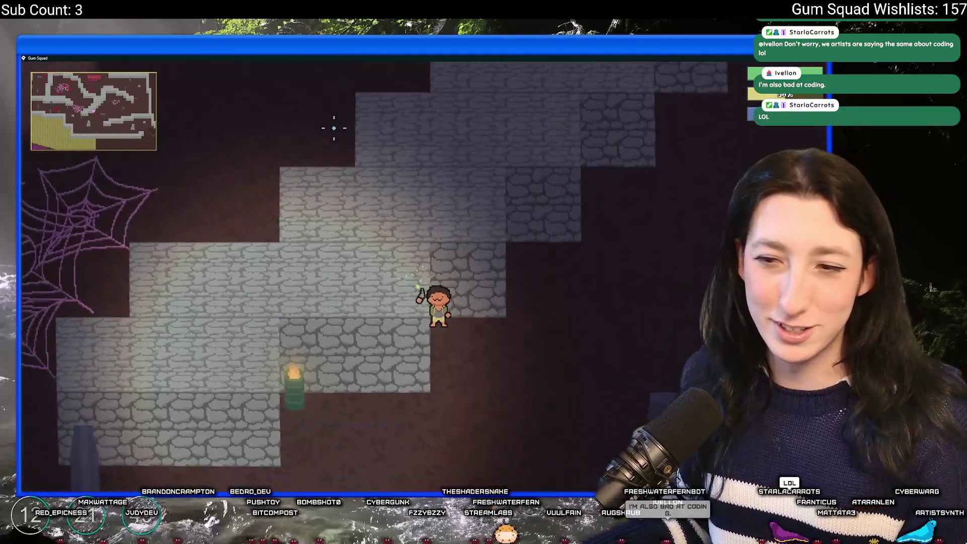
Step: Walk right and down past the cat-headed enemies, then quit the game back to the code
{"action": "key", "text": "d"}
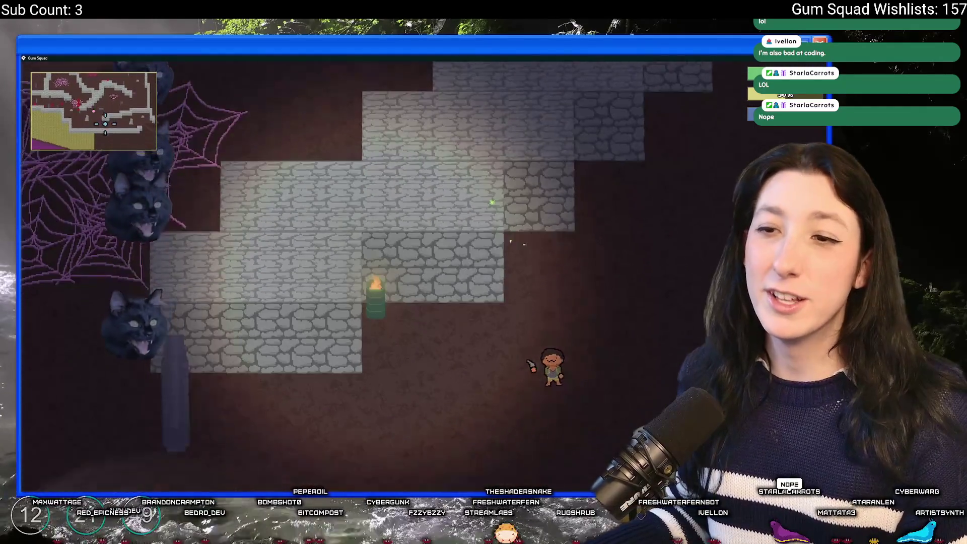
{"action": "key", "text": "d"}
{"action": "key", "text": "s"}
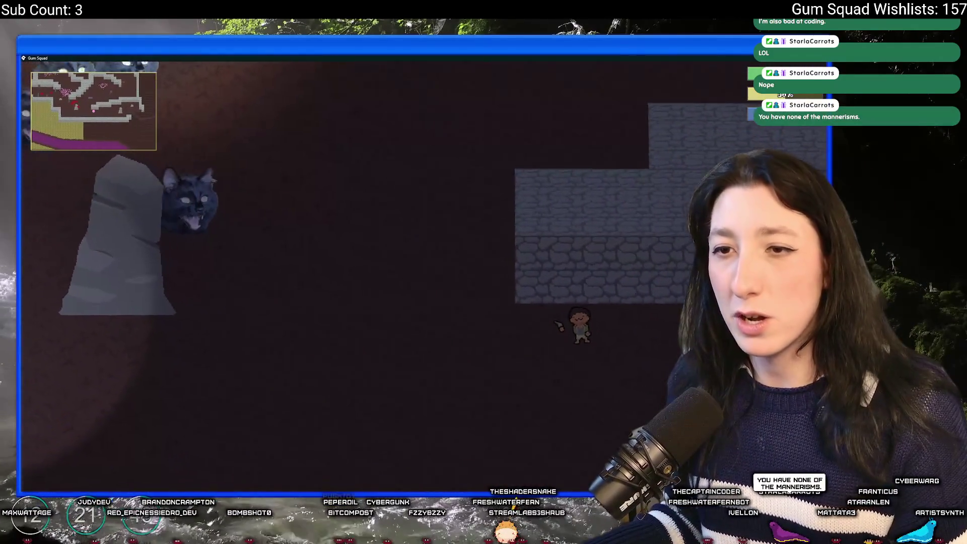
{"action": "key", "text": "s"}
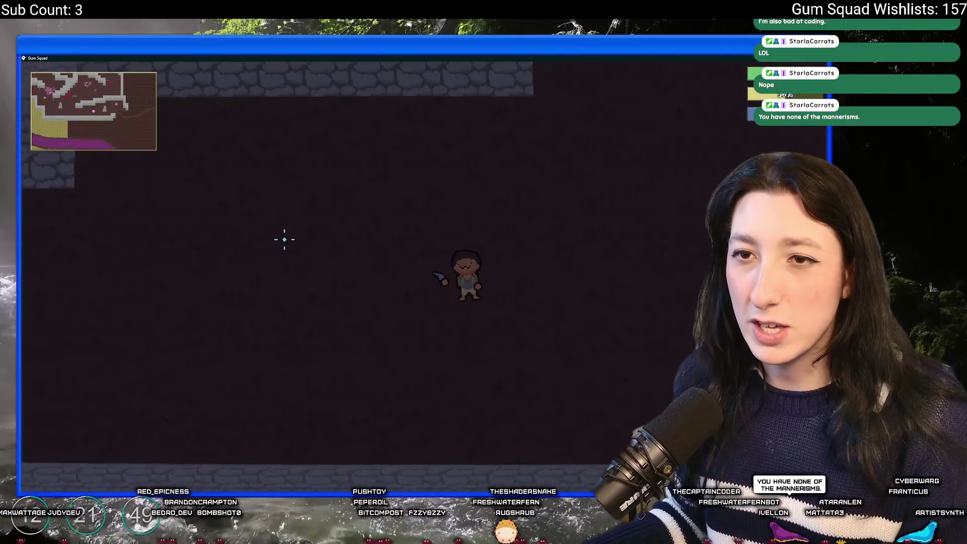
{"action": "key", "text": "d"}
{"action": "key", "text": "s"}
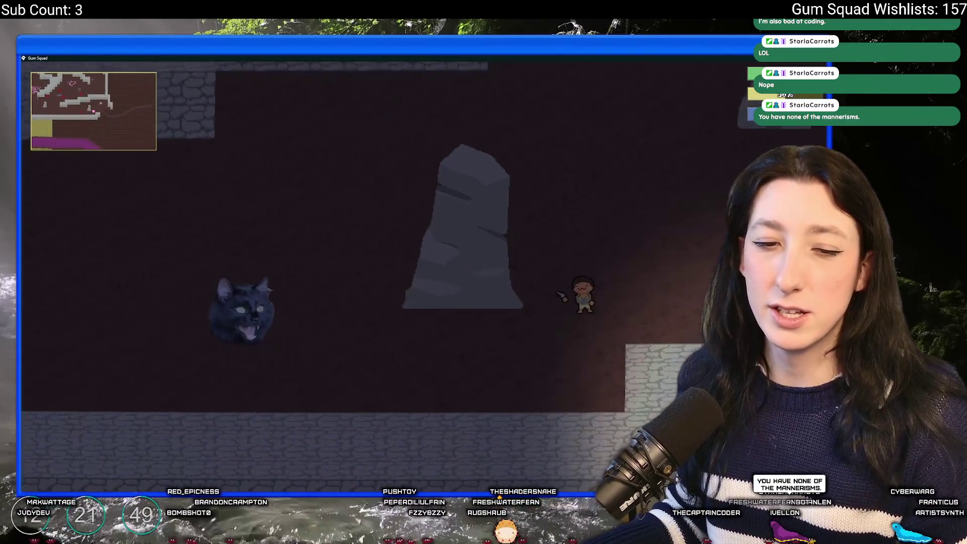
{"action": "key", "text": "d"}
{"action": "key", "text": "s"}
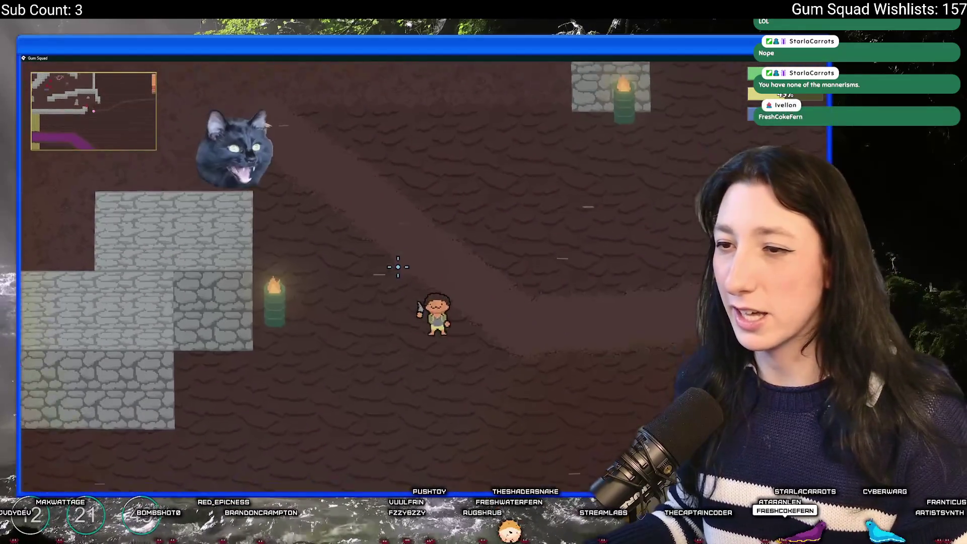
{"action": "key", "text": "d"}
{"action": "key", "text": "s"}
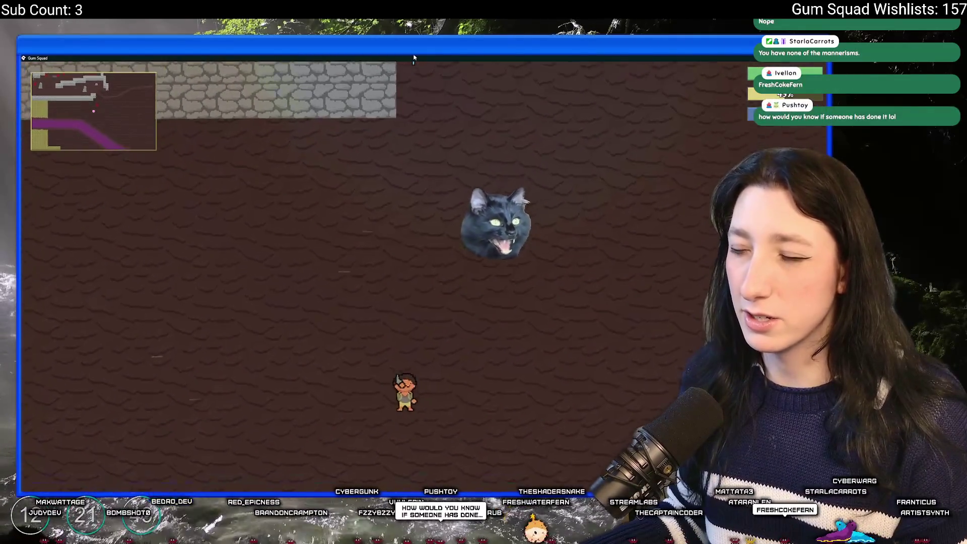
{"action": "key", "text": "a"}
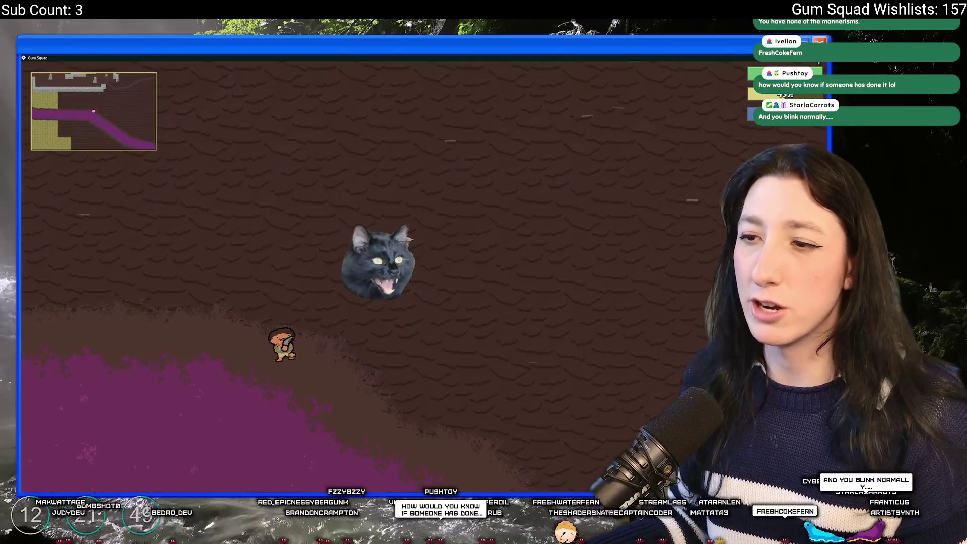
{"action": "key", "text": "Escape"}
{"action": "left_click", "coordinate": [345, 168]}
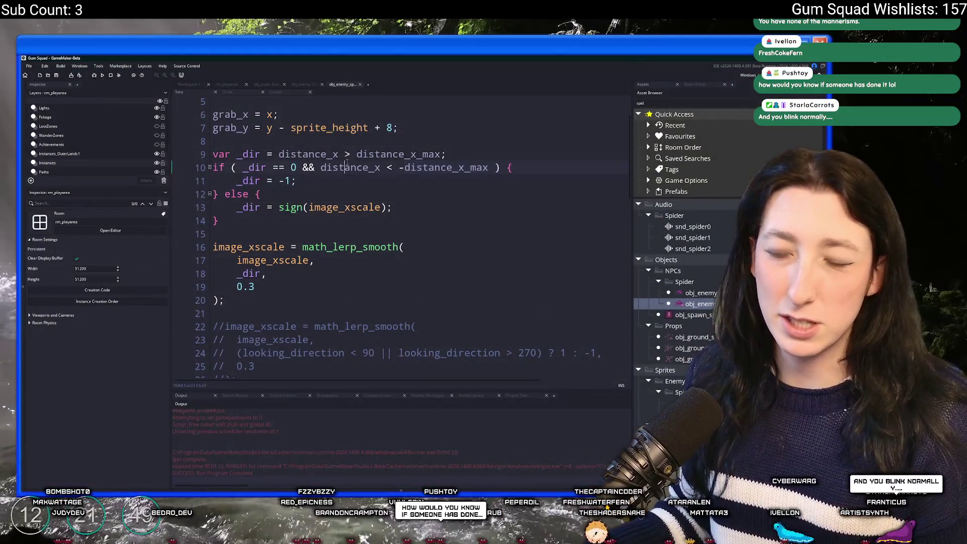
Step: Cut the distance_x clamp line (line 65) from the spider's Step code
{"action": "scroll", "coordinate": [365, 168], "scroll_direction": "down", "scroll_amount": 15}
{"action": "left_click", "coordinate": [520, 306]}
{"action": "key", "text": "End"}
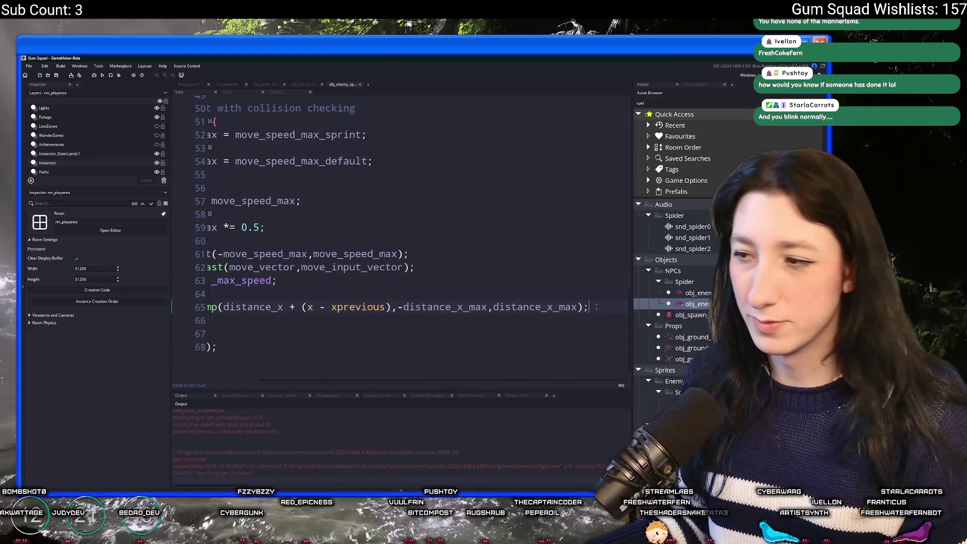
{"action": "left_click", "coordinate": [200, 306]}
{"action": "key", "text": "BackSpace"}
{"action": "key", "text": "BackSpace"}
{"action": "key", "text": "BackSpace"}
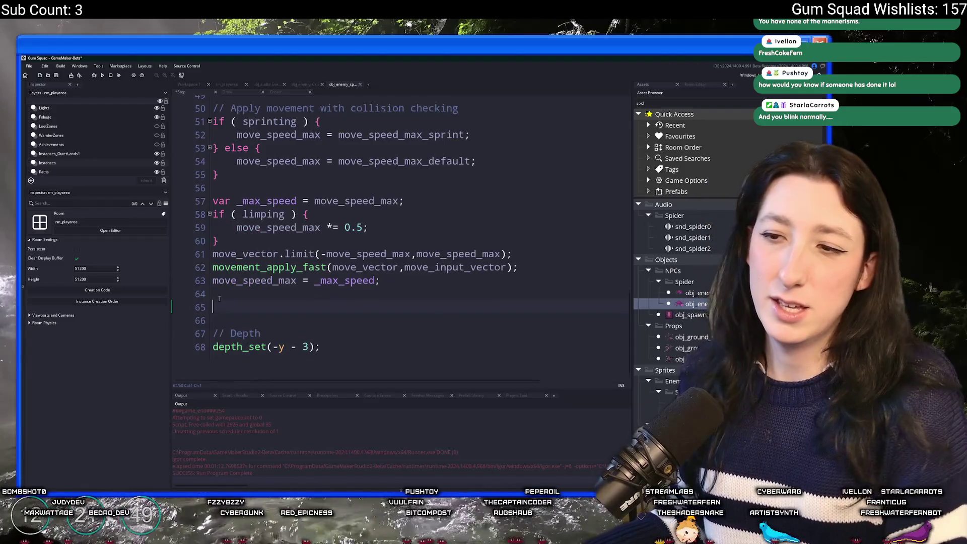
Step: Return to the workspace and search the assets for 'obj_ene'
{"action": "key", "text": "ctrl+Tab"}
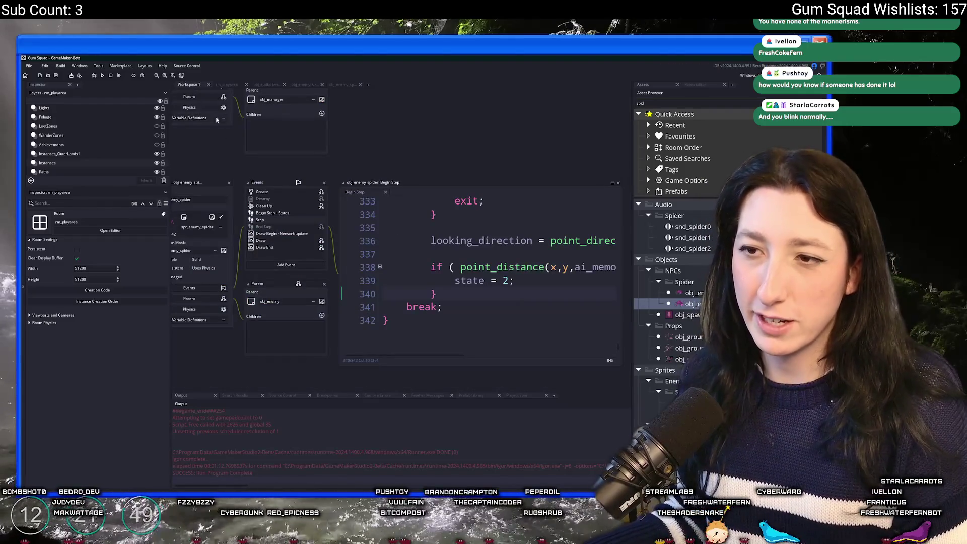
{"action": "scroll", "coordinate": [383, 133], "scroll_direction": "up", "scroll_amount": 4}
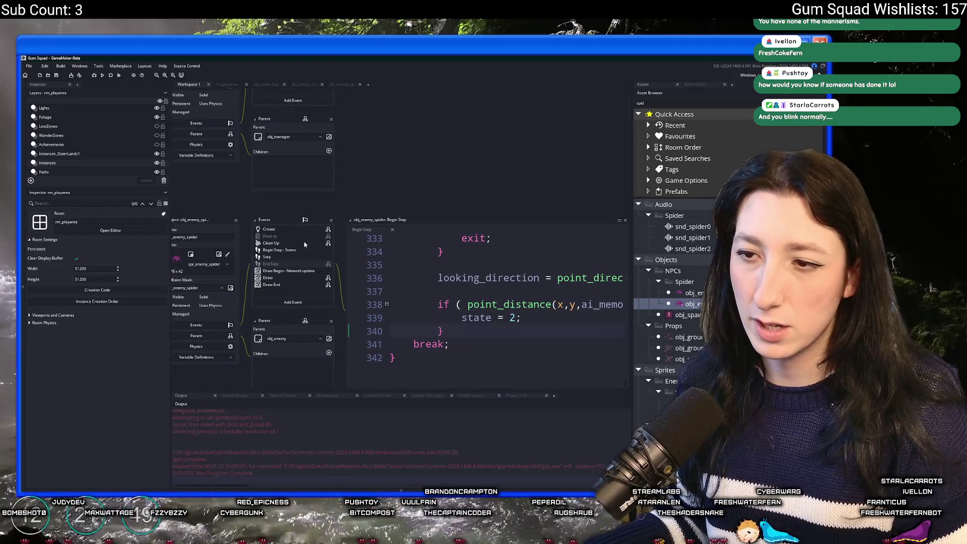
{"action": "key", "text": "ctrl+t"}
{"action": "type", "text": "obj_ene"}
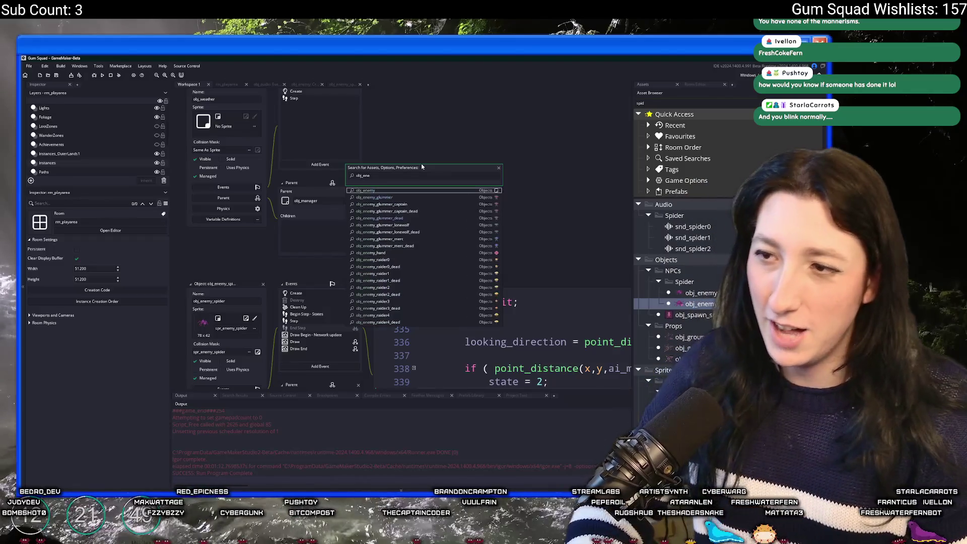
Step: Paste the distance_x clamp line at line 10 of obj_enemy's End Step code
{"action": "key", "text": "Return"}
{"action": "left_click", "coordinate": [288, 167]}
{"action": "left_click", "coordinate": [288, 174]}
{"action": "left_click", "coordinate": [571, 282]}
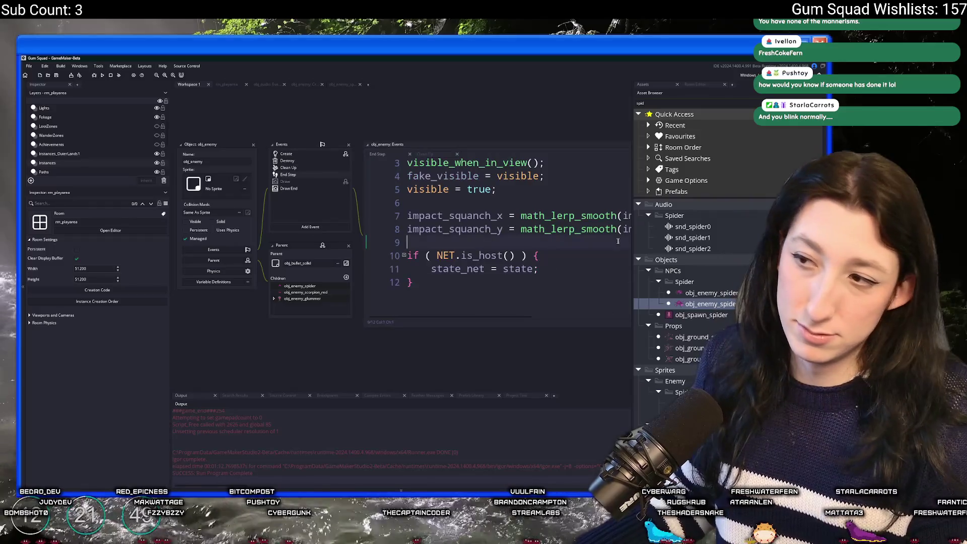
{"action": "key", "text": "Up"}
{"action": "key", "text": "End"}
{"action": "key", "text": "Down"}
{"action": "key", "text": "Down"}
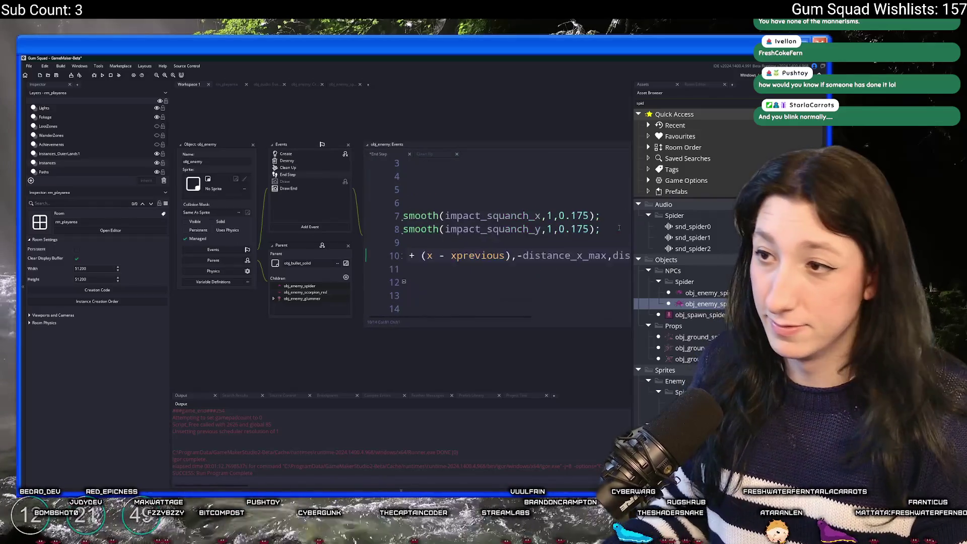
{"action": "left_click", "coordinate": [563, 250]}
{"action": "key", "text": "End"}
Step: Add a log(distance_x); line below the clamp, then test-run the game and stop it
{"action": "left_click", "coordinate": [507, 229]}
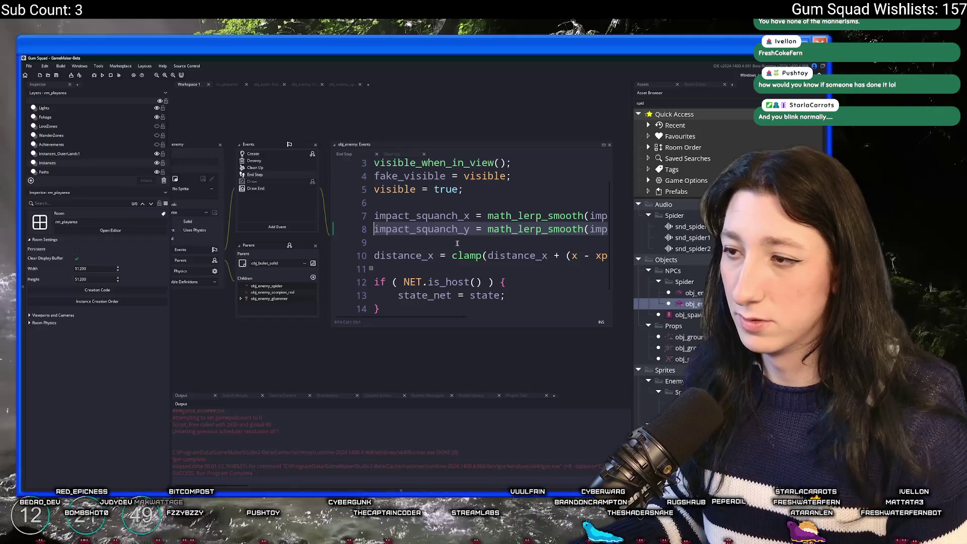
{"action": "double_click", "coordinate": [384, 255]}
{"action": "left_click", "coordinate": [403, 272]}
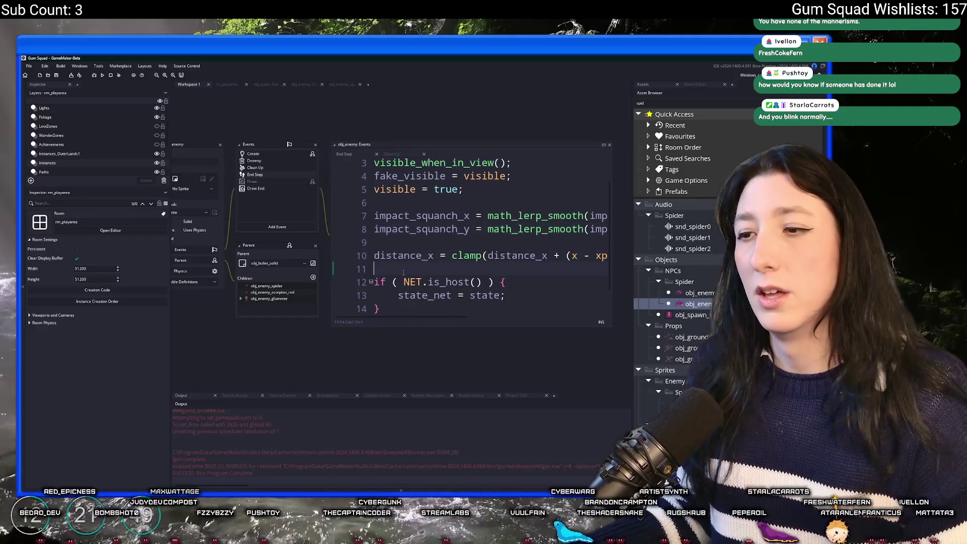
{"action": "key", "text": "Return"}
{"action": "key", "text": "Return"}
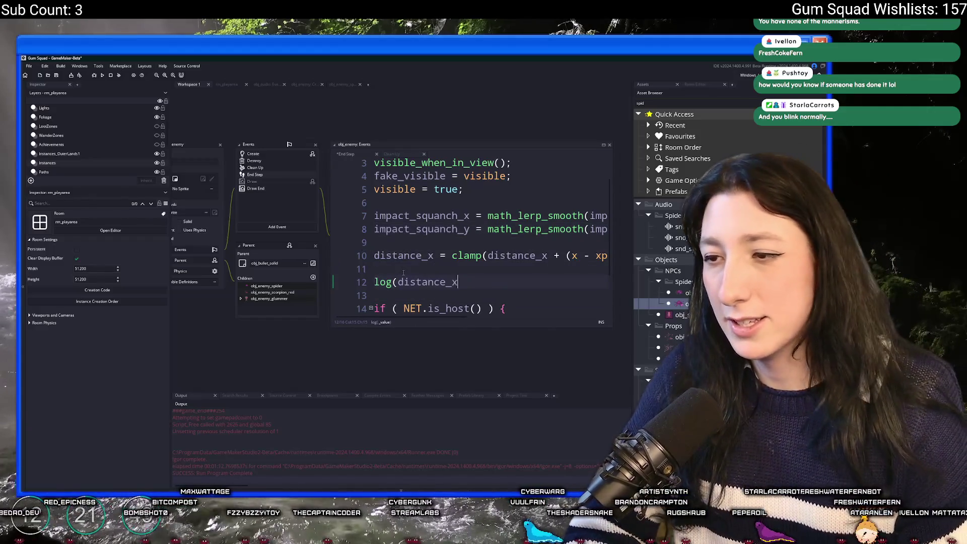
{"action": "type", "text": ");l"}
{"action": "key", "text": "F5"}
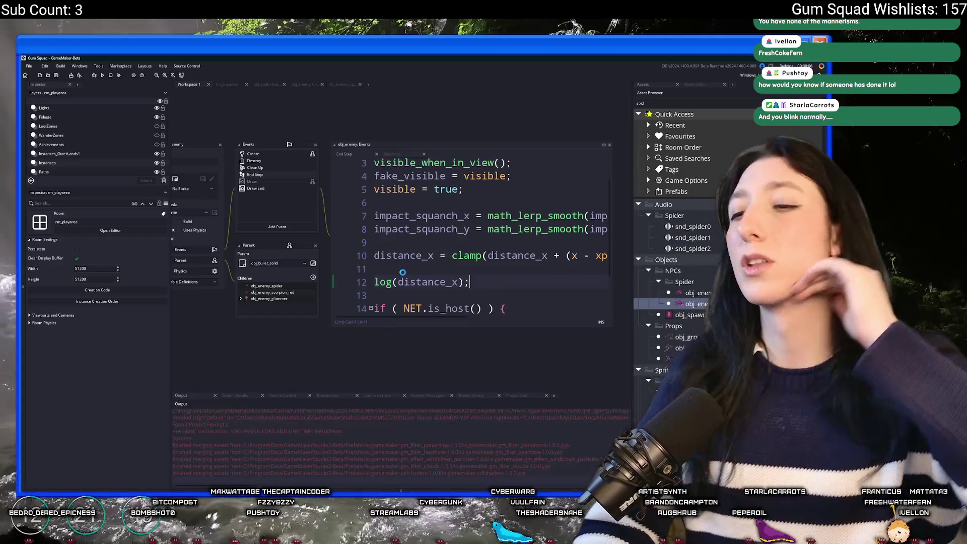
{"action": "left_click", "coordinate": [110, 75]}
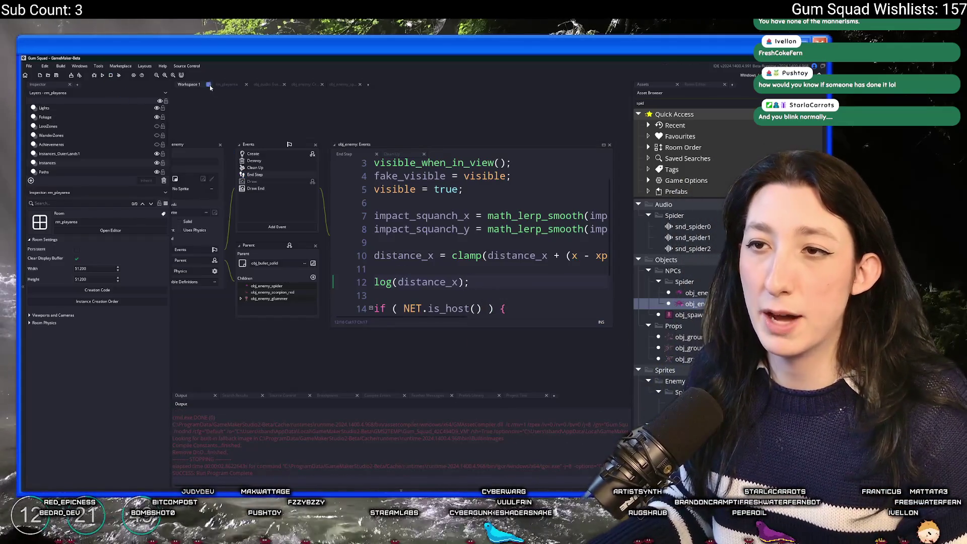
Step: Place an obj_spawn_spider spawner in the rm_playarea room
{"action": "left_click", "coordinate": [229, 84]}
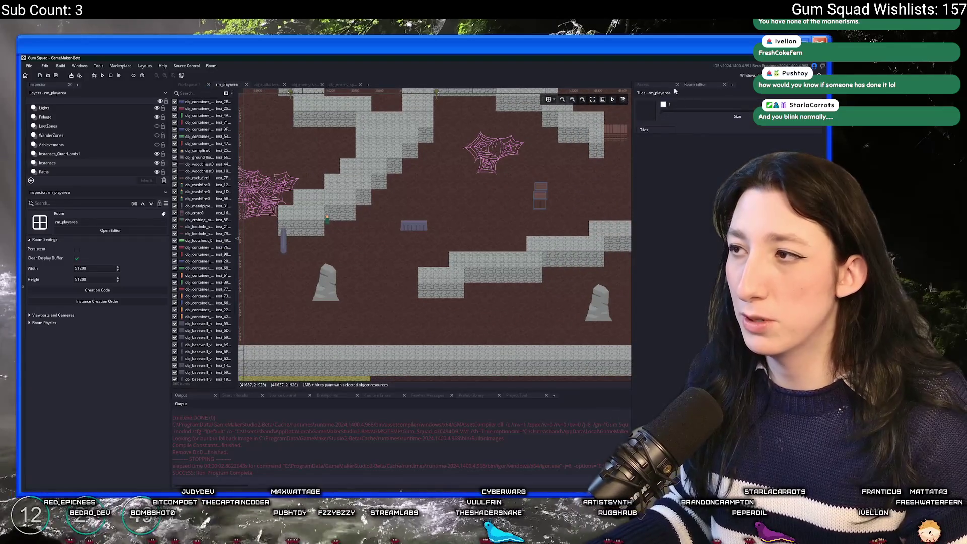
{"action": "left_click", "coordinate": [676, 114]}
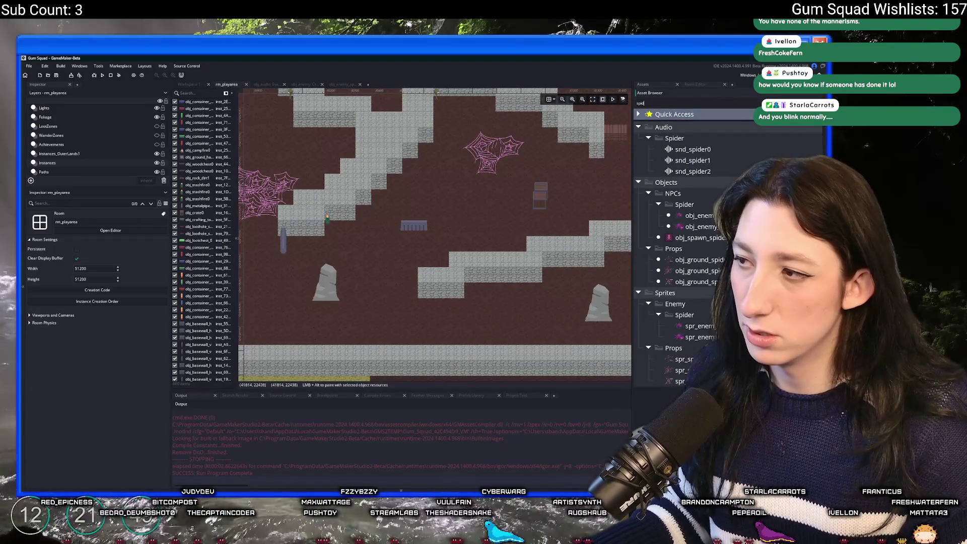
{"action": "left_click", "coordinate": [700, 238]}
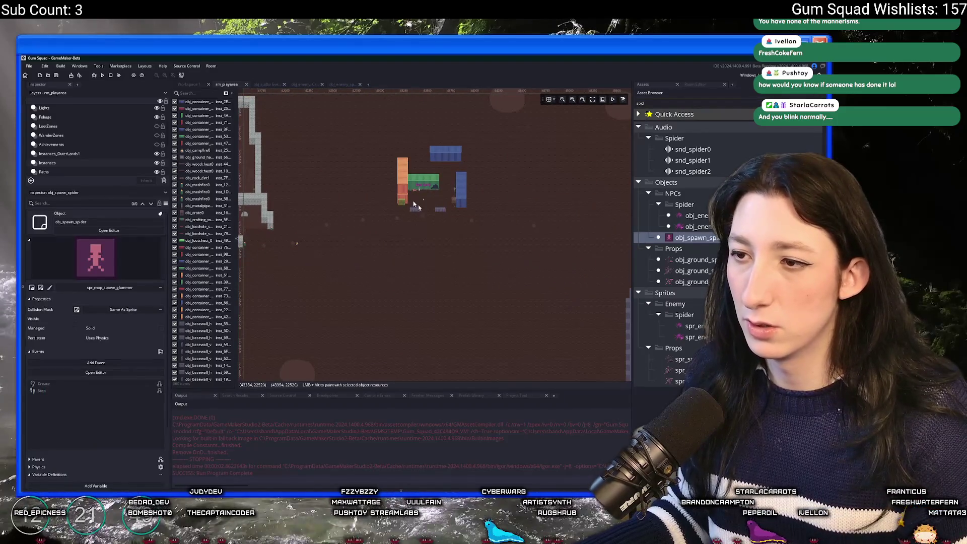
{"action": "left_click", "coordinate": [483, 267], "text": "alt"}
Step: Move the player and the new spawner together up and left, then build and run
{"action": "left_click", "coordinate": [299, 246]}
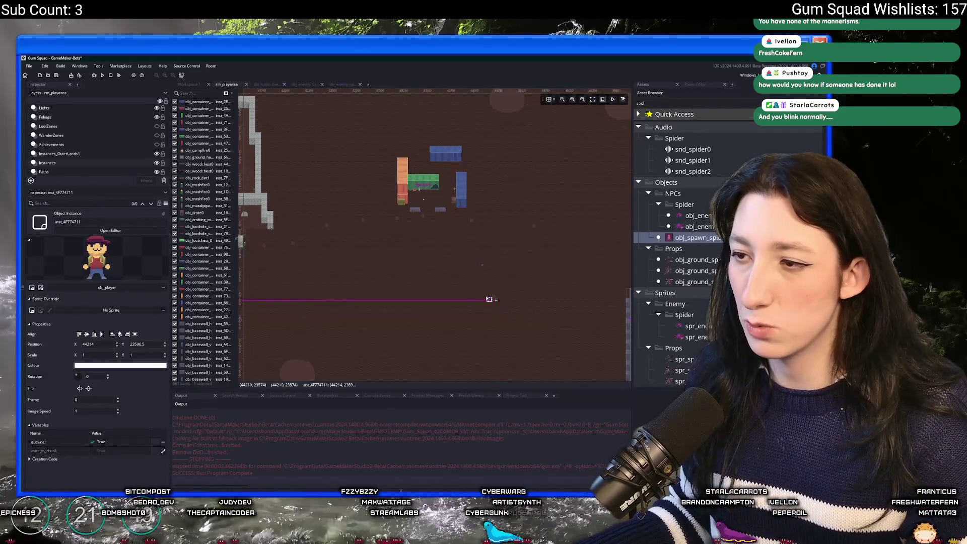
{"action": "mouse_move", "coordinate": [483, 311]}
{"action": "left_mouse_down"}
{"action": "mouse_move", "coordinate": [513, 252]}
{"action": "mouse_move", "coordinate": [483, 216]}
{"action": "mouse_move", "coordinate": [421, 274]}
{"action": "mouse_move", "coordinate": [394, 212]}
{"action": "mouse_move", "coordinate": [417, 320]}
{"action": "left_mouse_up"}
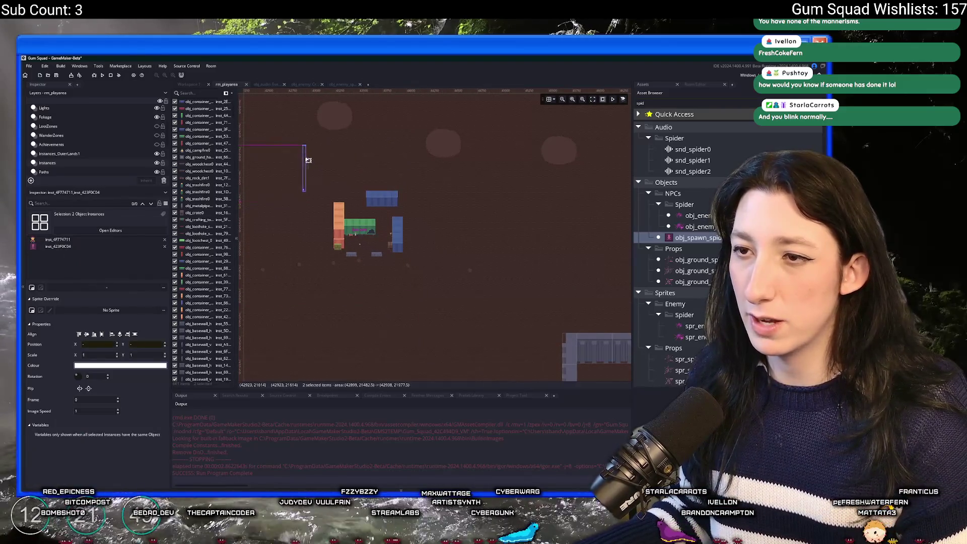
{"action": "left_click_drag", "start_coordinate": [553, 202], "coordinate": [532, 193]}
{"action": "key", "text": "F5"}
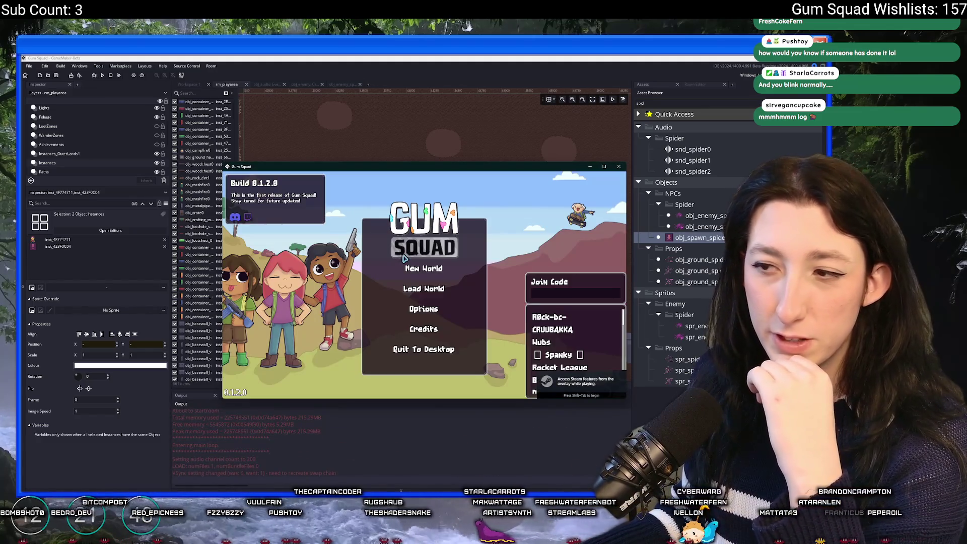
Step: Create a new world lobby, resize the game window, and walk the character down-right
{"action": "left_click", "coordinate": [416, 267]}
{"action": "left_click", "coordinate": [430, 334]}
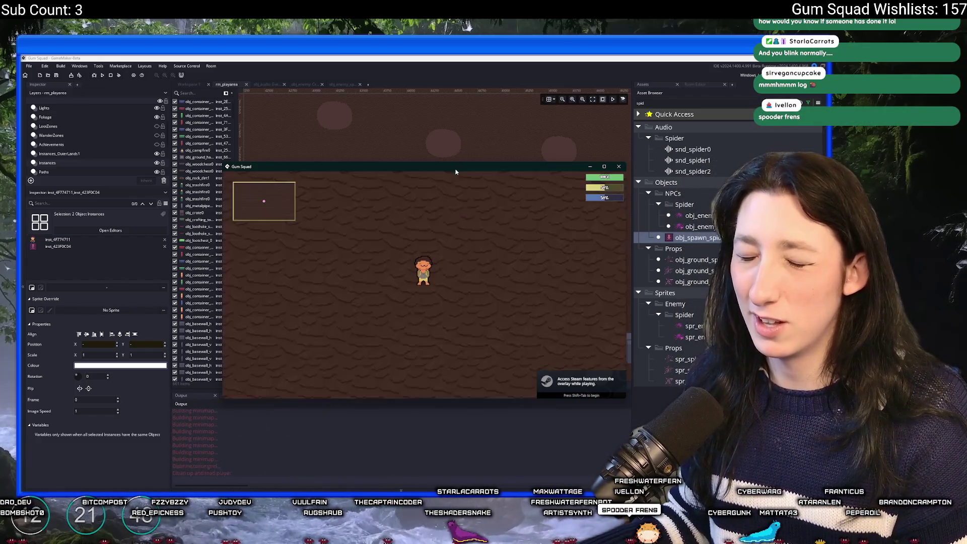
{"action": "left_click_drag", "start_coordinate": [455, 168], "coordinate": [415, 57]}
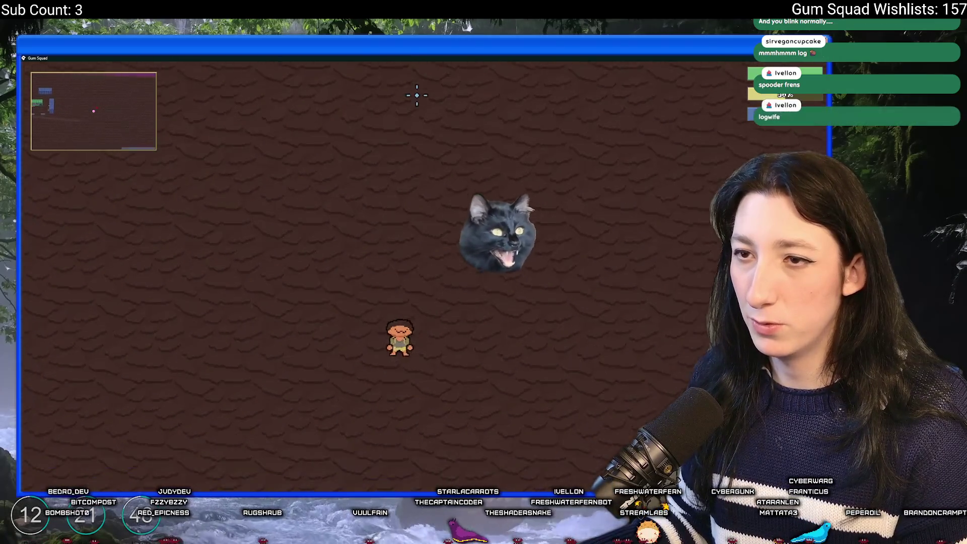
{"action": "key", "text": "super+Down"}
{"action": "key", "text": "s"}
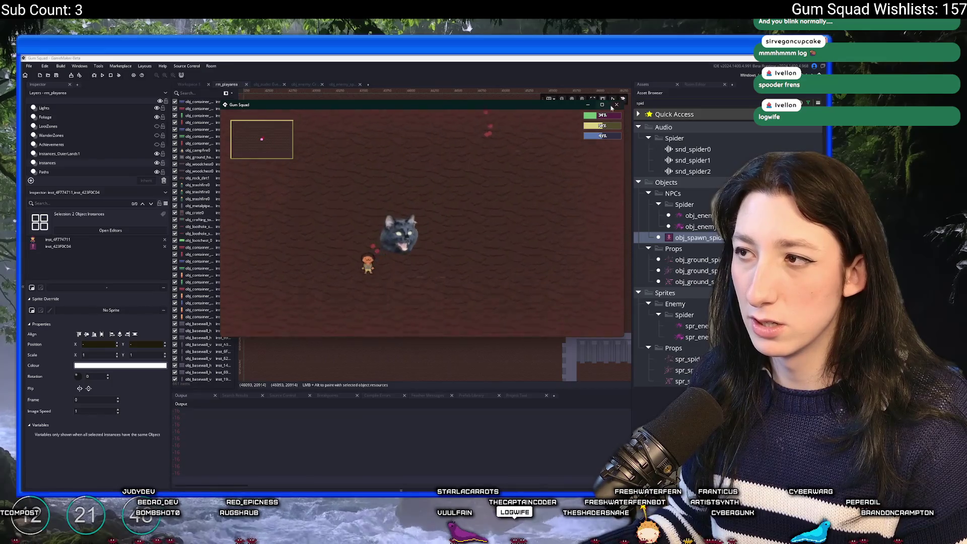
Step: Close the game and open obj_enemy_spider through an asset search for 'sp'
{"action": "left_click", "coordinate": [616, 105]}
{"action": "left_click", "coordinate": [341, 85]}
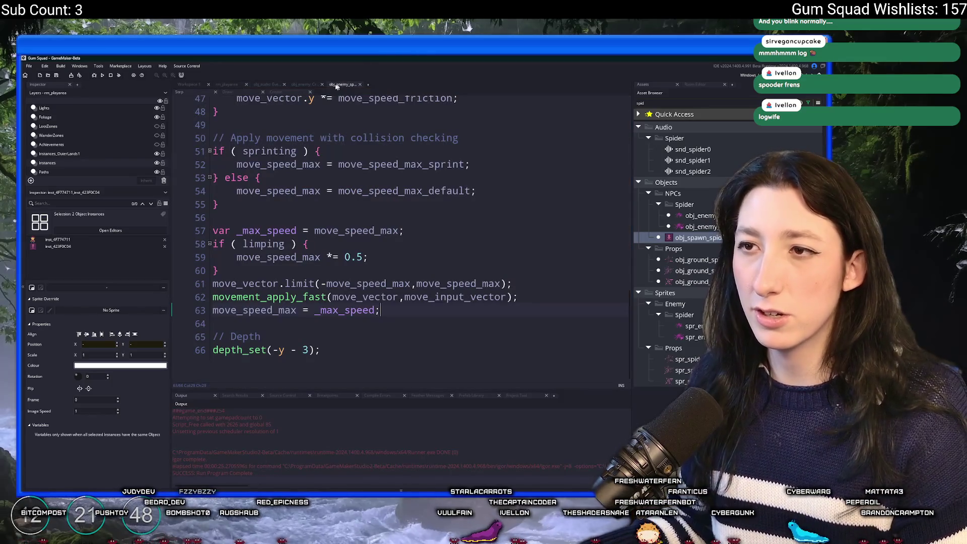
{"action": "left_click", "coordinate": [294, 85]}
{"action": "left_click", "coordinate": [196, 86]}
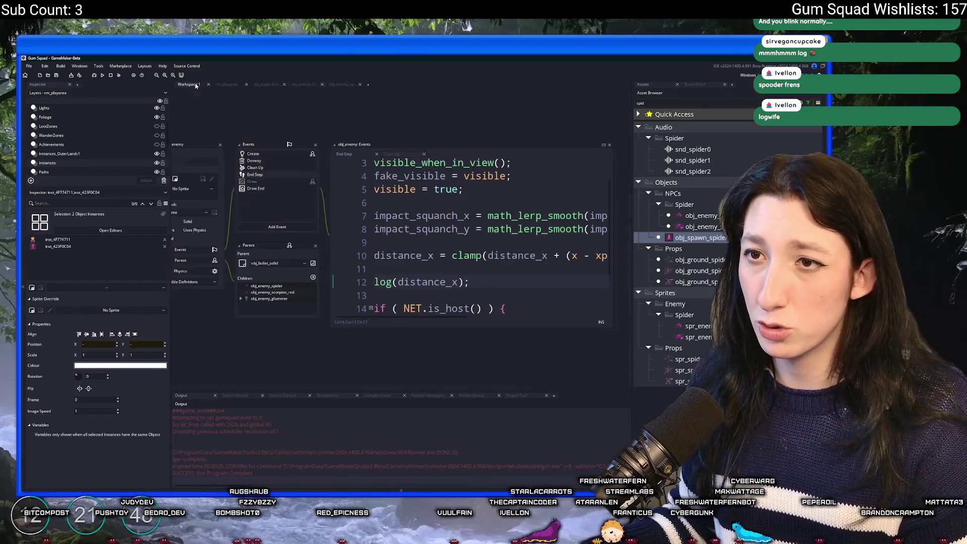
{"action": "key", "text": "ctrl+t"}
{"action": "type", "text": "sp"}
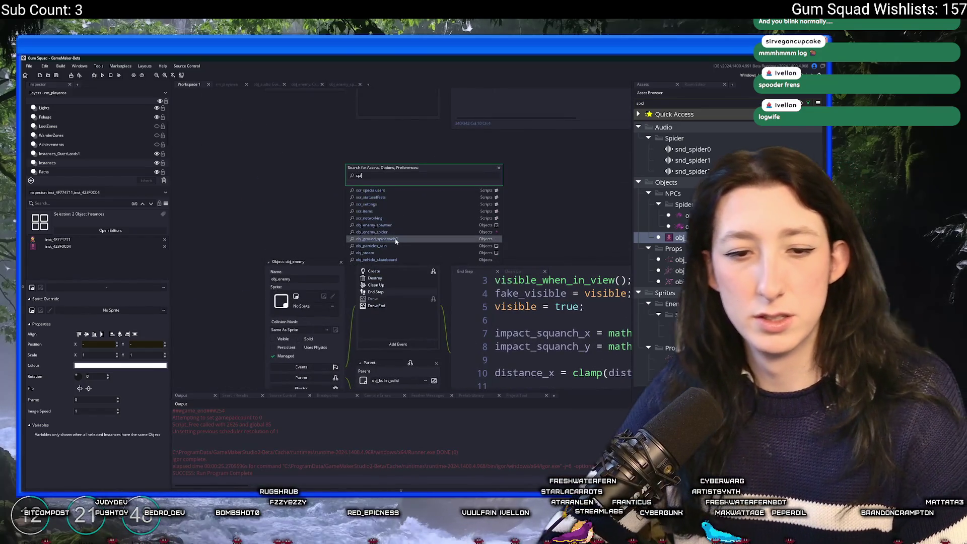
{"action": "key", "text": "Return"}
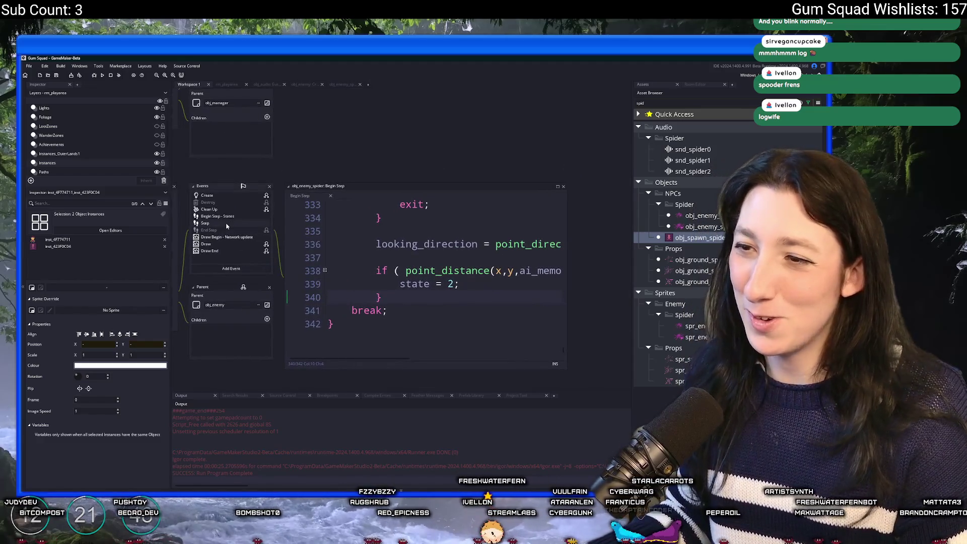
Step: Change the Step event's facing checks to >= and <= distance_x_max, then relaunch
{"action": "left_click", "coordinate": [226, 225]}
{"action": "scroll", "coordinate": [364, 168], "scroll_direction": "up", "scroll_amount": 15}
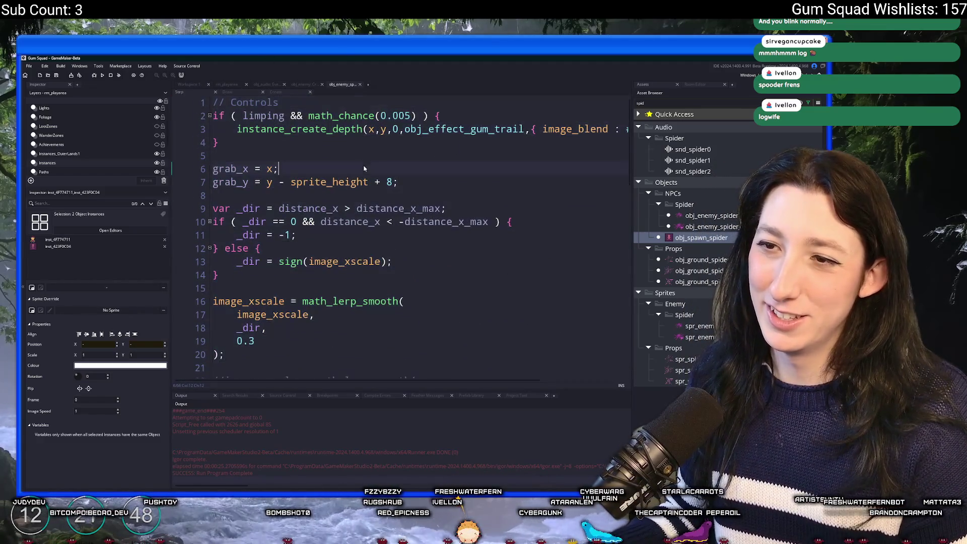
{"action": "scroll", "coordinate": [365, 169], "scroll_direction": "down", "scroll_amount": 2}
{"action": "double_click", "coordinate": [313, 146]}
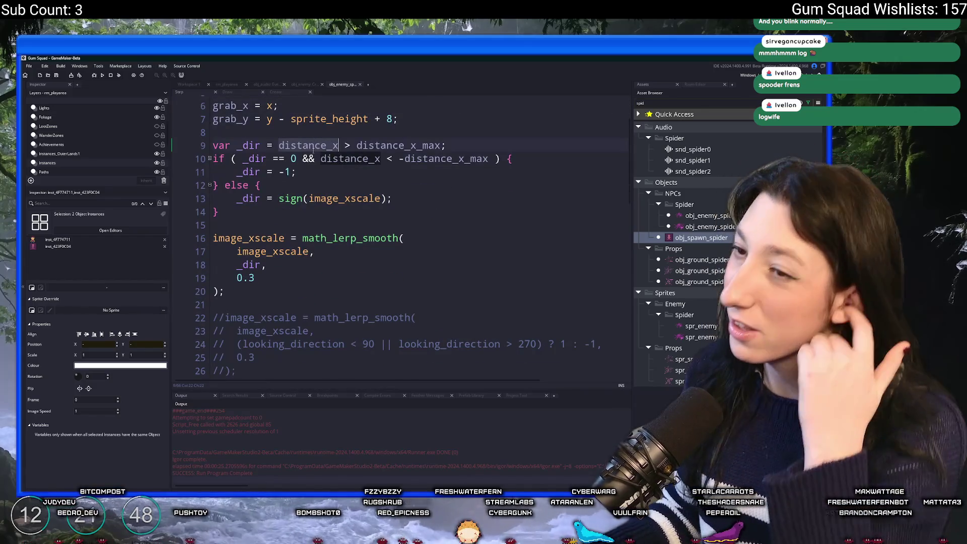
{"action": "left_click", "coordinate": [351, 145]}
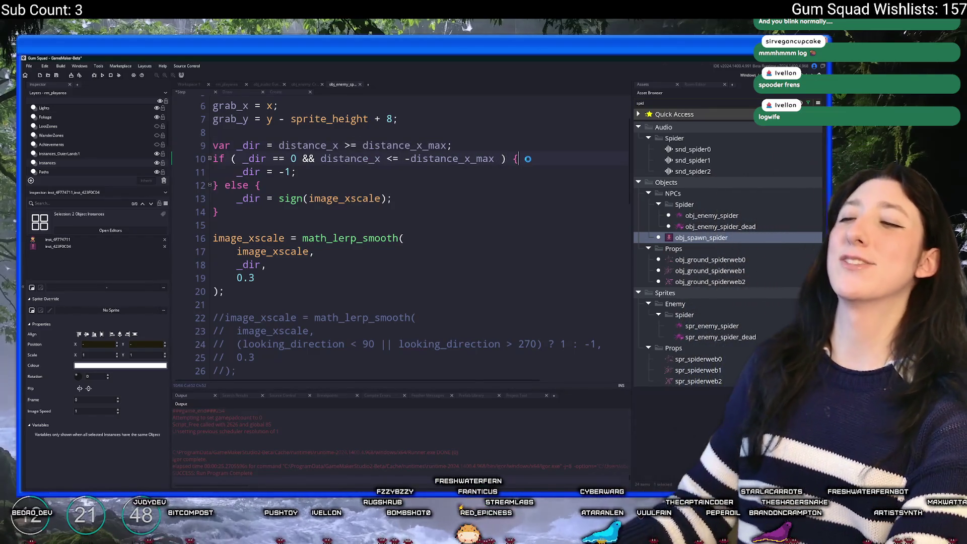
{"action": "key", "text": "F5"}
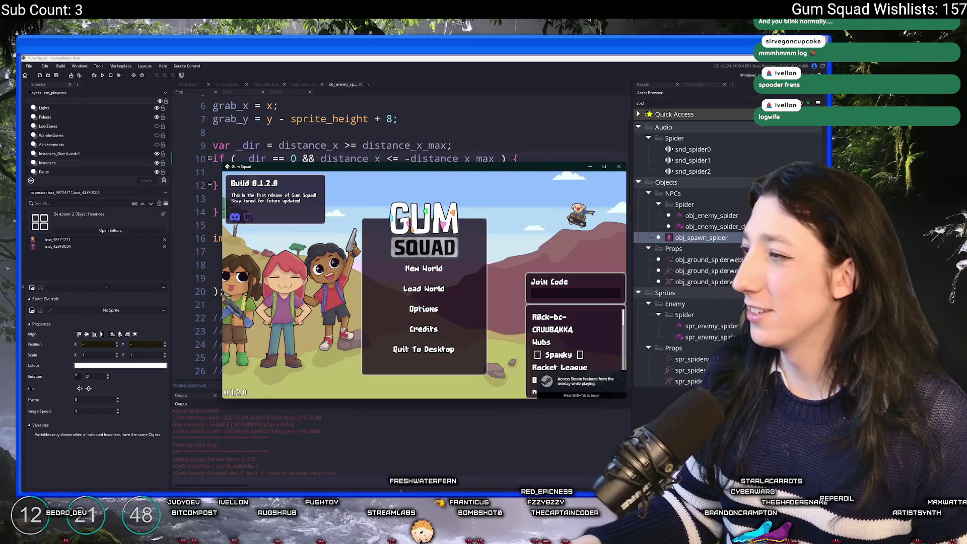
Step: Create a new world lobby in the game, maximize the window, and toggle the inventory
{"action": "key", "text": "alt+Tab"}
{"action": "key", "text": "alt+Tab"}
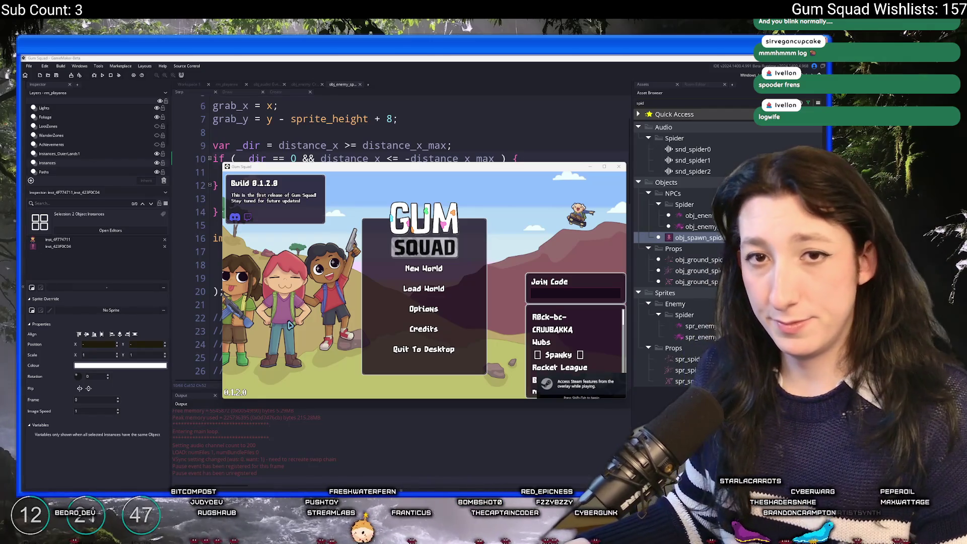
{"action": "left_click", "coordinate": [414, 277]}
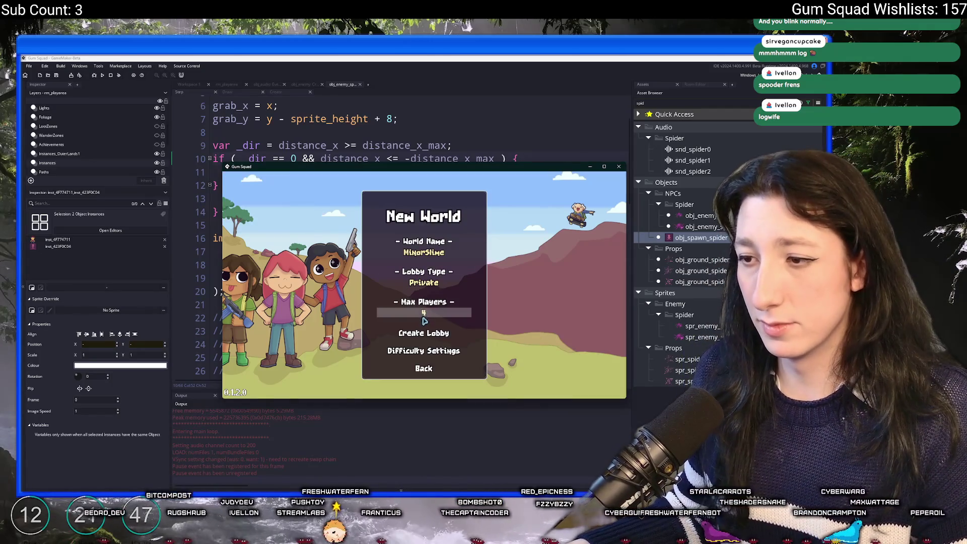
{"action": "left_click", "coordinate": [434, 334]}
{"action": "left_click_drag", "start_coordinate": [476, 171], "coordinate": [469, 55]}
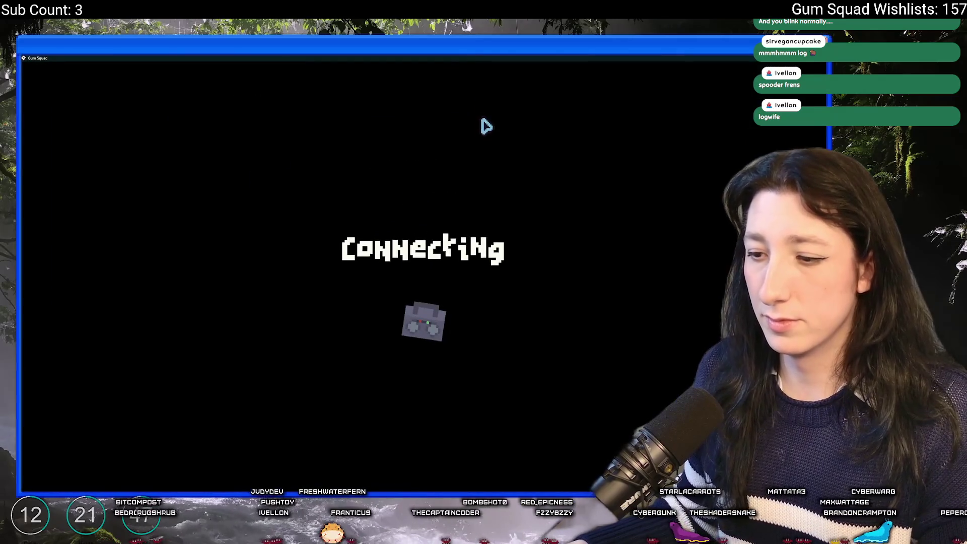
{"action": "key", "text": "Tab"}
{"action": "key", "text": "Tab"}
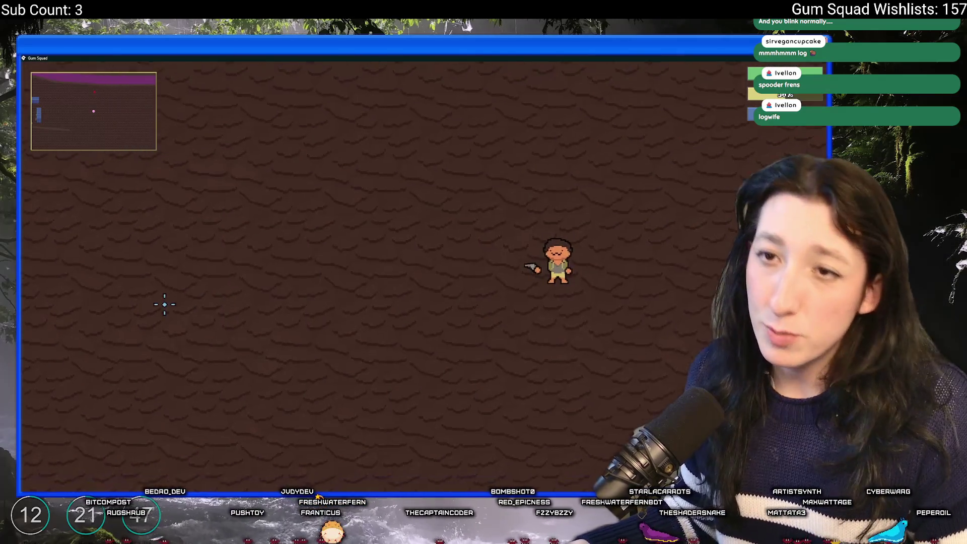
Step: Walk around and attack the black cat with the knife, then restore the window size
{"action": "key", "text": "w"}
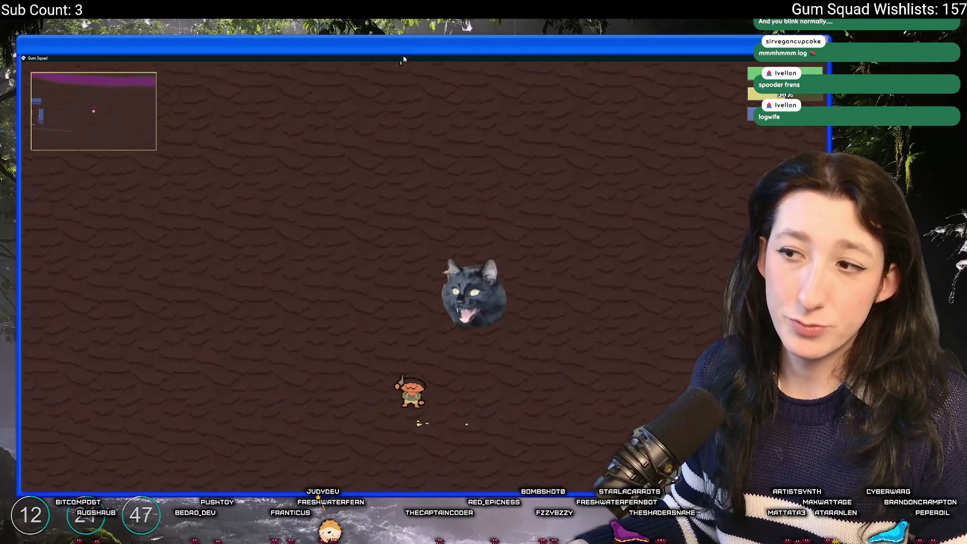
{"action": "key", "text": "d"}
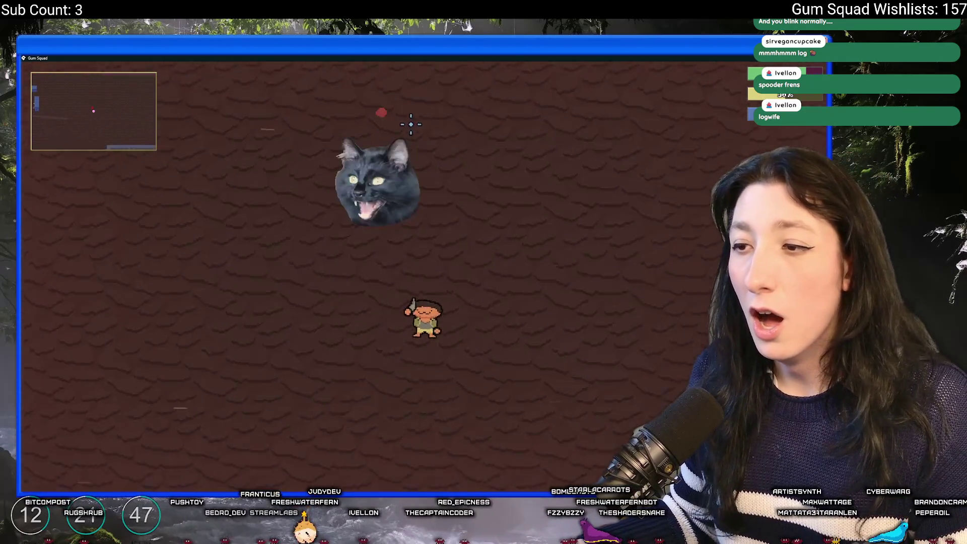
{"action": "key", "text": "s"}
{"action": "left_click", "coordinate": [380, 130]}
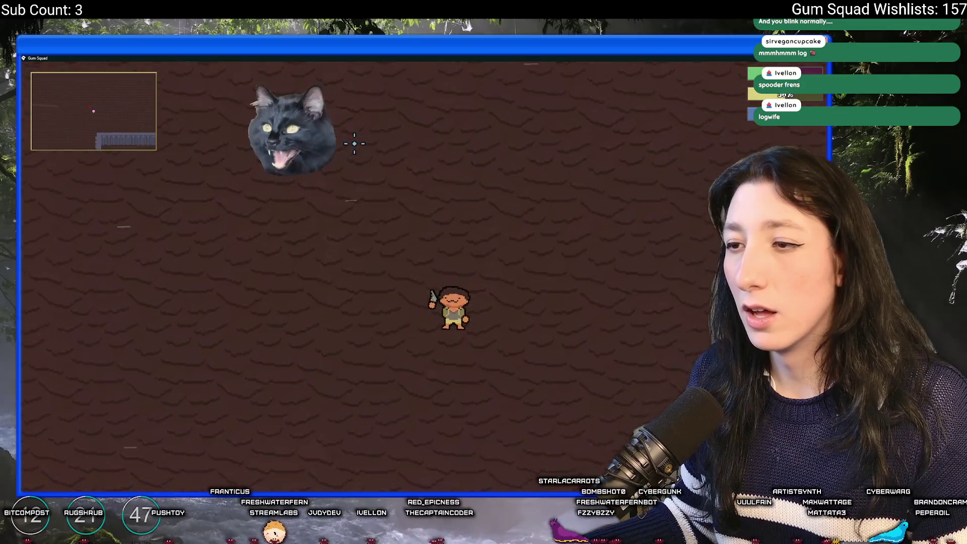
{"action": "key", "text": "s"}
{"action": "key", "text": "d"}
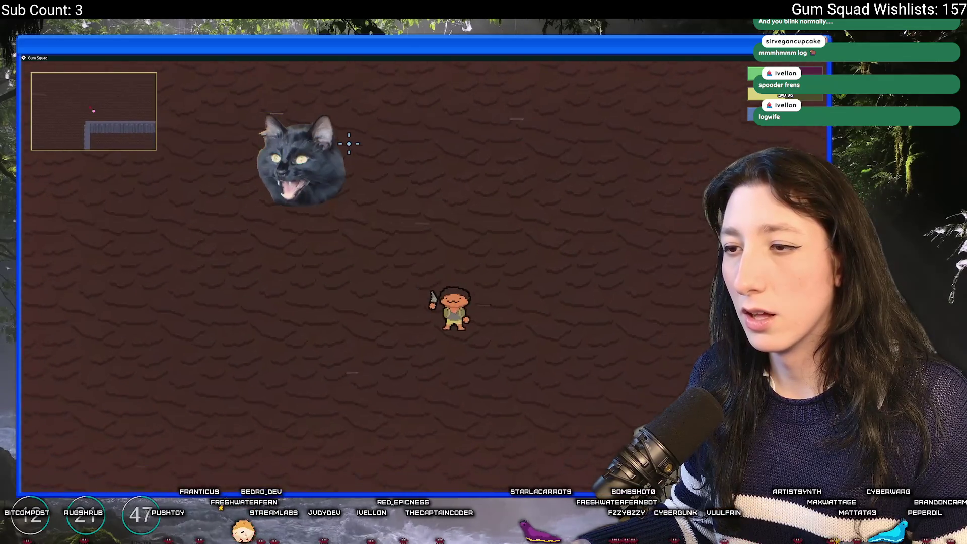
{"action": "key", "text": "F11"}
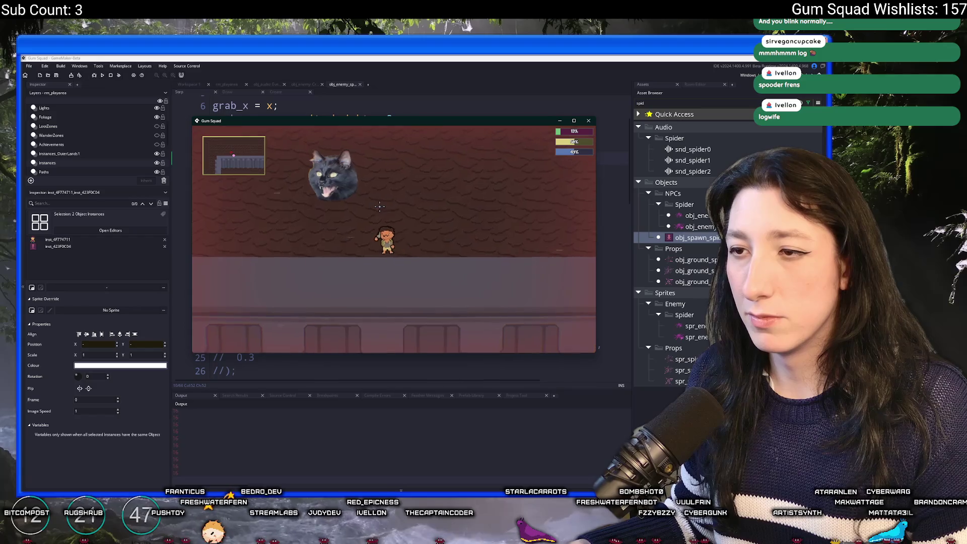
Step: Quit the game and inspect the distance_x and _dir checks on lines 9–10
{"action": "key", "text": "Escape"}
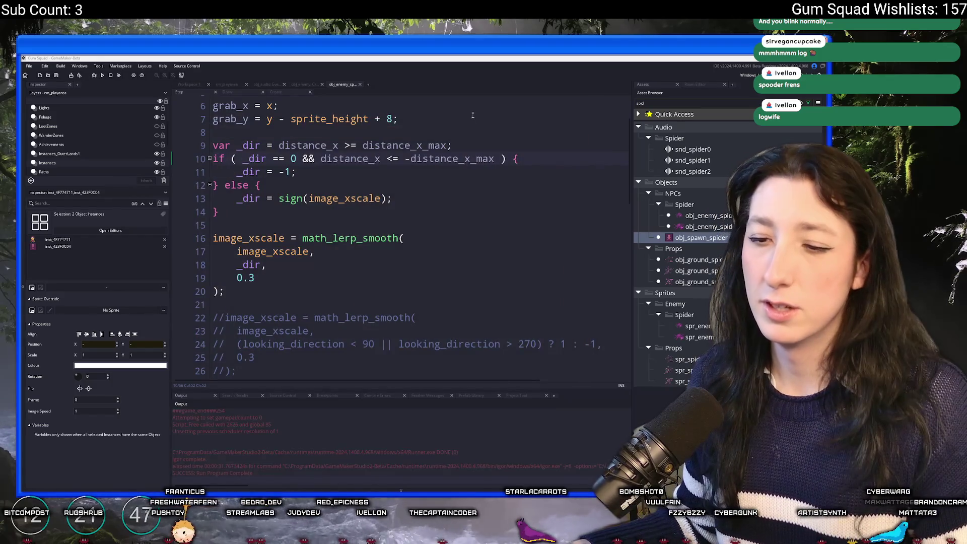
{"action": "scroll", "coordinate": [397, 182], "scroll_direction": "up", "scroll_amount": 2}
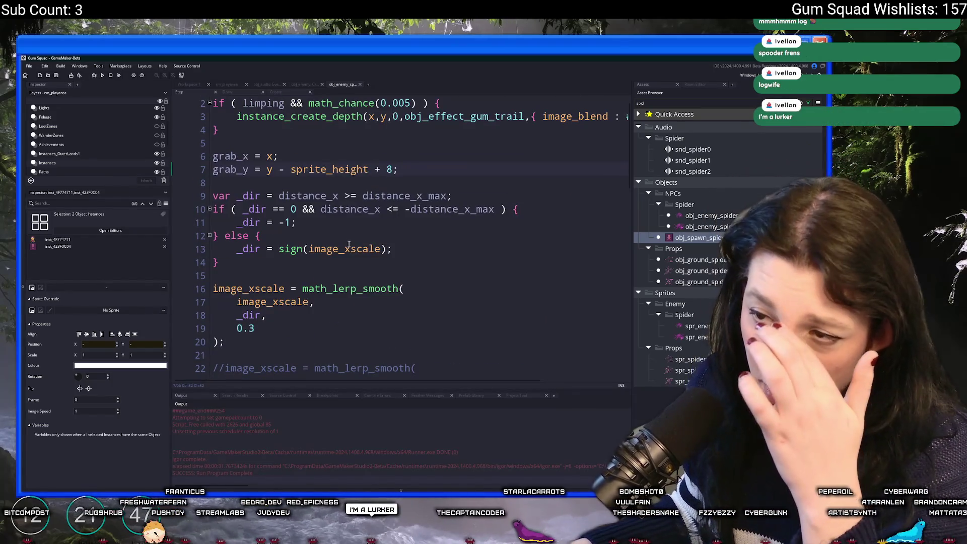
{"action": "double_click", "coordinate": [316, 197]}
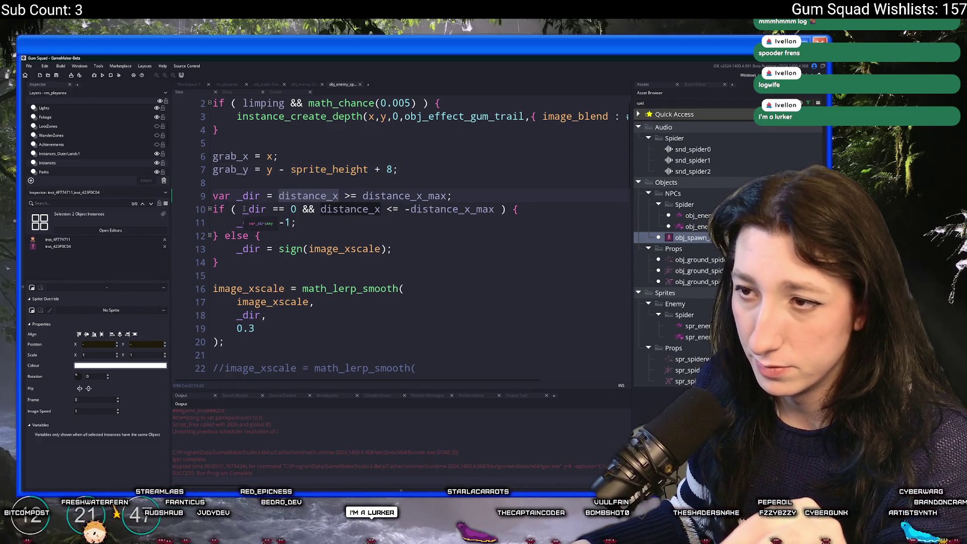
{"action": "left_click", "coordinate": [298, 210]}
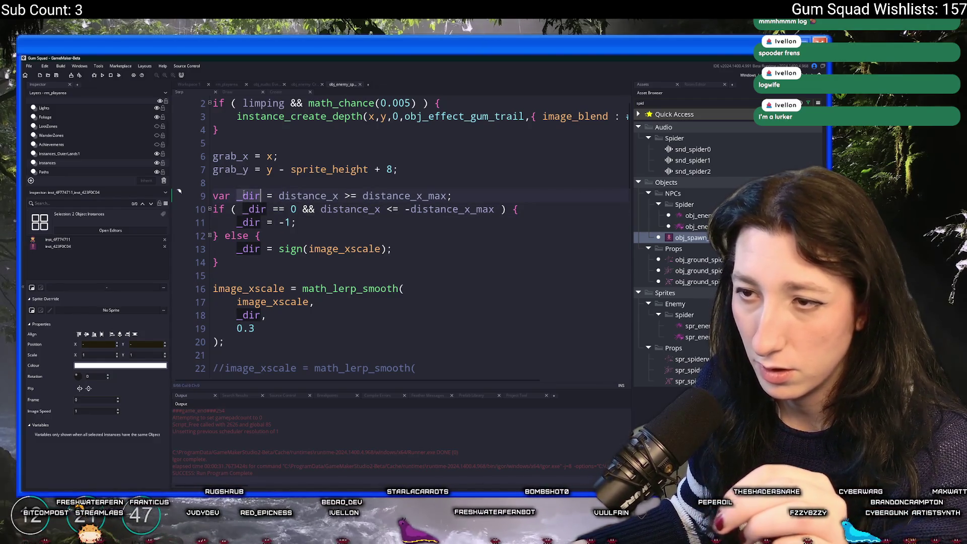
Step: Change the plain else on line 12 to 'else if ( _dir != 1 )' and build
{"action": "left_click", "coordinate": [293, 241]}
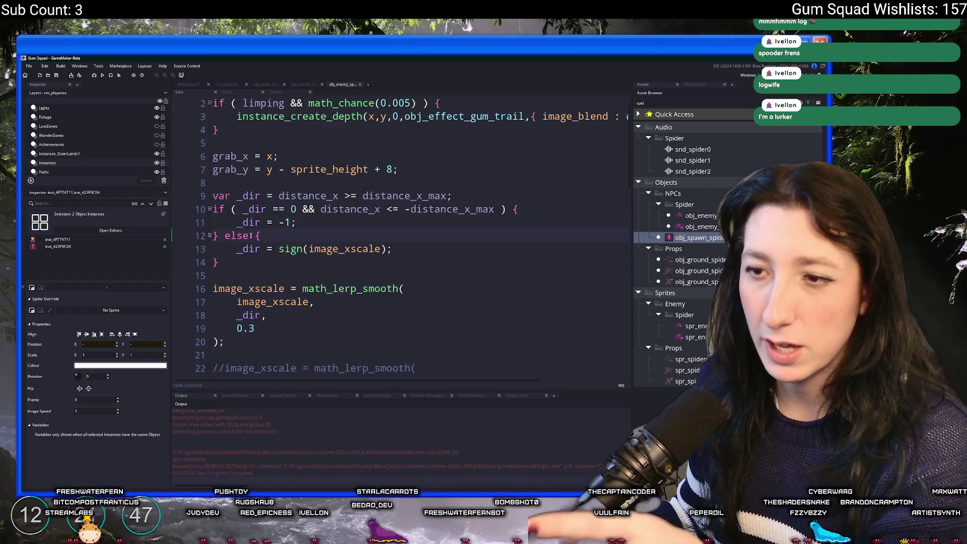
{"action": "type", "text": "if ( D"}
{"action": "key", "text": "BackSpace"}
{"action": "type", "text": "_dir != 1 )"}
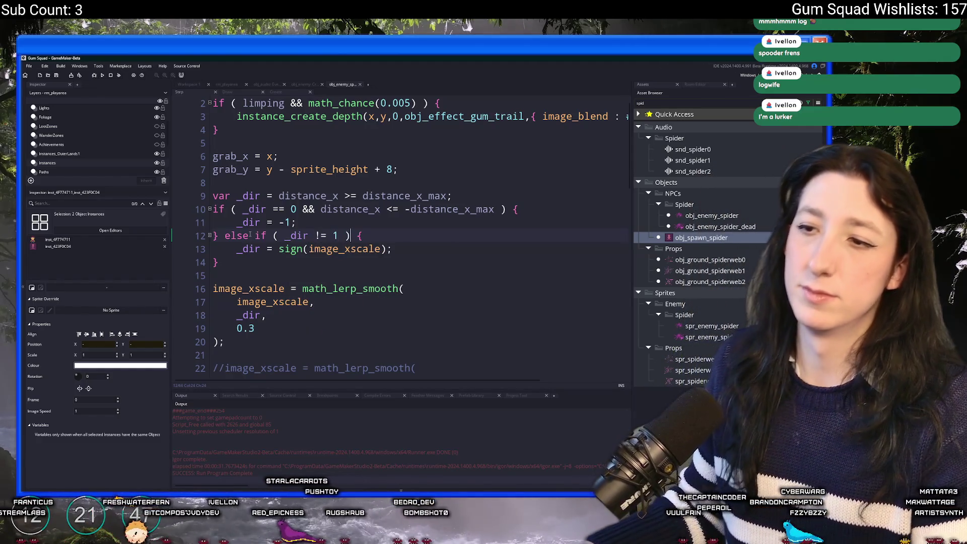
{"action": "key", "text": "F5"}
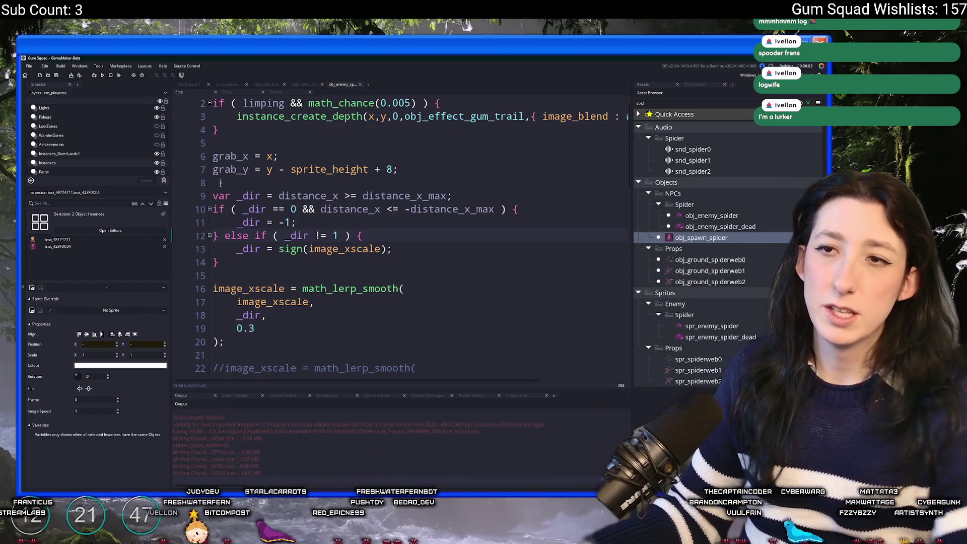
{"action": "left_click", "coordinate": [190, 86]}
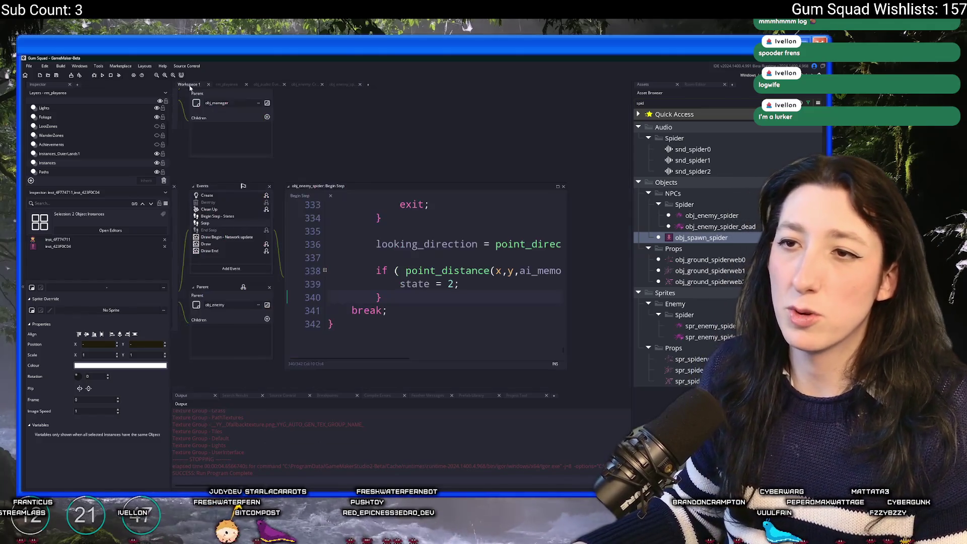
Step: Locate log(distance_x) via project search, delete it from obj_enemy's End Step, and reopen rm_playarea
{"action": "left_click", "coordinate": [224, 231]}
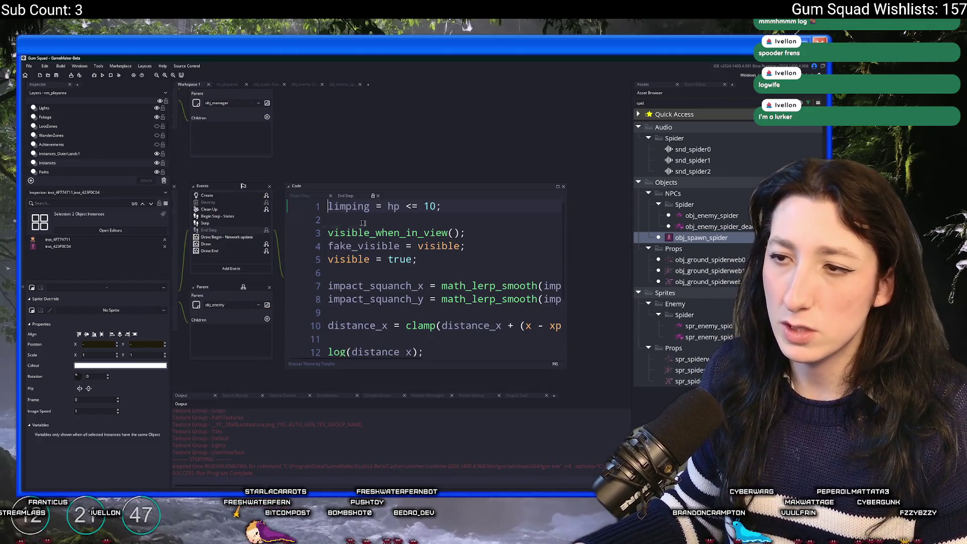
{"action": "left_click_drag", "start_coordinate": [428, 353], "coordinate": [327, 352]}
{"action": "key", "text": "ctrl+shift+f"}
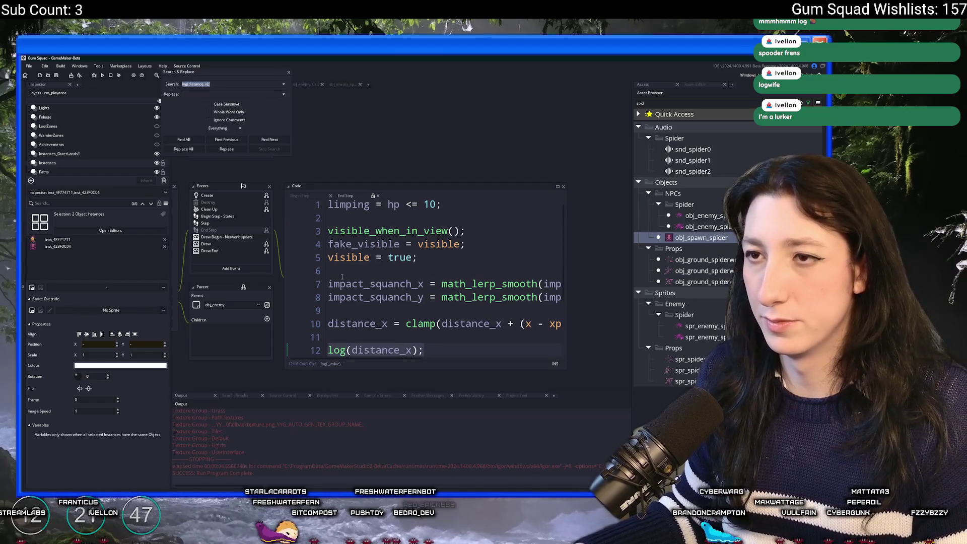
{"action": "key", "text": "Return"}
{"action": "double_click", "coordinate": [226, 420]}
{"action": "key", "text": "BackSpace"}
{"action": "key", "text": "BackSpace"}
{"action": "key", "text": "BackSpace"}
{"action": "left_click", "coordinate": [288, 74]}
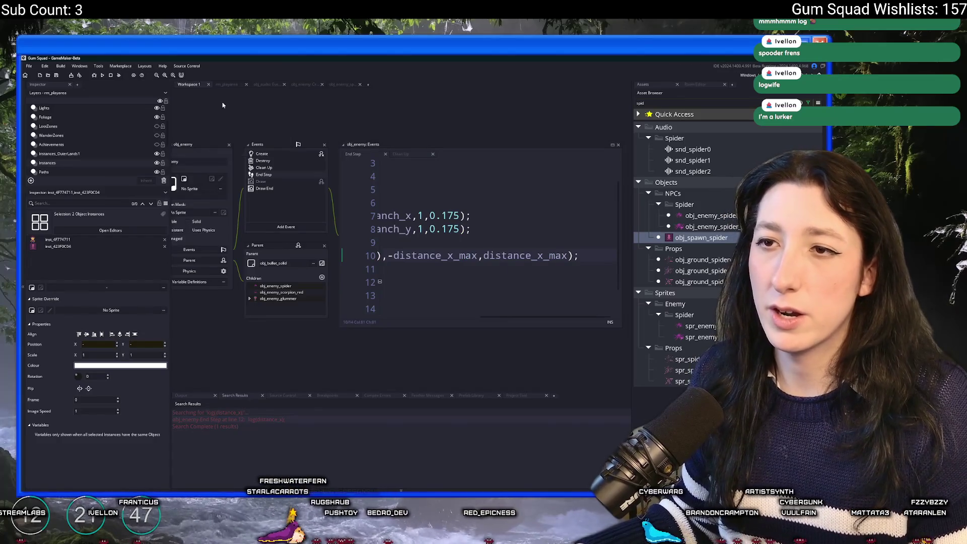
{"action": "left_click", "coordinate": [227, 84]}
{"action": "scroll", "coordinate": [504, 222], "scroll_direction": "up", "scroll_amount": 2}
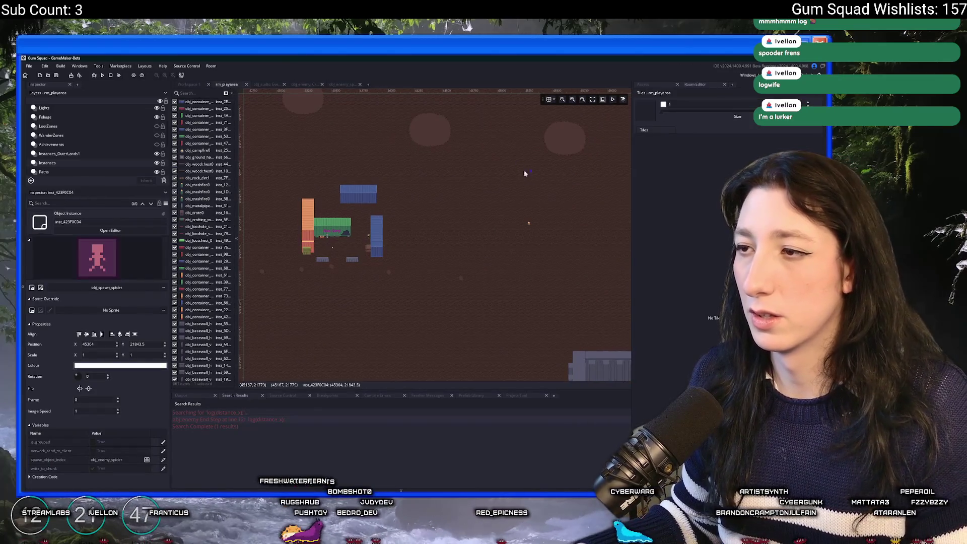
Step: Nudge the player instance slightly down-right in rm_playarea and run the game
{"action": "left_click", "coordinate": [531, 223]}
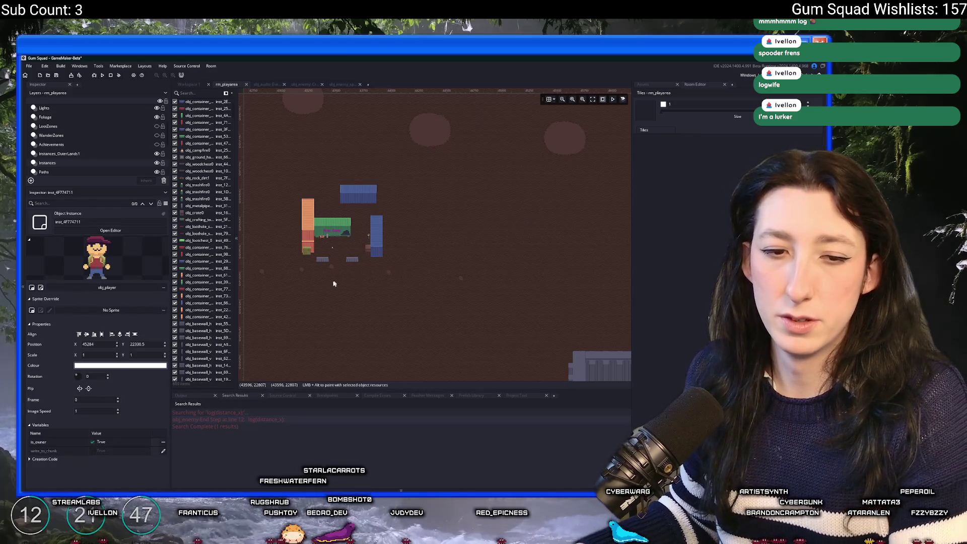
{"action": "left_click", "coordinate": [336, 283]}
{"action": "scroll", "coordinate": [412, 268], "scroll_direction": "down", "scroll_amount": 2}
{"action": "scroll", "coordinate": [316, 198], "scroll_direction": "up", "scroll_amount": 2}
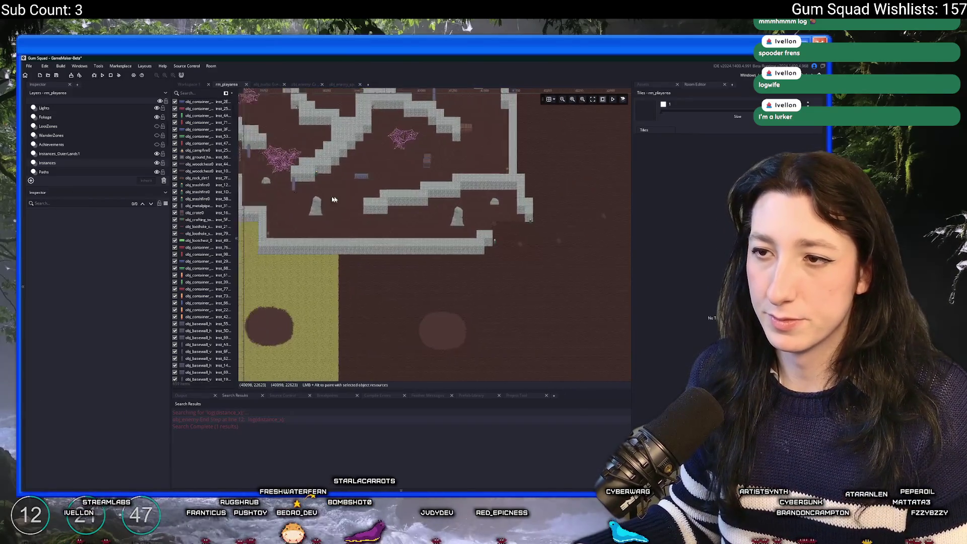
{"action": "scroll", "coordinate": [315, 198], "scroll_direction": "up", "scroll_amount": 2}
{"action": "scroll", "coordinate": [507, 252], "scroll_direction": "up", "scroll_amount": 3}
{"action": "left_click", "coordinate": [301, 142]}
{"action": "left_click_drag", "start_coordinate": [414, 244], "coordinate": [433, 282]}
{"action": "scroll", "coordinate": [433, 262], "scroll_direction": "down", "scroll_amount": 3}
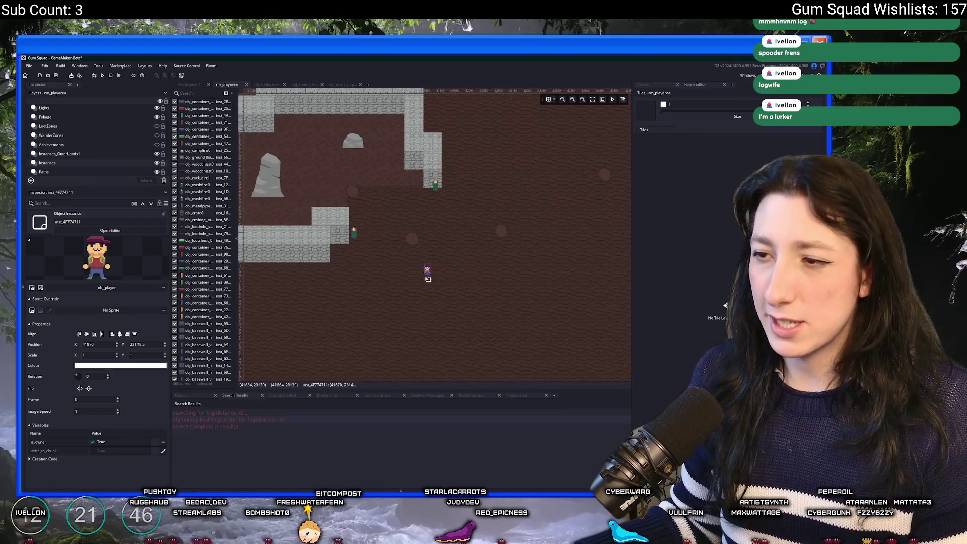
{"action": "key", "text": "F5"}
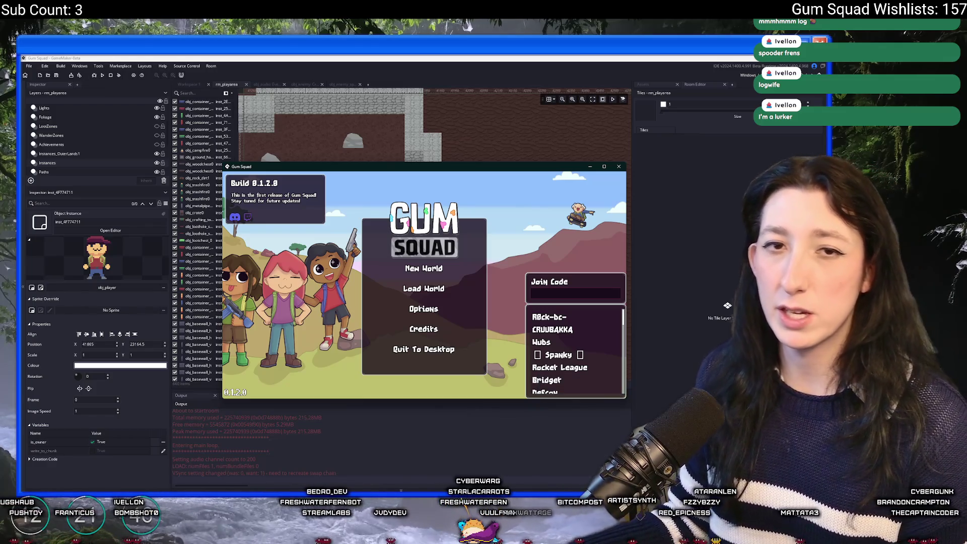
Step: Create a new world lobby and maximize the game window
{"action": "left_click", "coordinate": [427, 269]}
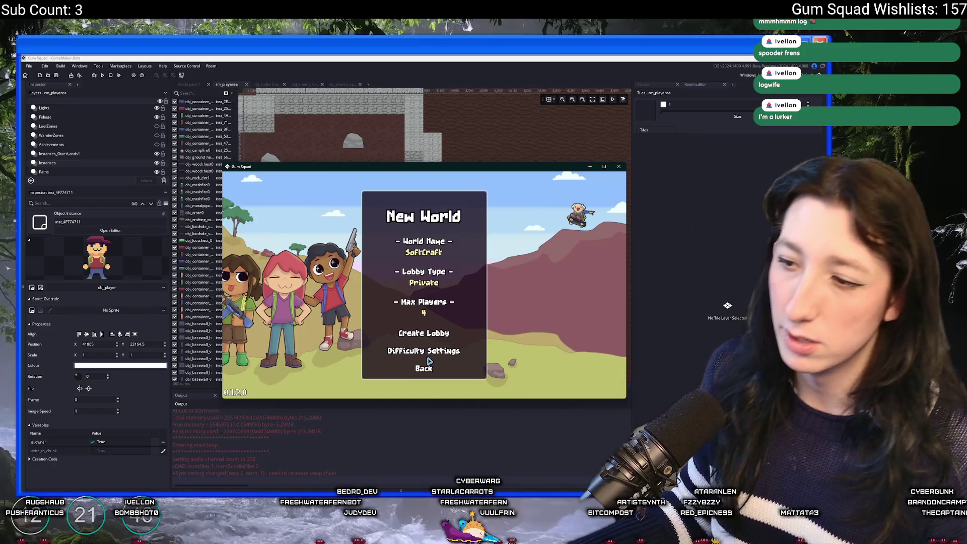
{"action": "left_click", "coordinate": [427, 333]}
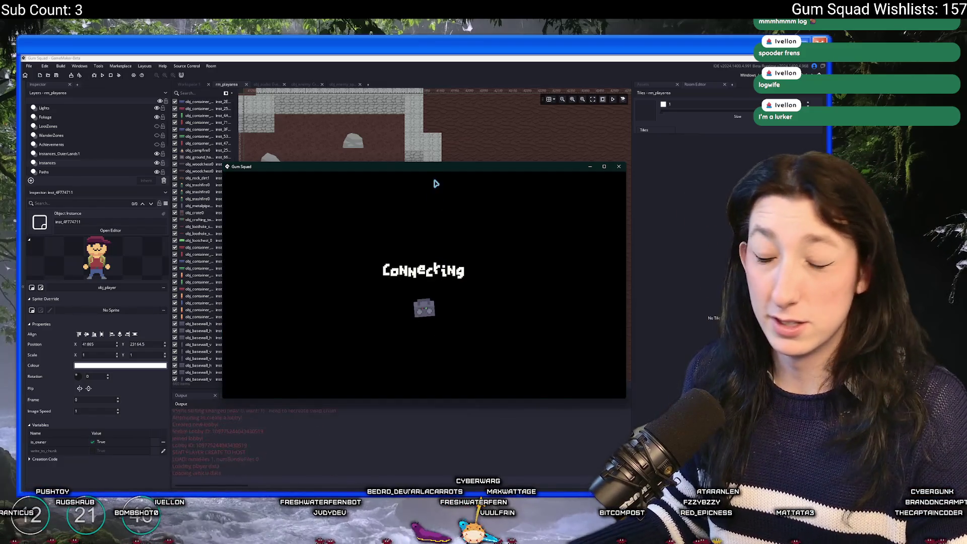
{"action": "left_click_drag", "start_coordinate": [437, 164], "coordinate": [438, 131]}
{"action": "double_click", "coordinate": [436, 134]}
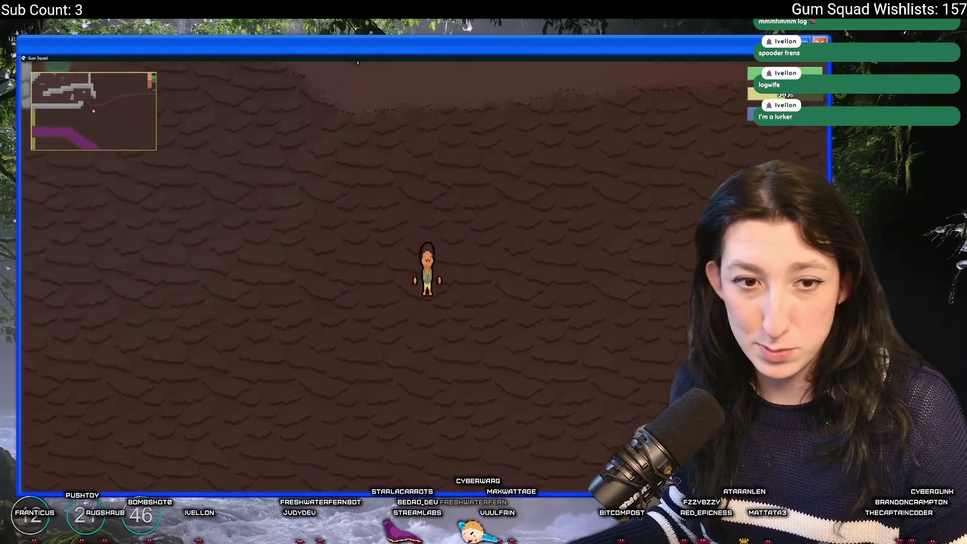
Step: Check the inventory, then walk left and up past the large rock toward a cat-headed enemy
{"action": "key", "text": "Tab"}
{"action": "key", "text": "Tab"}
{"action": "key", "text": "w"}
{"action": "key", "text": "a"}
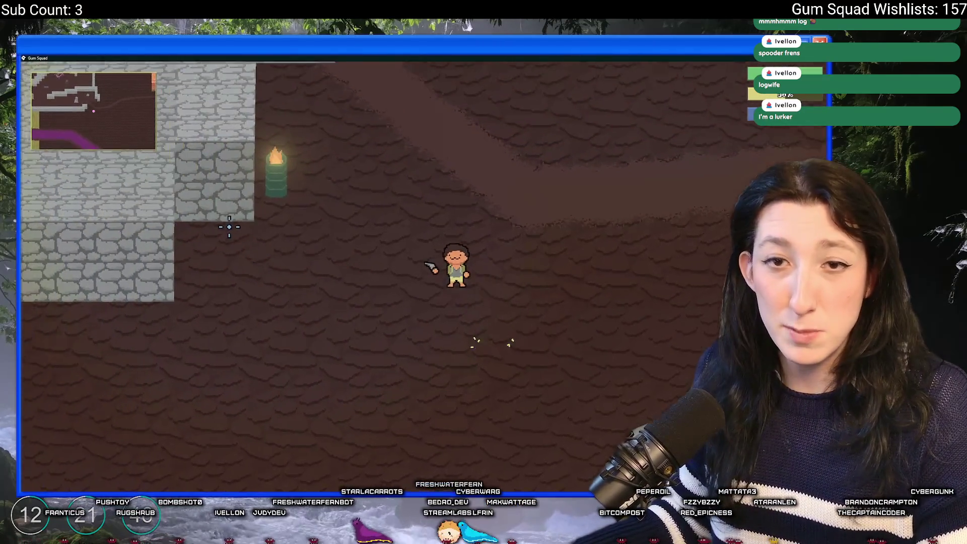
{"action": "key", "text": "a"}
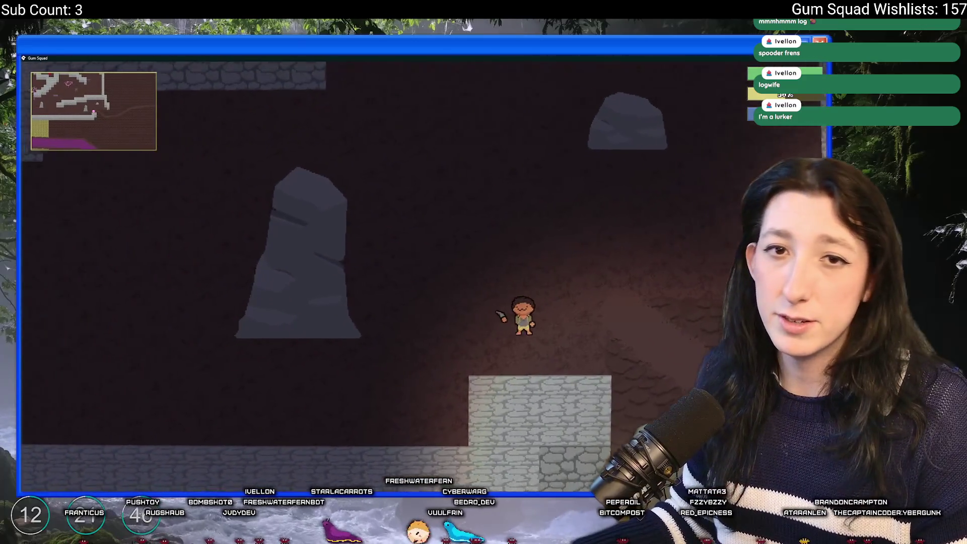
{"action": "key", "text": "a"}
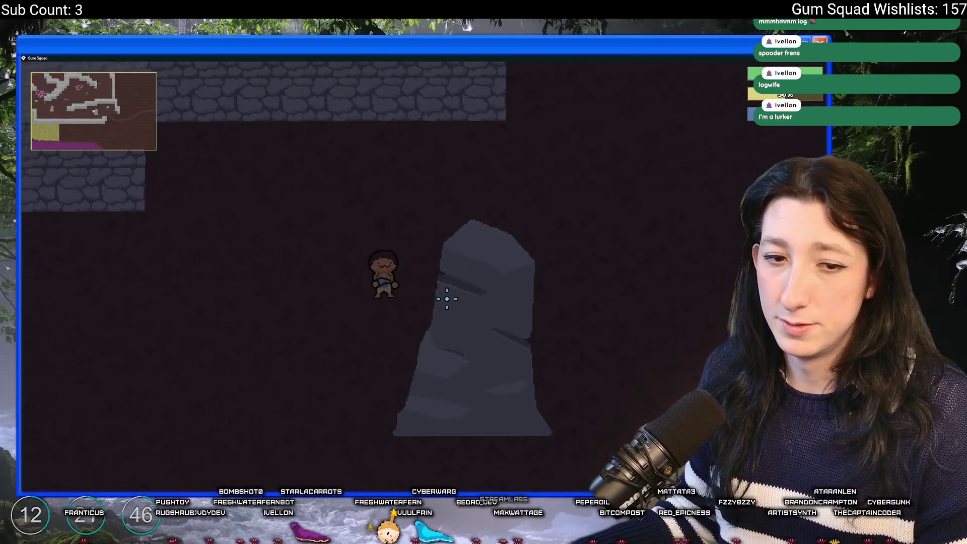
{"action": "key", "text": "w"}
{"action": "key", "text": "a"}
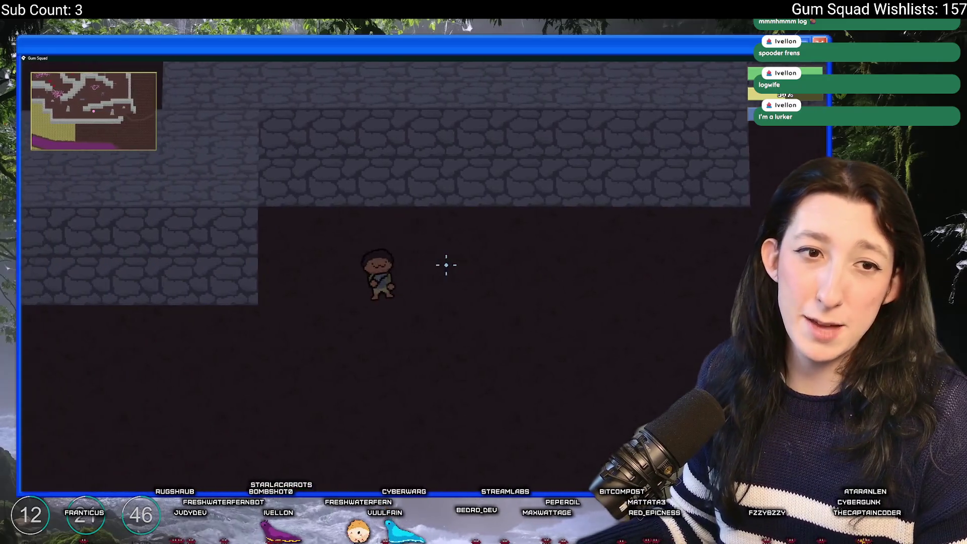
{"action": "key", "text": "w"}
{"action": "key", "text": "a"}
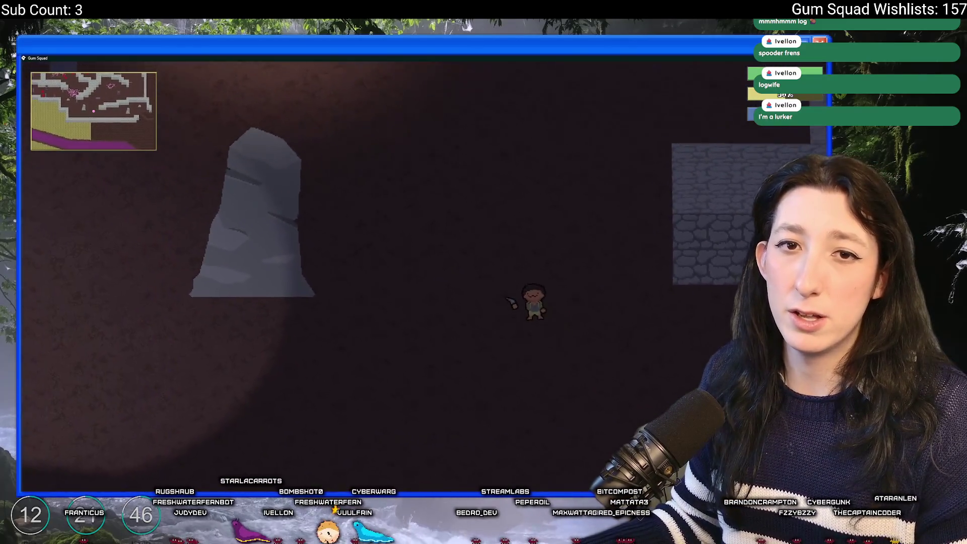
{"action": "key", "text": "w"}
{"action": "key", "text": "a"}
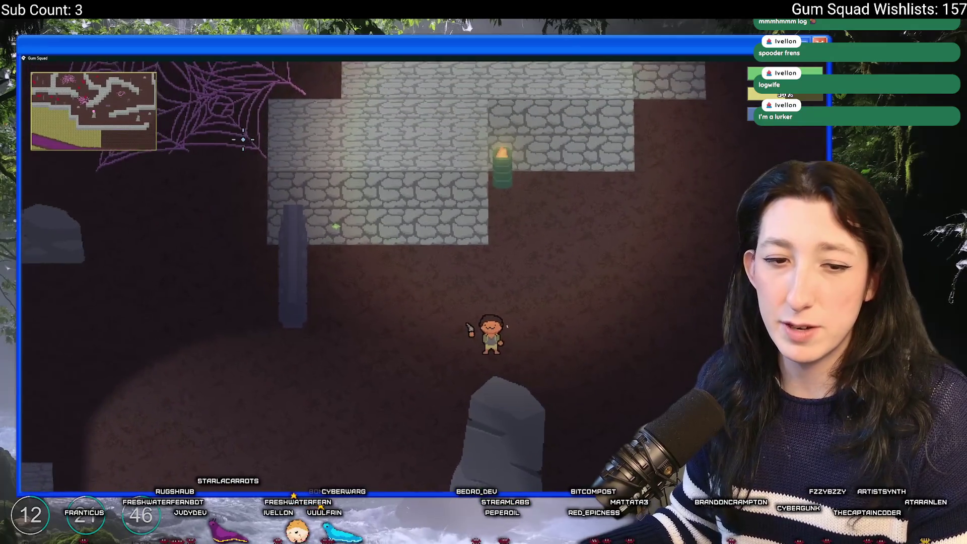
{"action": "key", "text": "s"}
{"action": "key", "text": "s"}
Step: Walk right, then left under the spider web among the enemies until they catch the character
{"action": "key", "text": "d"}
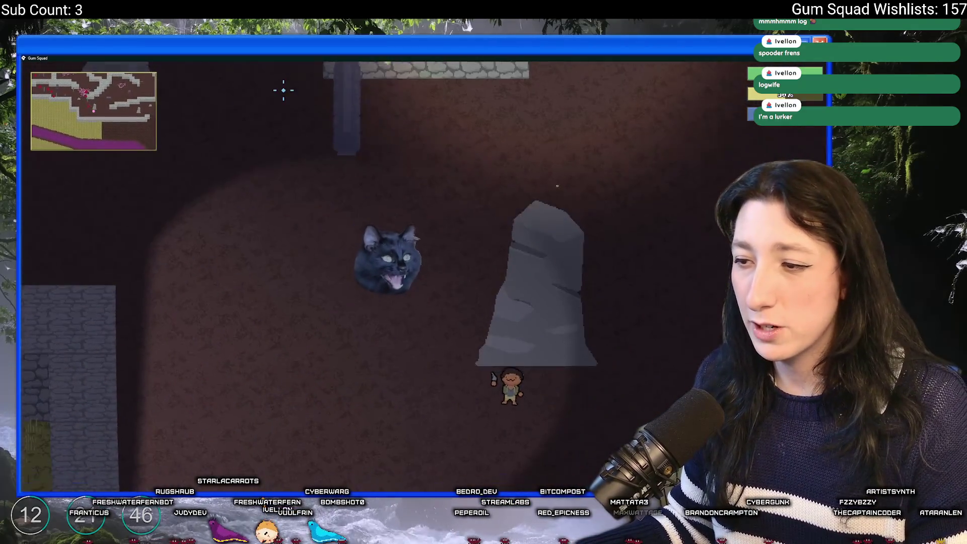
{"action": "key", "text": "d"}
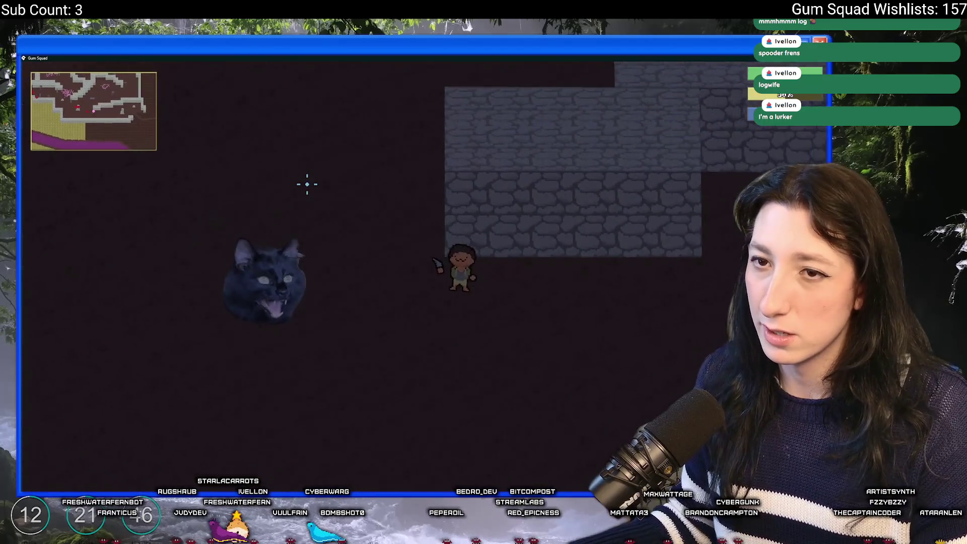
{"action": "key", "text": "w"}
{"action": "key", "text": "w"}
{"action": "key", "text": "a"}
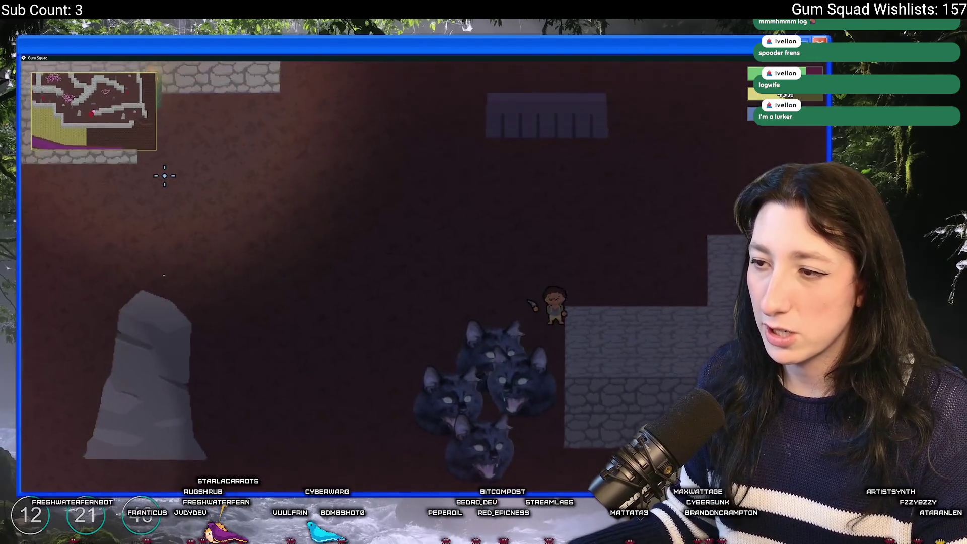
{"action": "key", "text": "s"}
{"action": "key", "text": "a"}
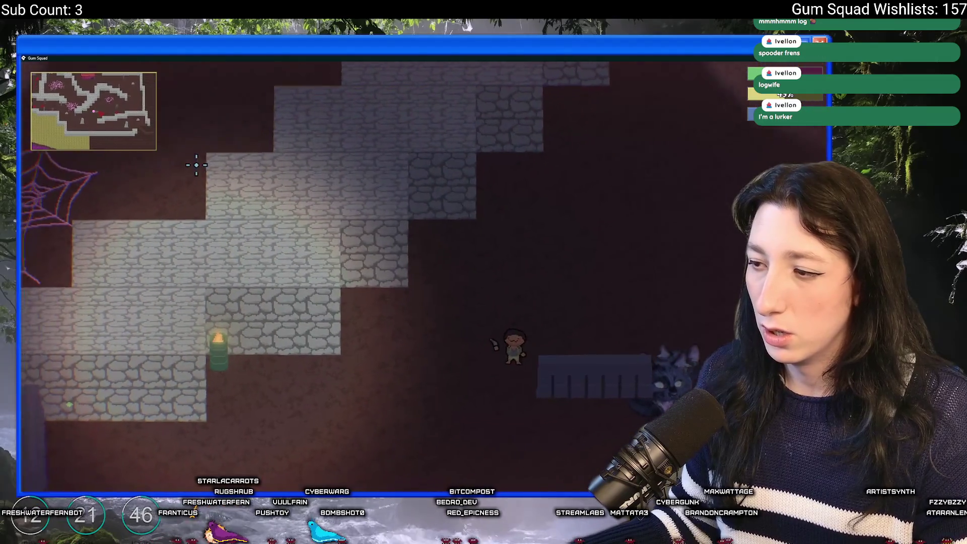
{"action": "key", "text": "a"}
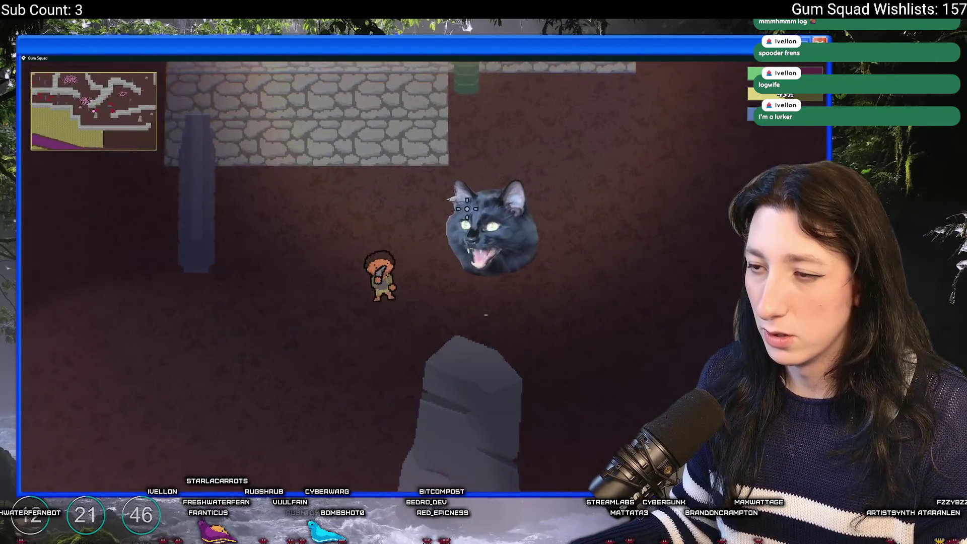
{"action": "key", "text": "w"}
{"action": "key", "text": "a"}
{"action": "key", "text": "s"}
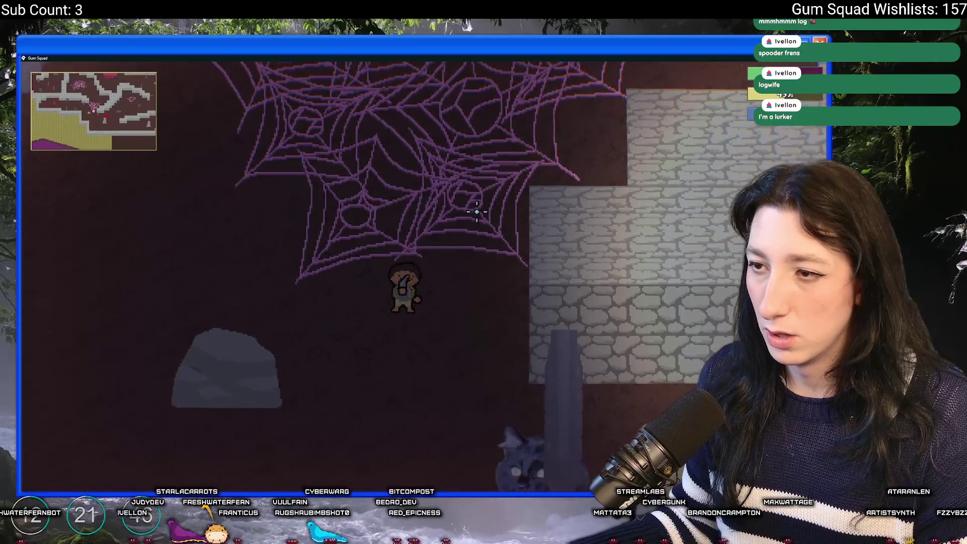
{"action": "key", "text": "a"}
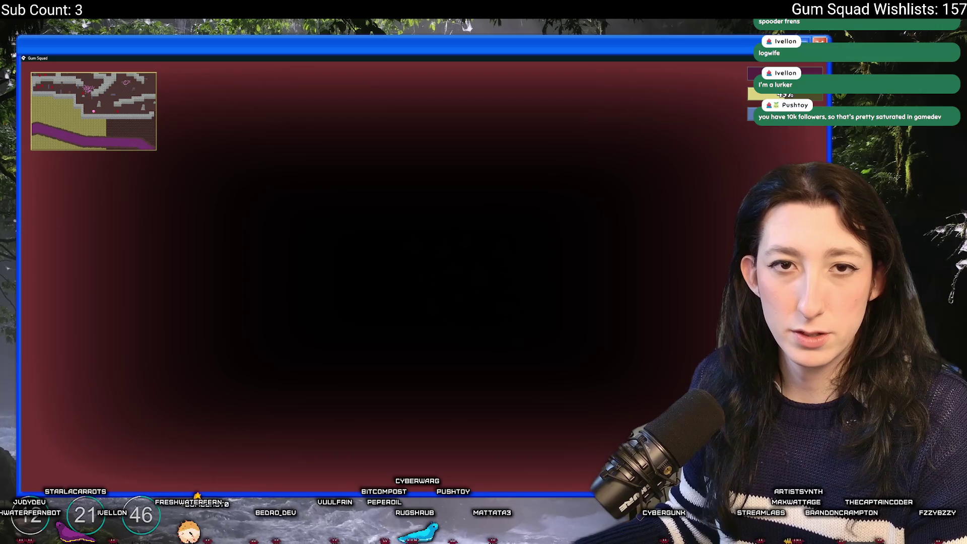
Step: Save and quit to the main menu and look through the Options > Gameplay settings
{"action": "key", "text": "Escape"}
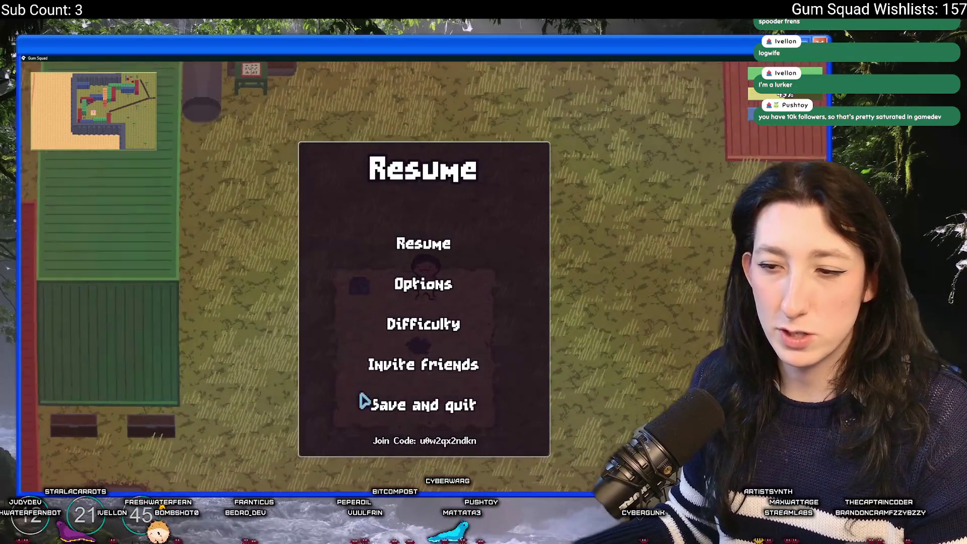
{"action": "left_click", "coordinate": [383, 403]}
{"action": "left_click", "coordinate": [425, 321]}
{"action": "left_click", "coordinate": [425, 222]}
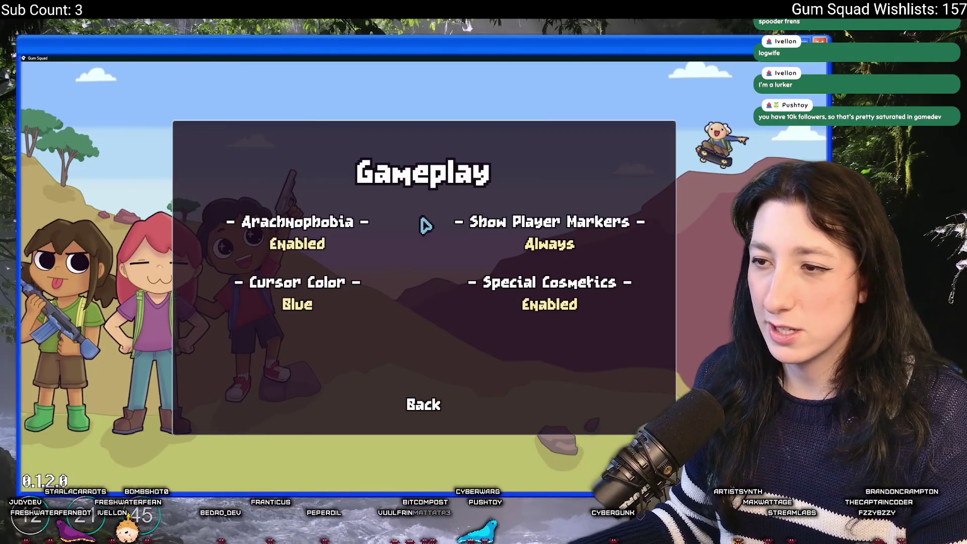
{"action": "left_click", "coordinate": [425, 401]}
{"action": "left_click", "coordinate": [433, 229]}
{"action": "left_click", "coordinate": [422, 401]}
Step: Set up the new WarmRiver world, review its difficulty settings, and create the lobby
{"action": "left_click", "coordinate": [424, 386]}
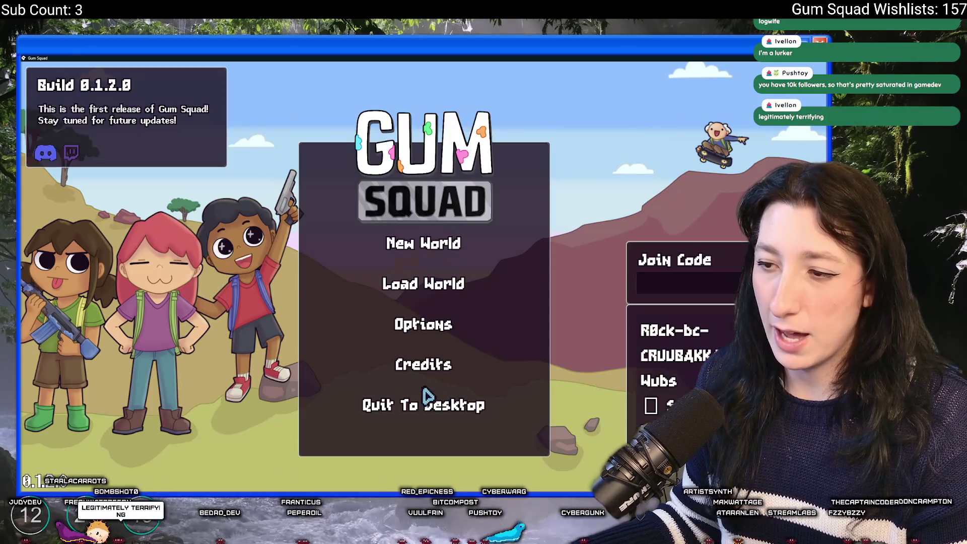
{"action": "left_click", "coordinate": [445, 242]}
{"action": "left_click", "coordinate": [423, 409]}
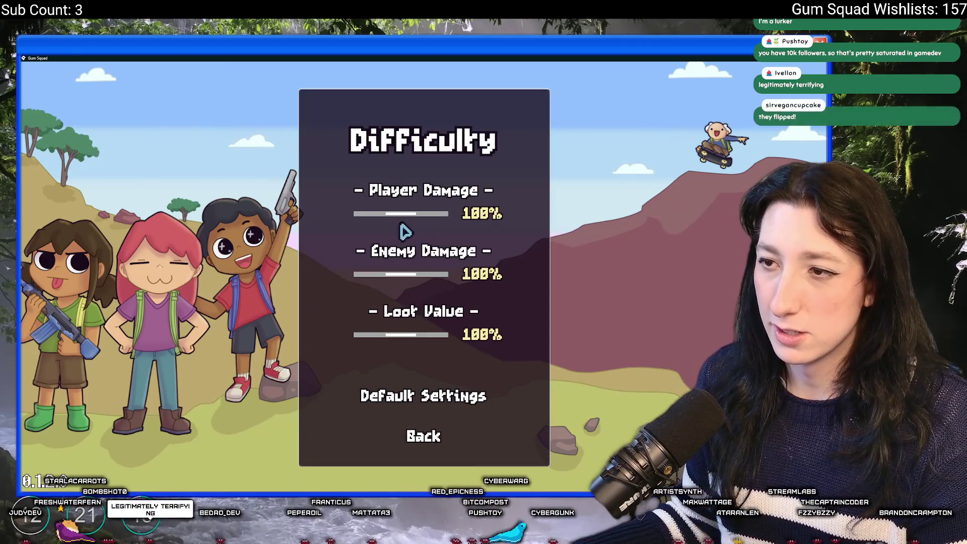
{"action": "left_click", "coordinate": [423, 435]}
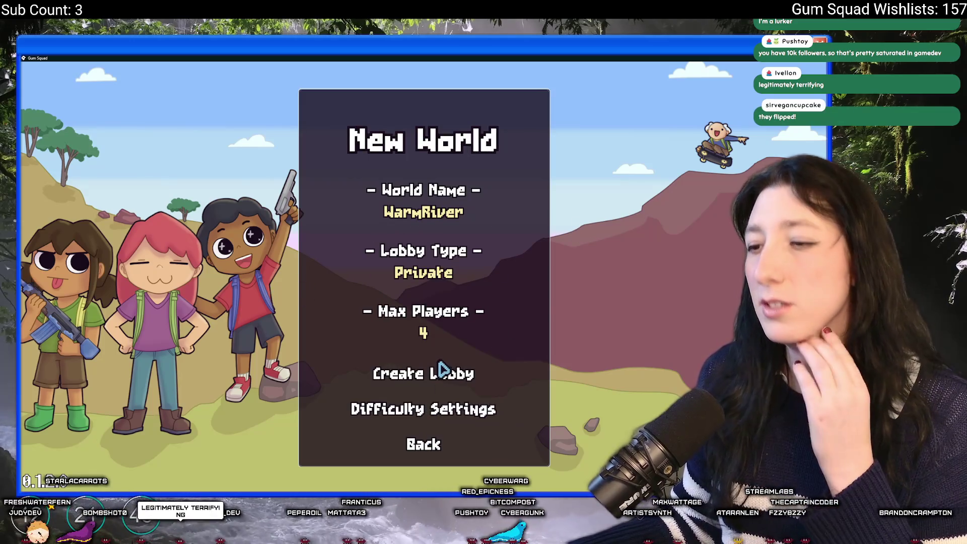
{"action": "left_click", "coordinate": [437, 374]}
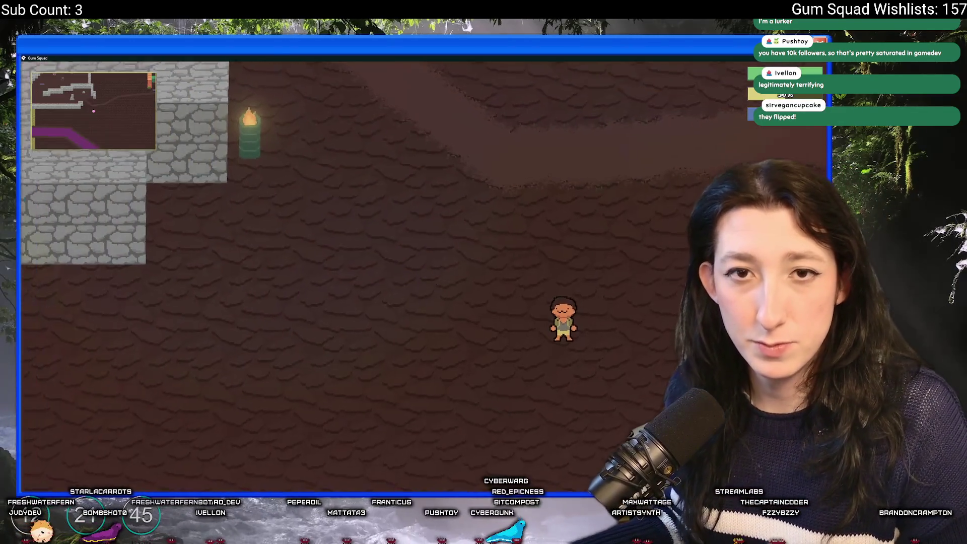
Step: Toggle the inventory, then walk the character left and up through the cave
{"action": "key", "text": "Tab"}
{"action": "key", "text": "Tab"}
{"action": "key", "text": "a"}
{"action": "key", "text": "w"}
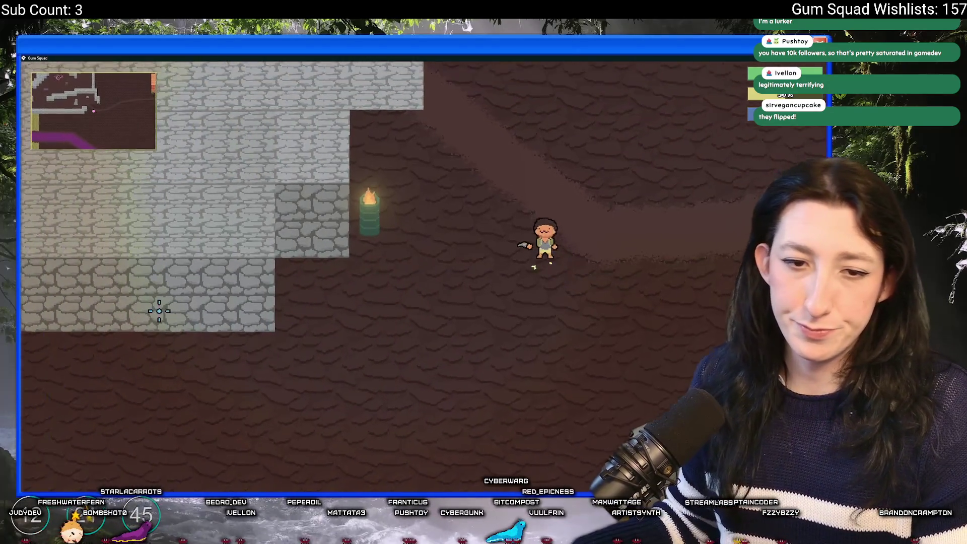
{"action": "key", "text": "a"}
{"action": "key", "text": "w"}
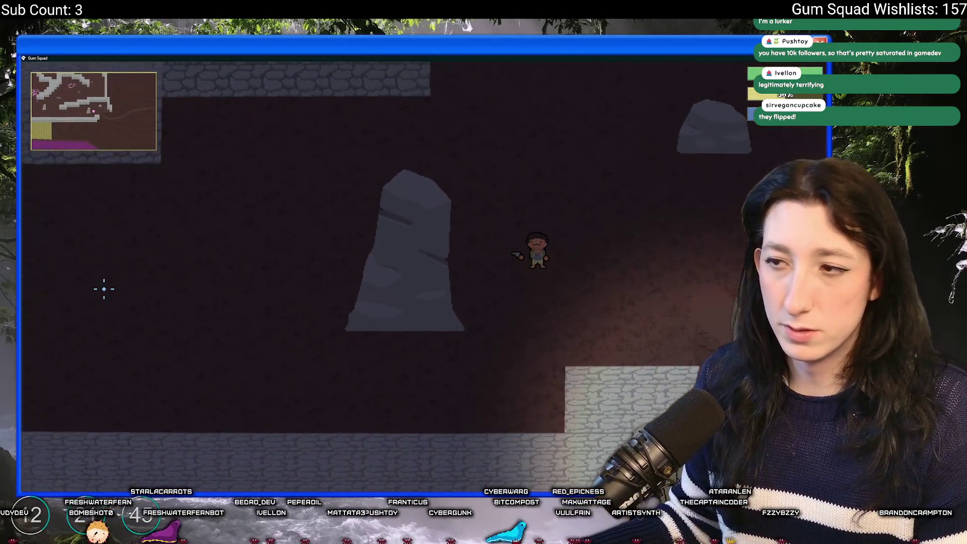
Step: Pause, confirm Arachnophobia is enabled under Options > Gameplay, then resume play
{"action": "key", "text": "Escape"}
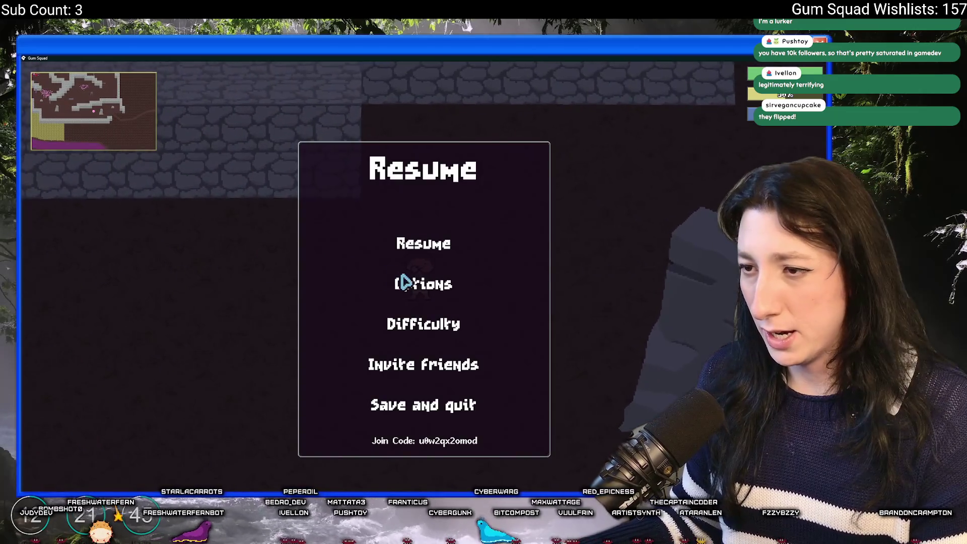
{"action": "left_click", "coordinate": [420, 279]}
{"action": "left_click", "coordinate": [421, 233]}
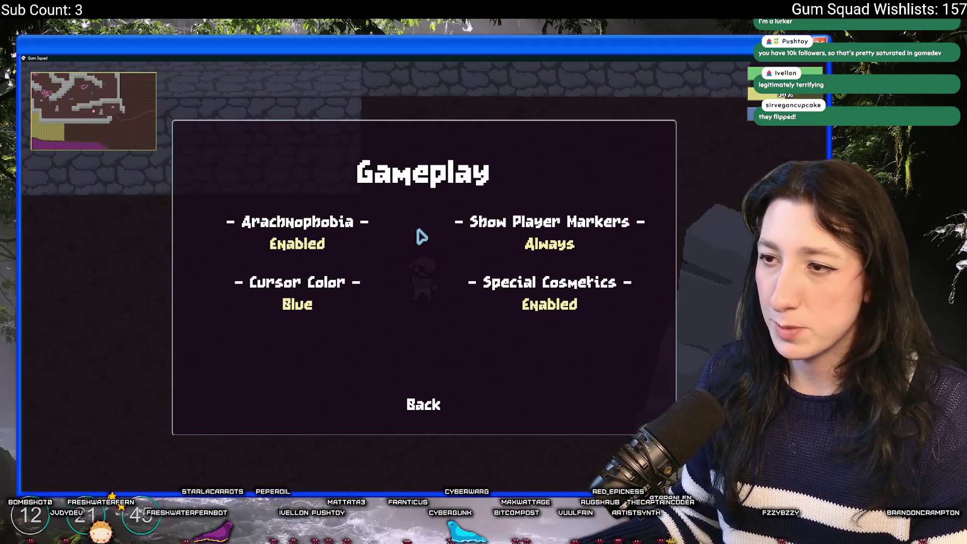
{"action": "left_click", "coordinate": [425, 403]}
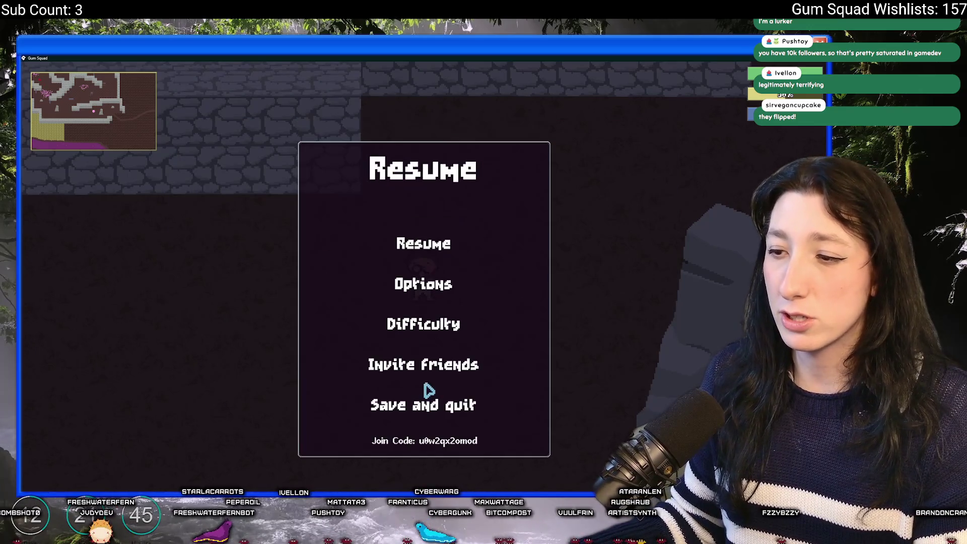
{"action": "key", "text": "Escape"}
Step: Walk the character up toward the spider web and weave right and down past the spiders
{"action": "key", "text": "w"}
{"action": "key", "text": "a"}
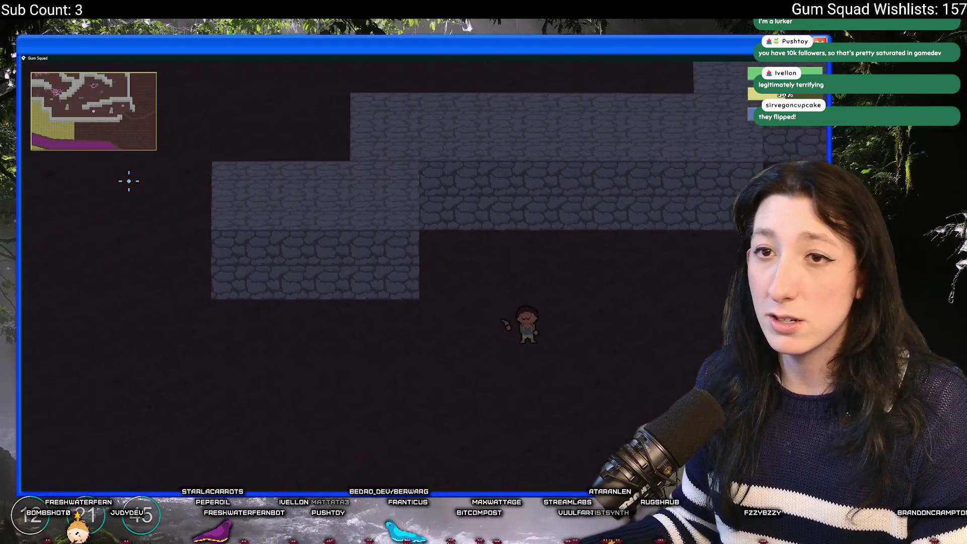
{"action": "key", "text": "w"}
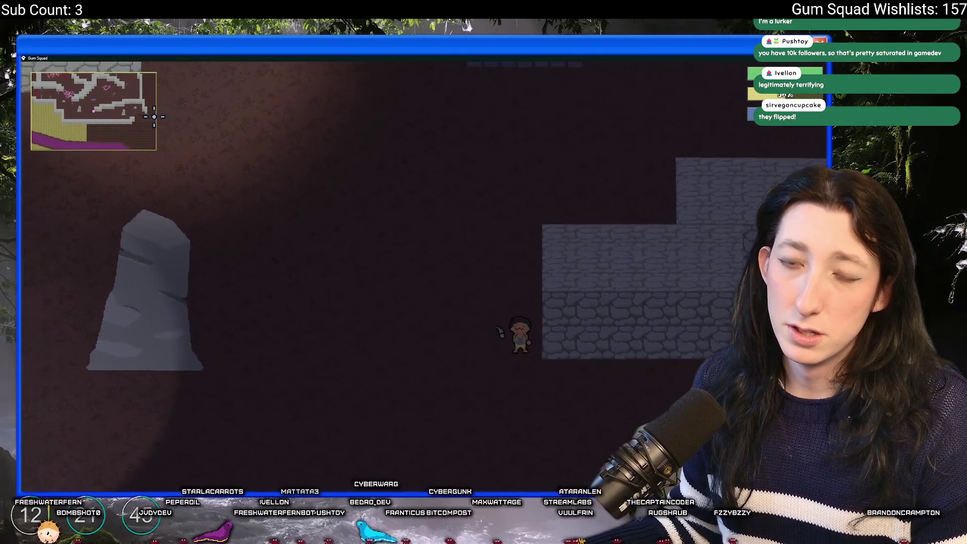
{"action": "key", "text": "d"}
{"action": "key", "text": "w"}
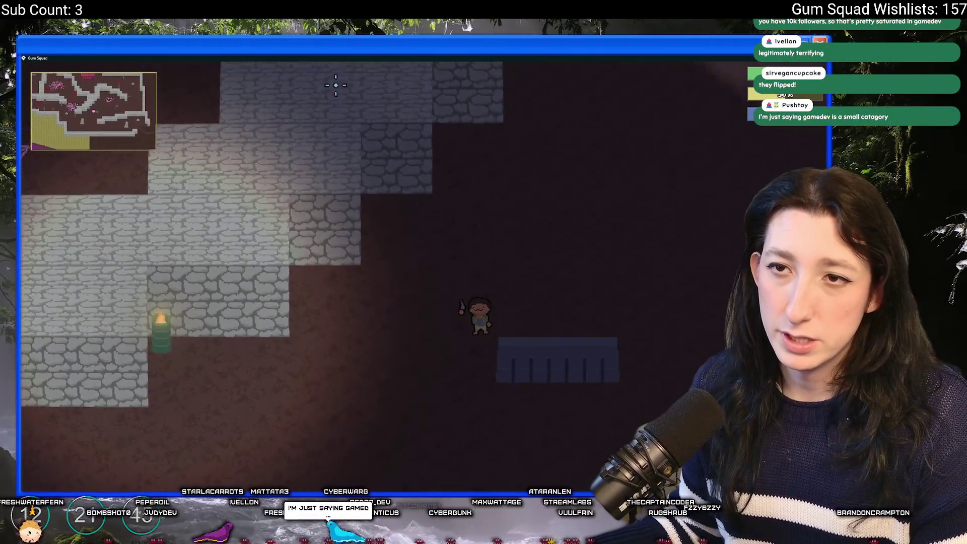
{"action": "key", "text": "d"}
{"action": "key", "text": "w"}
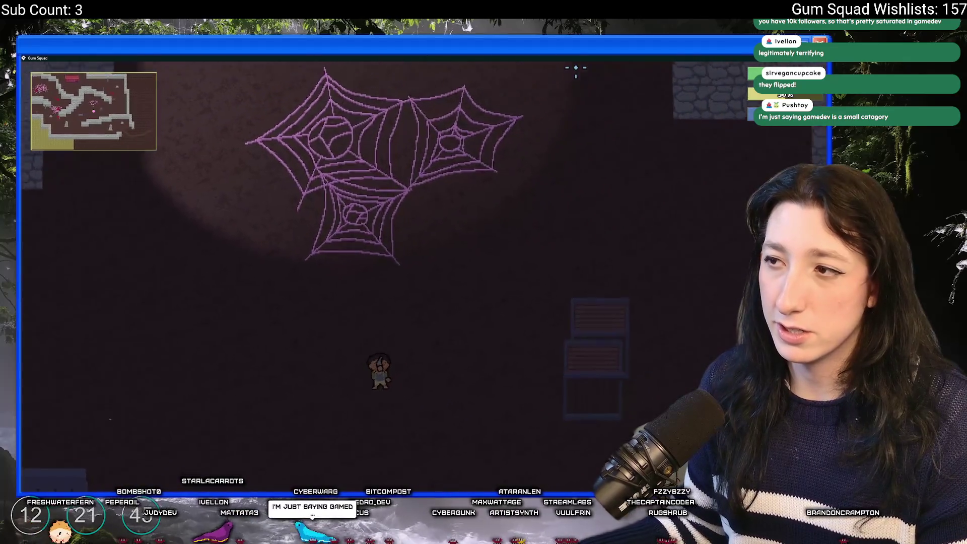
{"action": "key", "text": "d"}
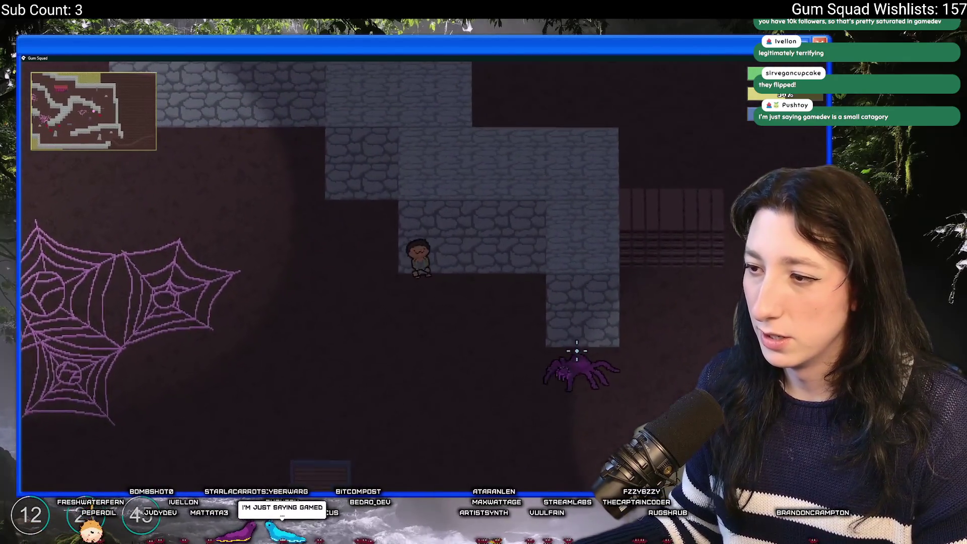
{"action": "key", "text": "s"}
{"action": "key", "text": "d"}
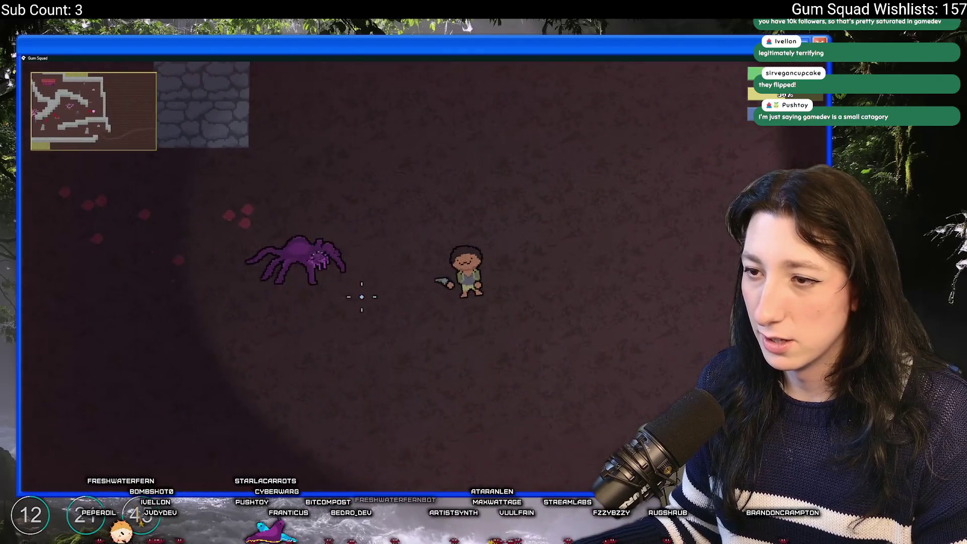
{"action": "key", "text": "w"}
{"action": "key", "text": "a"}
{"action": "key", "text": "d"}
{"action": "key", "text": "s"}
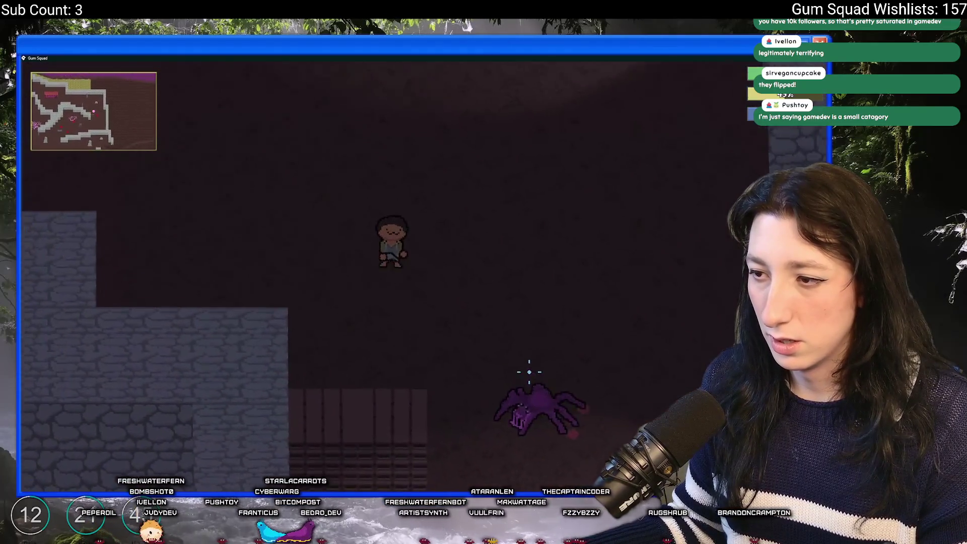
{"action": "key", "text": "d"}
{"action": "key", "text": "s"}
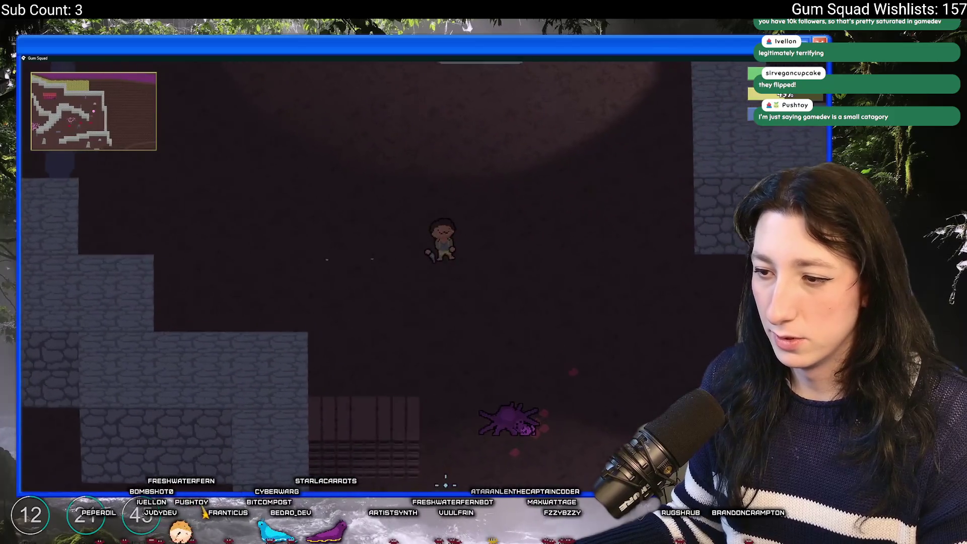
Step: Walk left and up toward Gum Corp, then down and right past the building
{"action": "key", "text": "a"}
{"action": "key", "text": "w"}
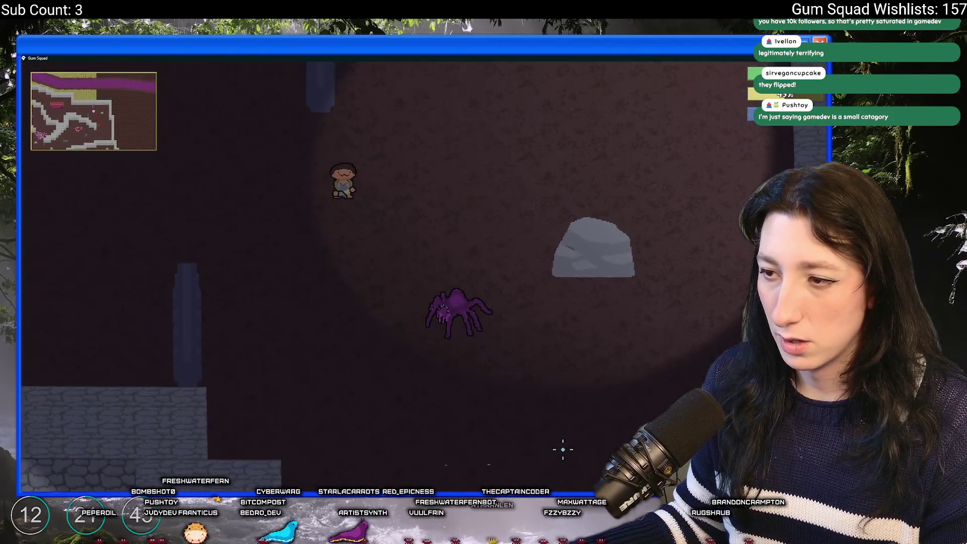
{"action": "key", "text": "a"}
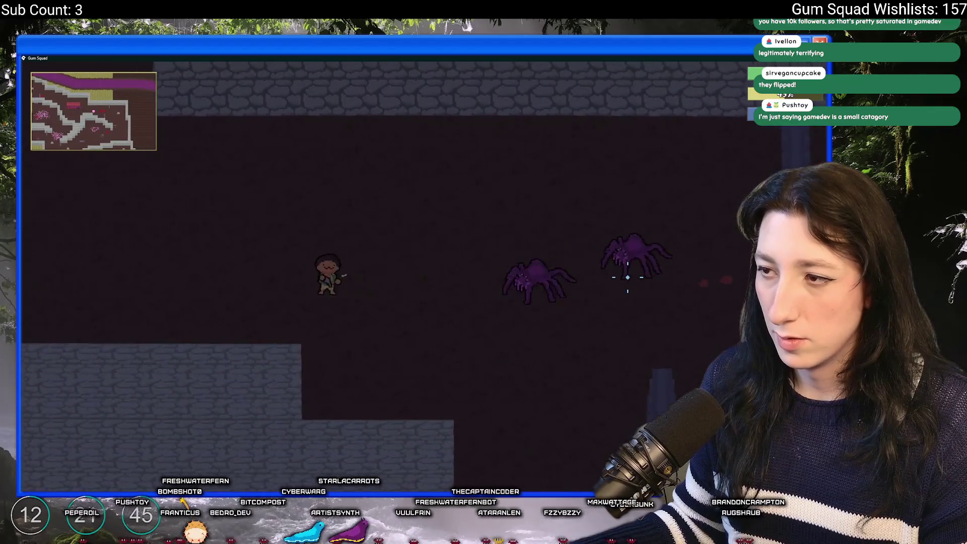
{"action": "key", "text": "w"}
{"action": "key", "text": "a"}
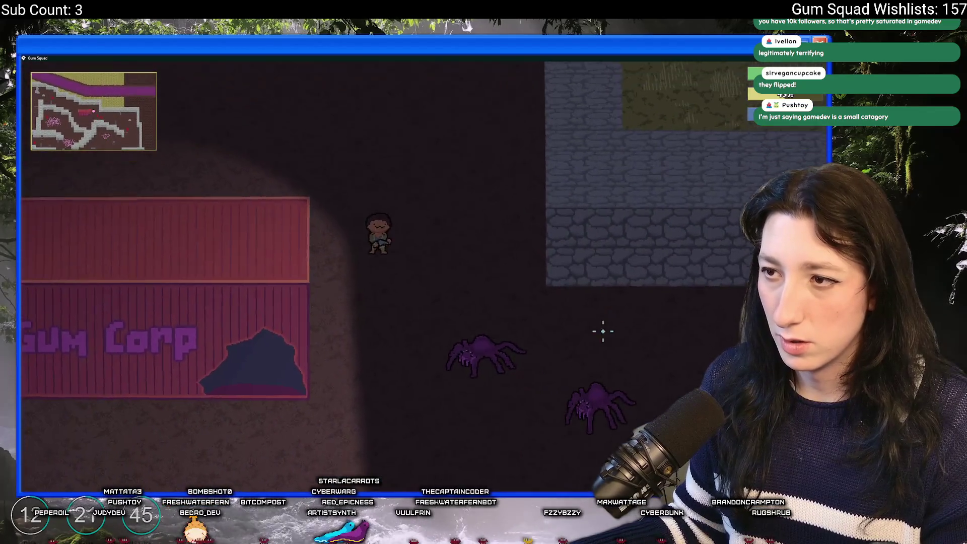
{"action": "key", "text": "a"}
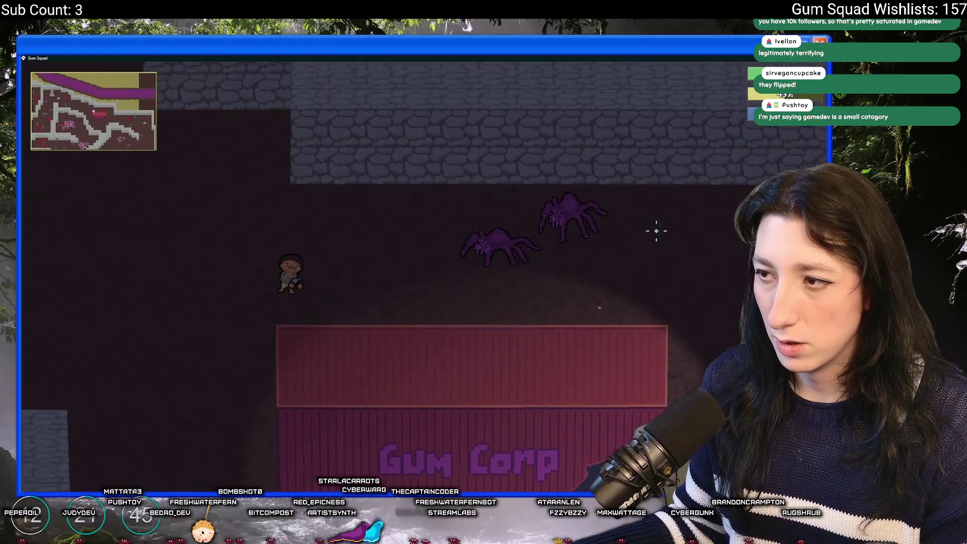
{"action": "key", "text": "s"}
{"action": "key", "text": "s"}
{"action": "key", "text": "d"}
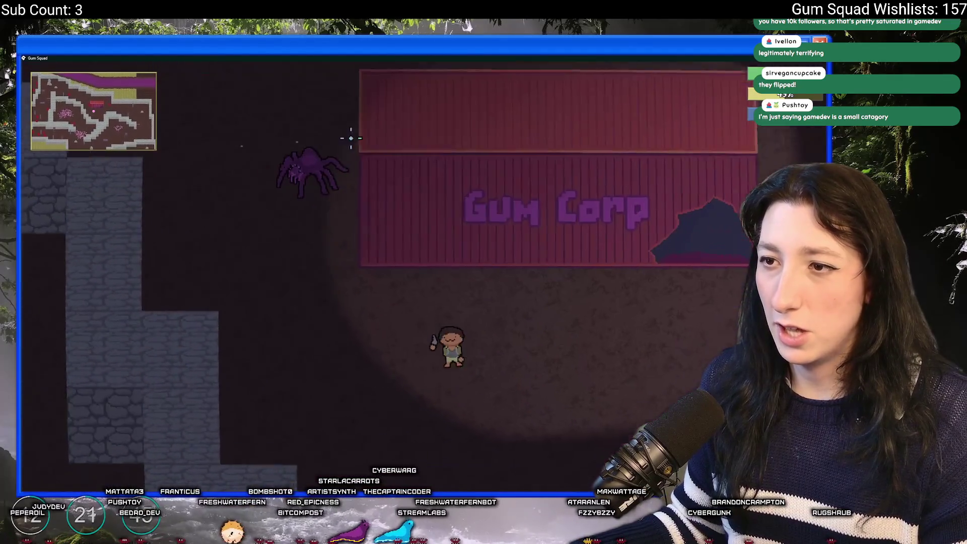
{"action": "key", "text": "s"}
{"action": "key", "text": "d"}
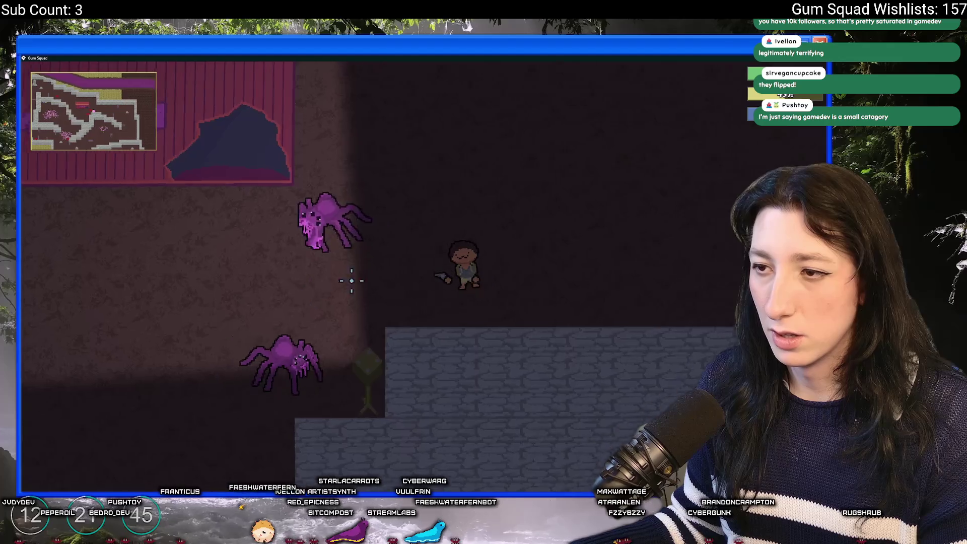
{"action": "key", "text": "d"}
{"action": "key", "text": "s"}
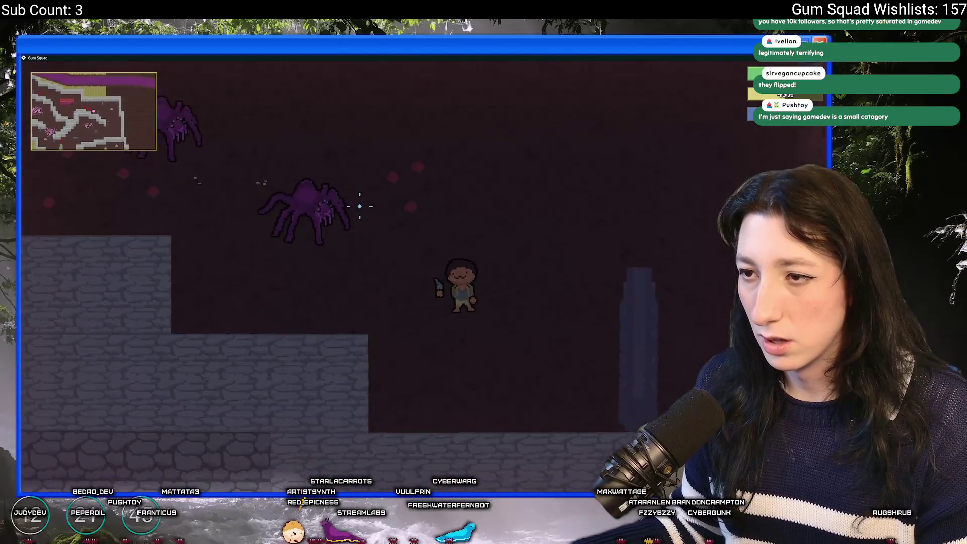
{"action": "key", "text": "d"}
{"action": "key", "text": "s"}
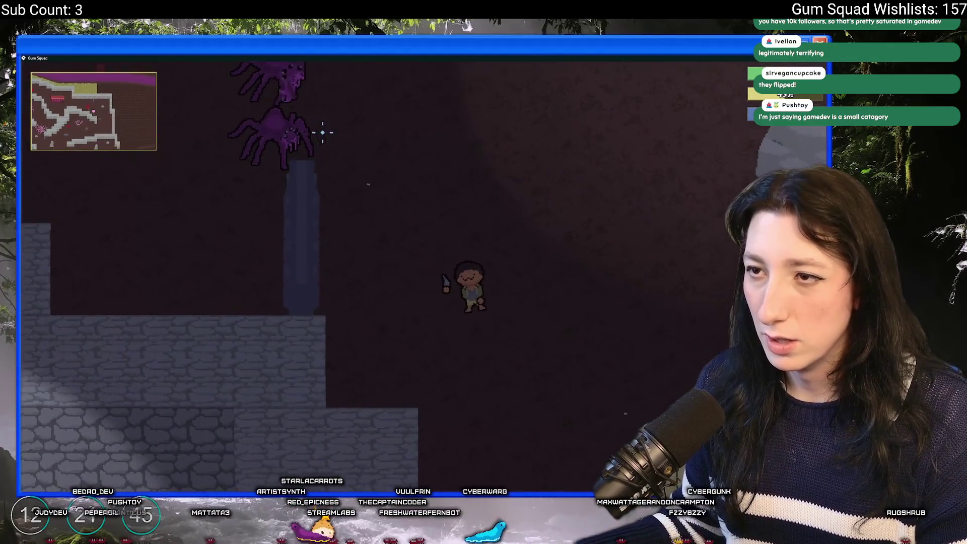
{"action": "key", "text": "s"}
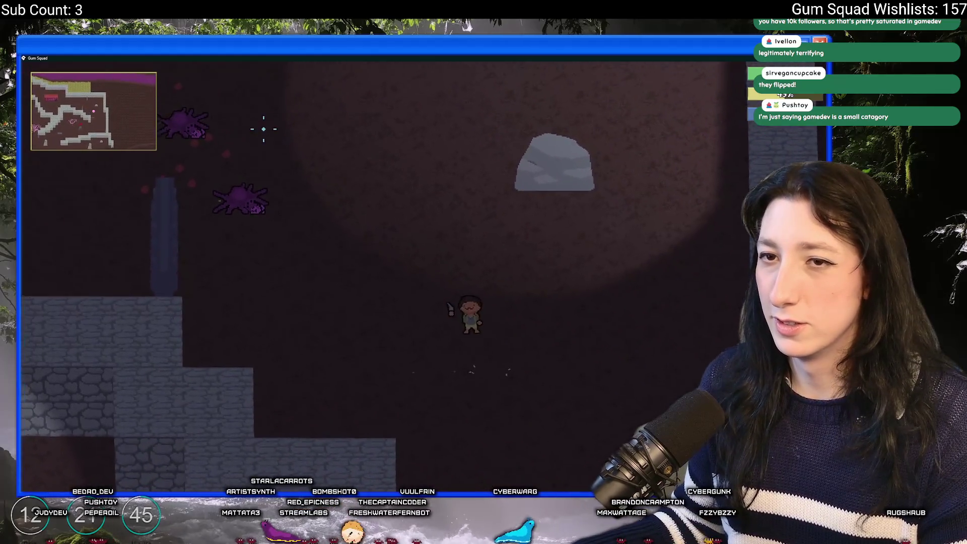
{"action": "key", "text": "s"}
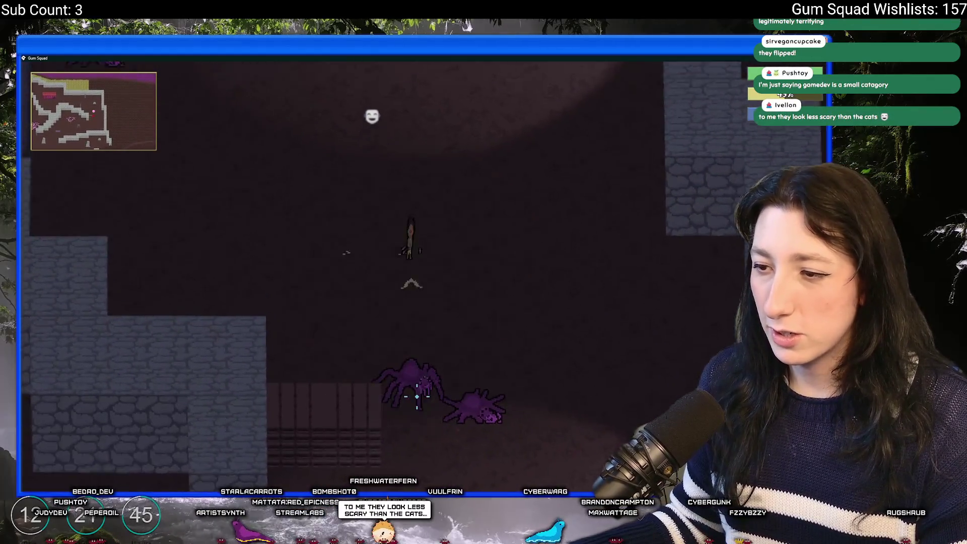
Step: Walk onto the fallen spider, loot it, then head up toward Gum Corp
{"action": "key", "text": "a"}
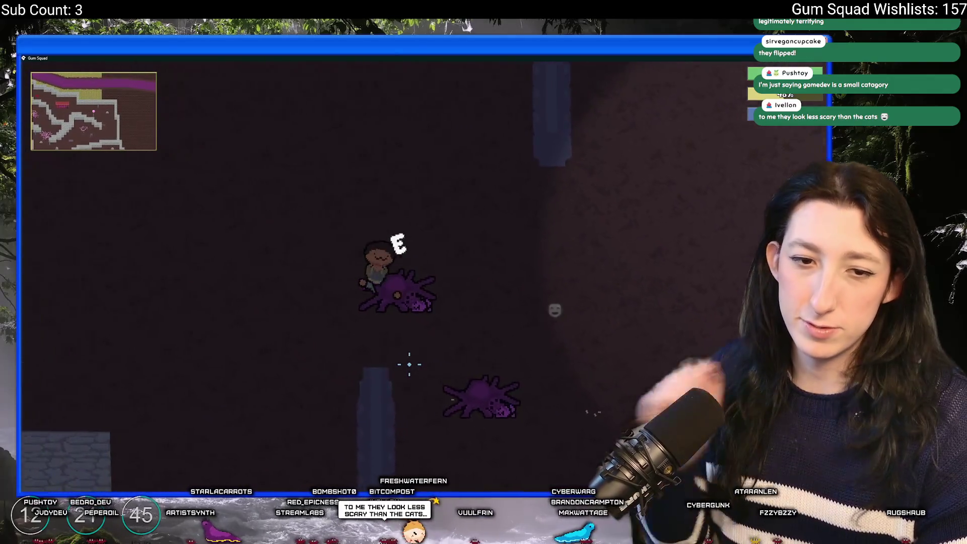
{"action": "key", "text": "w"}
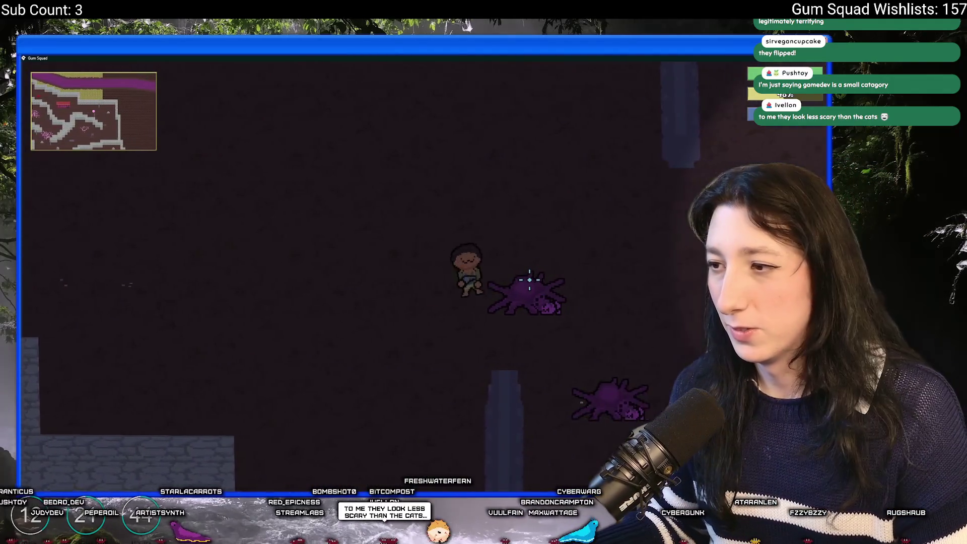
{"action": "key", "text": "Tab"}
{"action": "key", "text": "Tab"}
{"action": "key", "text": "a"}
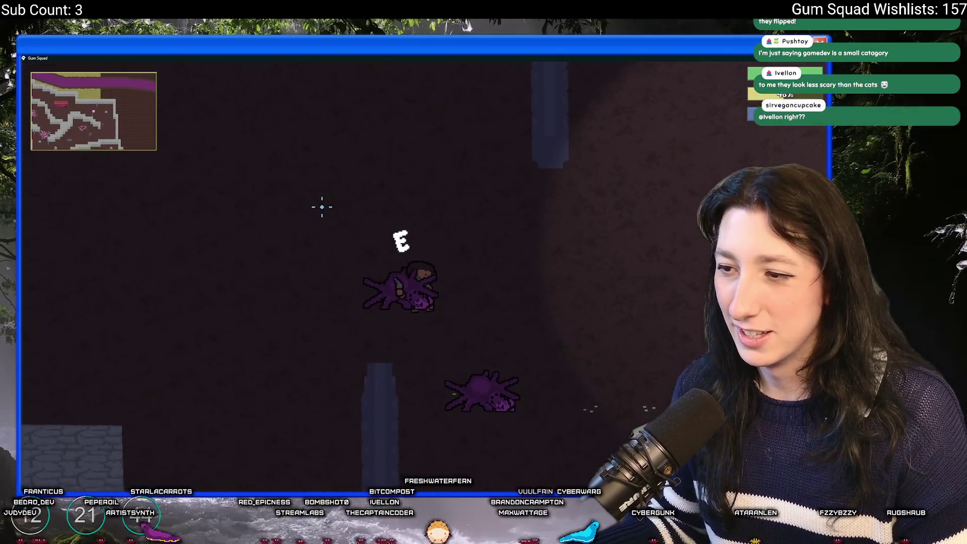
{"action": "key", "text": "s"}
{"action": "key", "text": "w"}
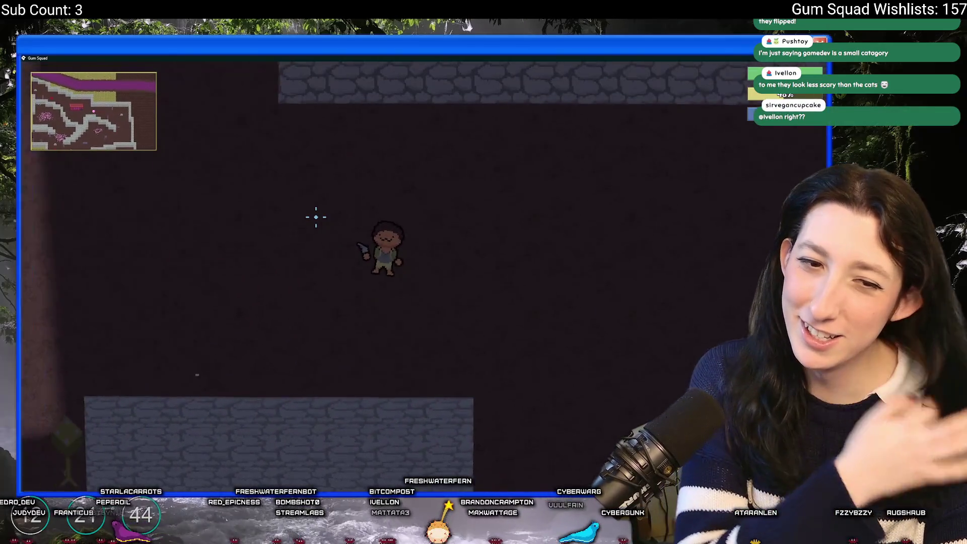
{"action": "key", "text": "a"}
{"action": "key", "text": "a"}
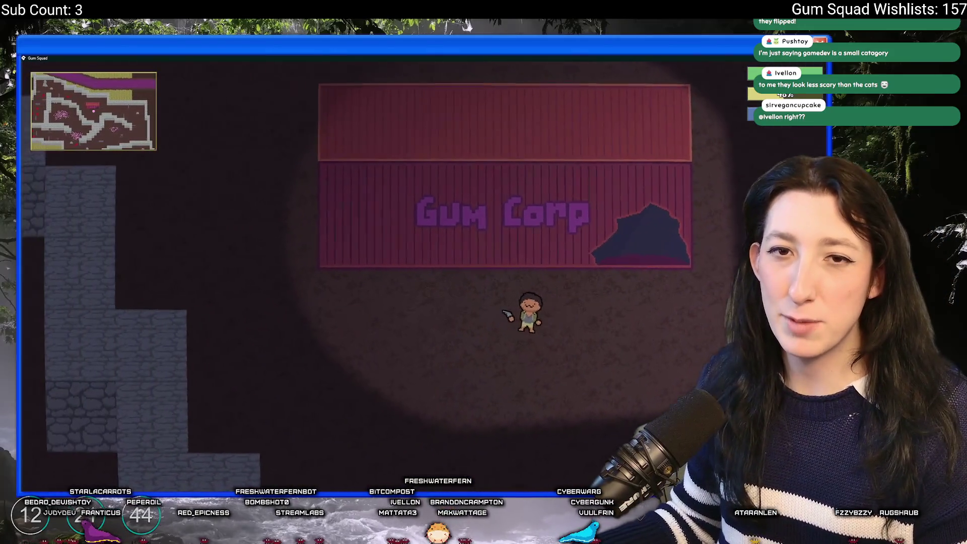
Step: Walk up through the cave, shooting at the enemies until one is dead
{"action": "key", "text": "w"}
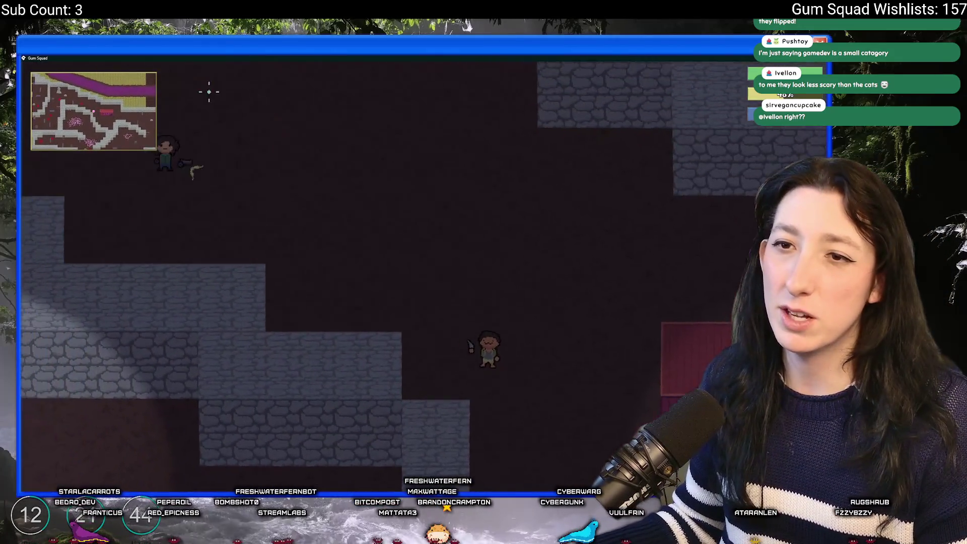
{"action": "key", "text": "w"}
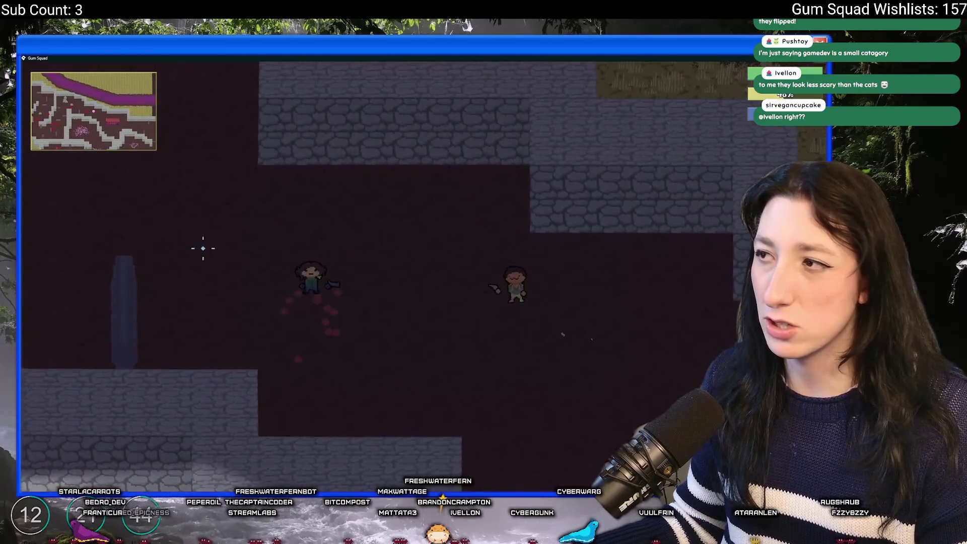
{"action": "left_click", "coordinate": [278, 162]}
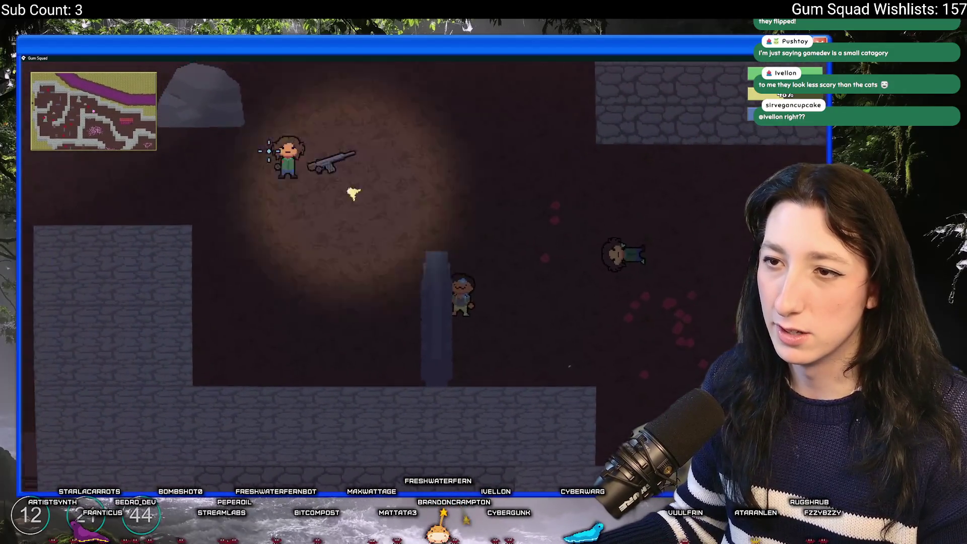
{"action": "left_click", "coordinate": [261, 200]}
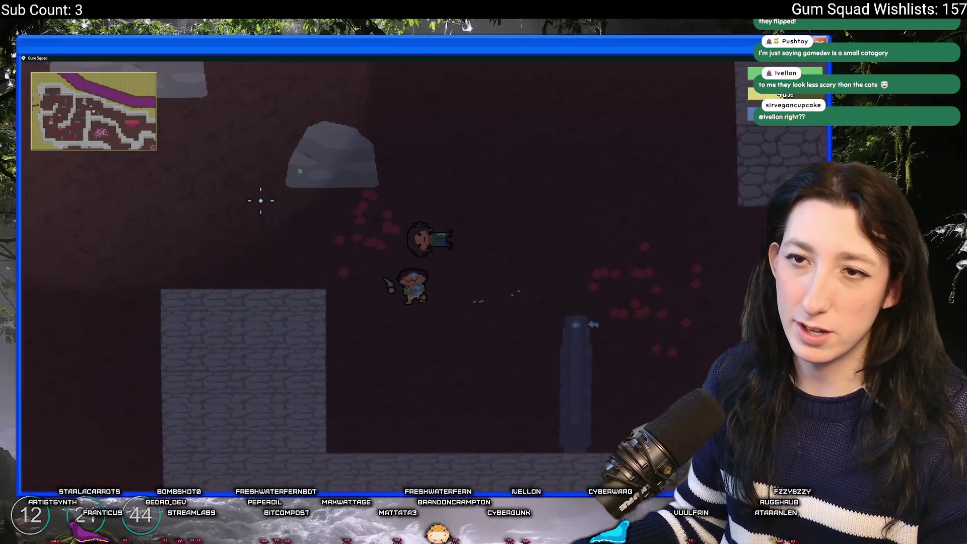
{"action": "key", "text": "s"}
{"action": "key", "text": "a"}
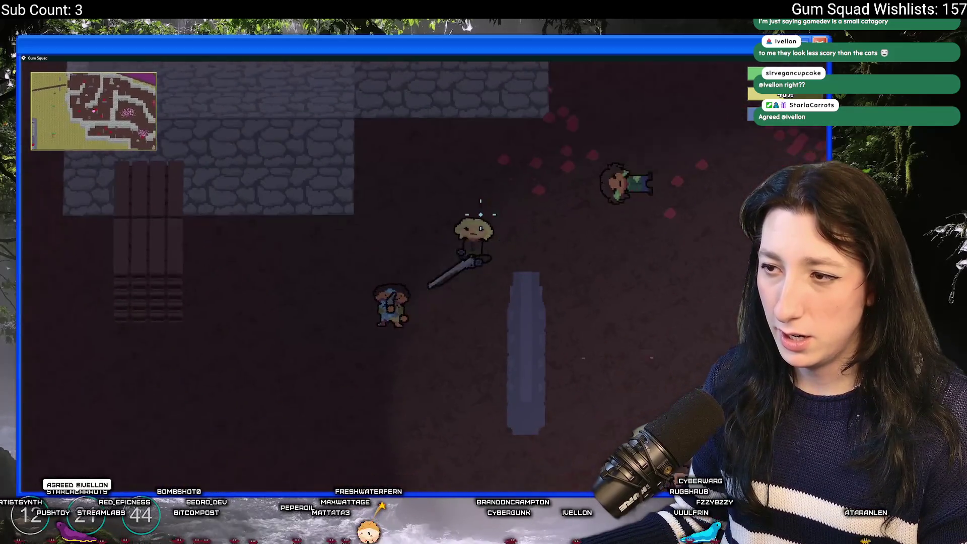
{"action": "key", "text": "w"}
{"action": "key", "text": "a"}
{"action": "left_click", "coordinate": [274, 230]}
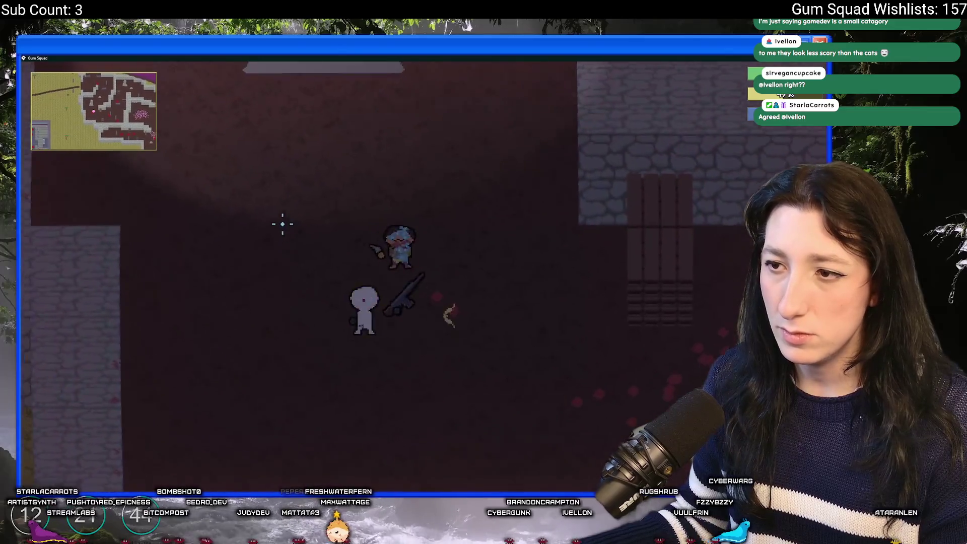
{"action": "key", "text": "w"}
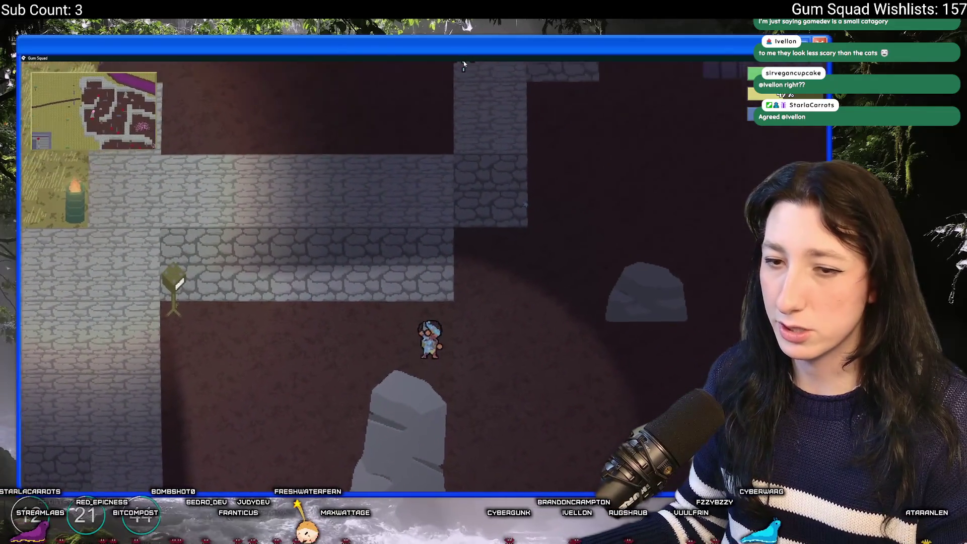
{"action": "key", "text": "w"}
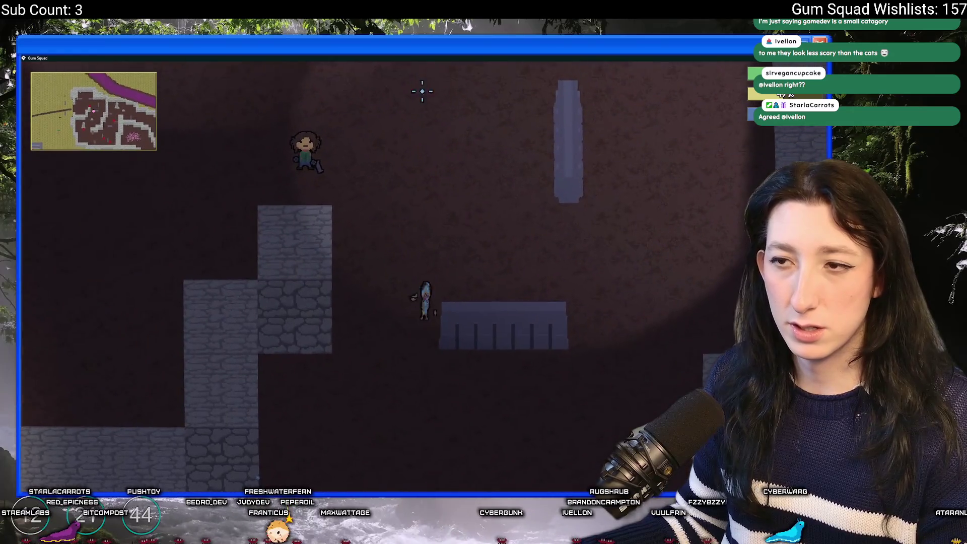
{"action": "left_click", "coordinate": [344, 164]}
Step: Walk out into the grass field and across the dirt path, then close the game
{"action": "key", "text": "w"}
{"action": "key", "text": "a"}
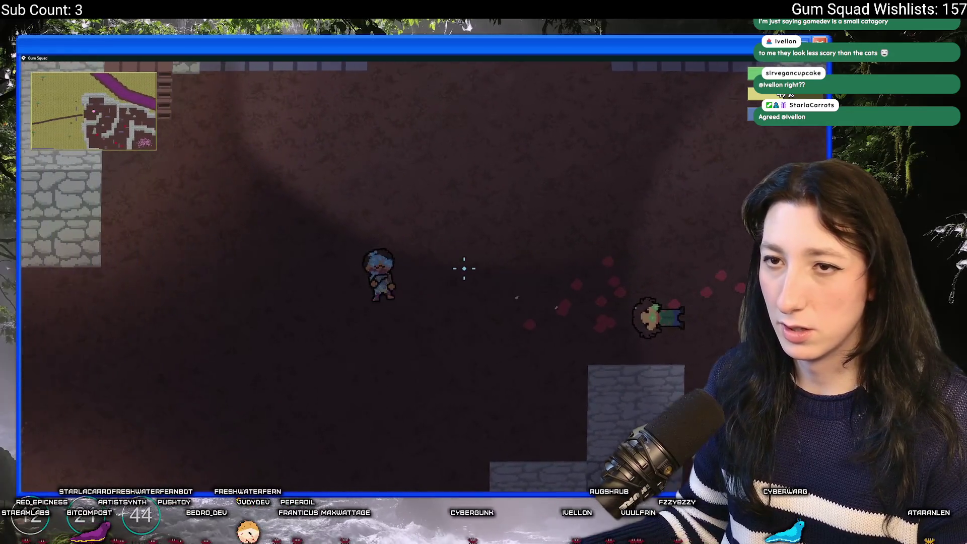
{"action": "key", "text": "w"}
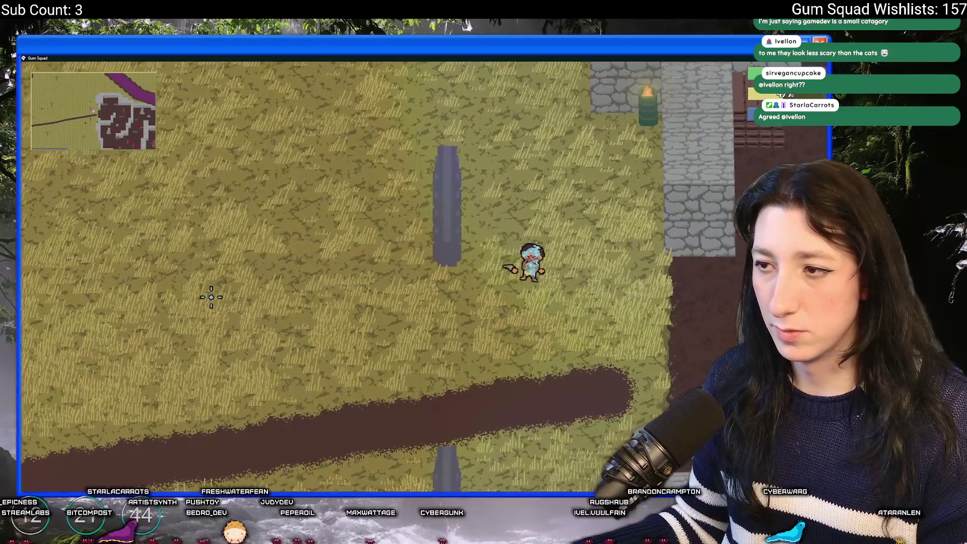
{"action": "key", "text": "d"}
{"action": "key", "text": "a"}
{"action": "key", "text": "s"}
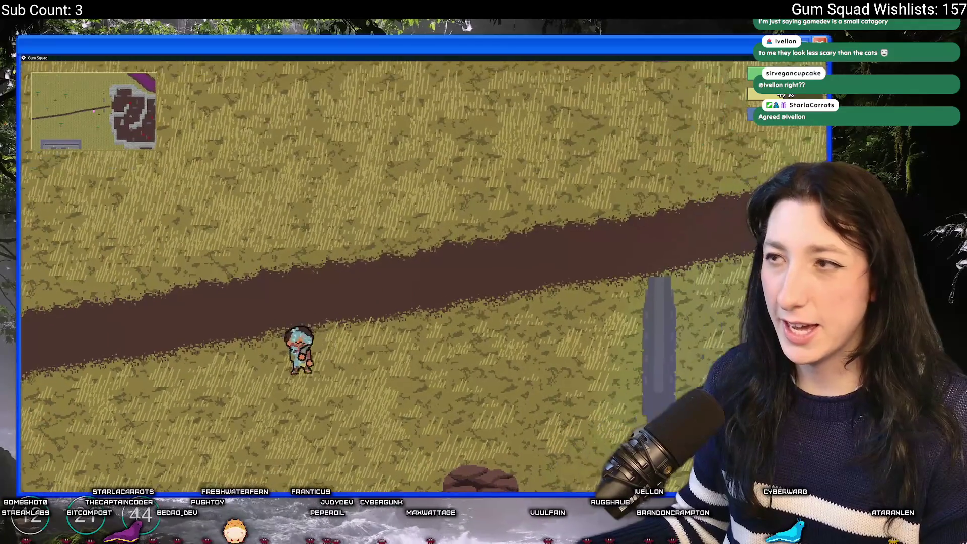
{"action": "key", "text": "Escape"}
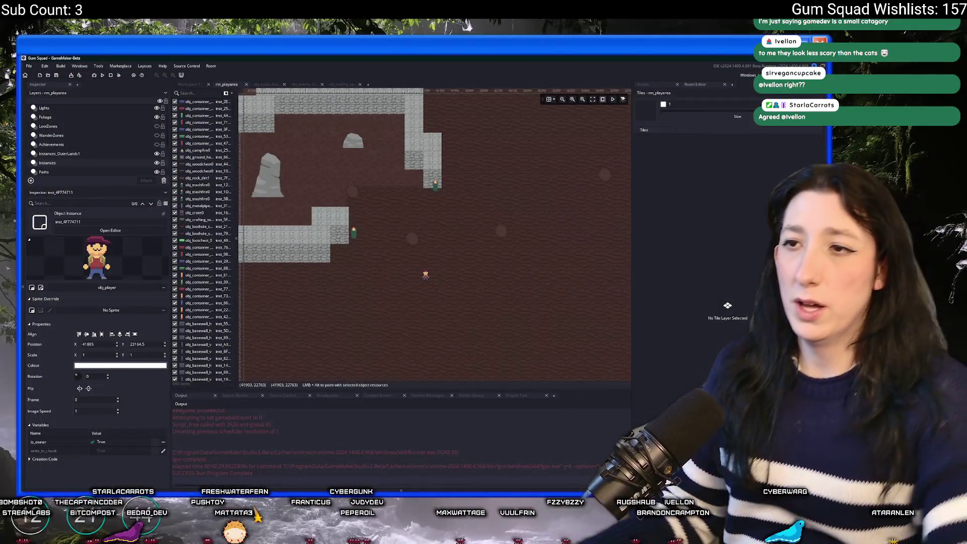
Step: Review obj_enemy_spider's Step code and obj_enemy's Create event code
{"action": "left_click", "coordinate": [352, 86]}
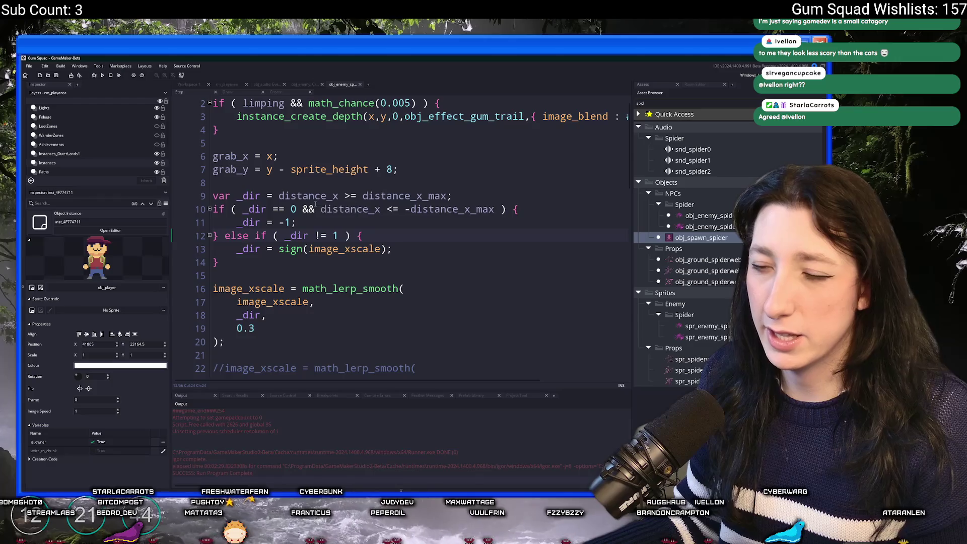
{"action": "scroll", "coordinate": [359, 166], "scroll_direction": "up", "scroll_amount": 1}
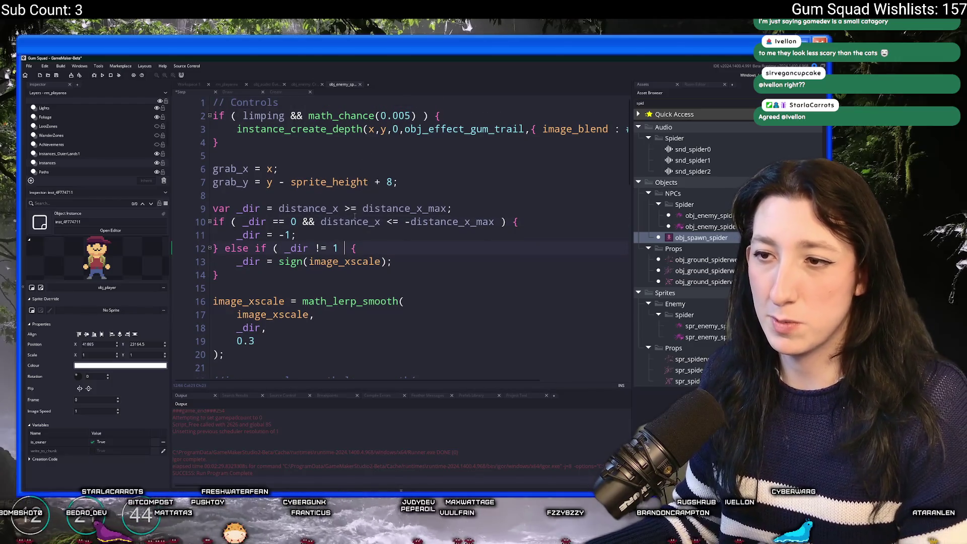
{"action": "left_click", "coordinate": [188, 84]}
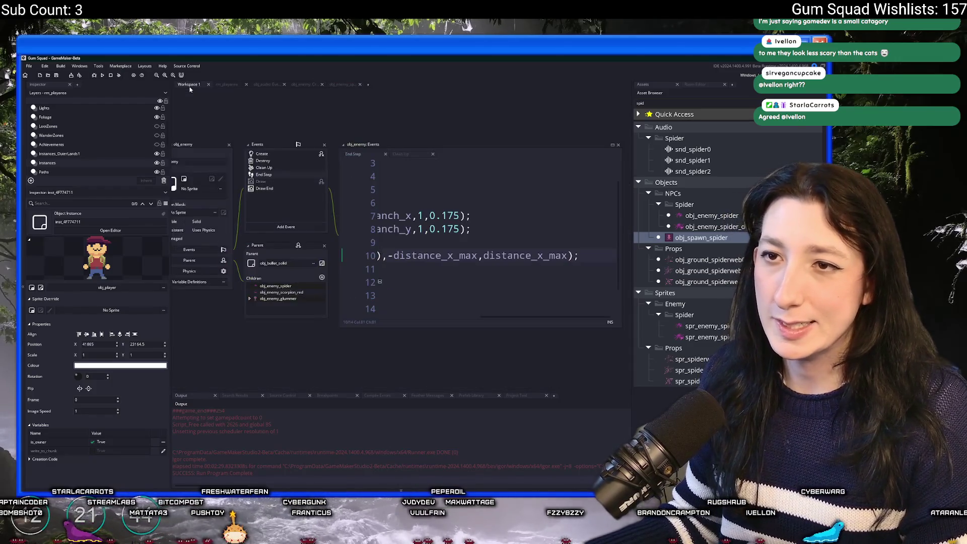
{"action": "left_click", "coordinate": [349, 175]}
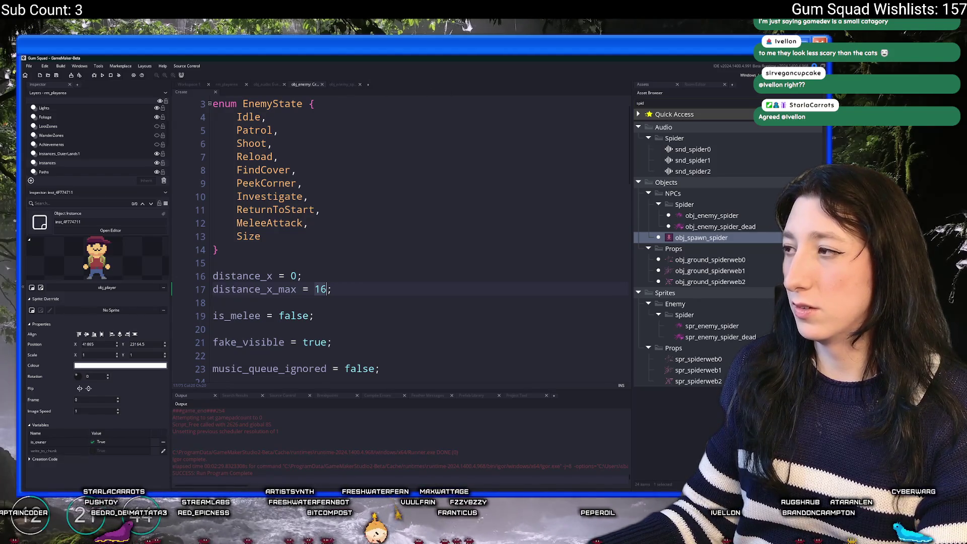
{"action": "key", "text": "alt+Tab"}
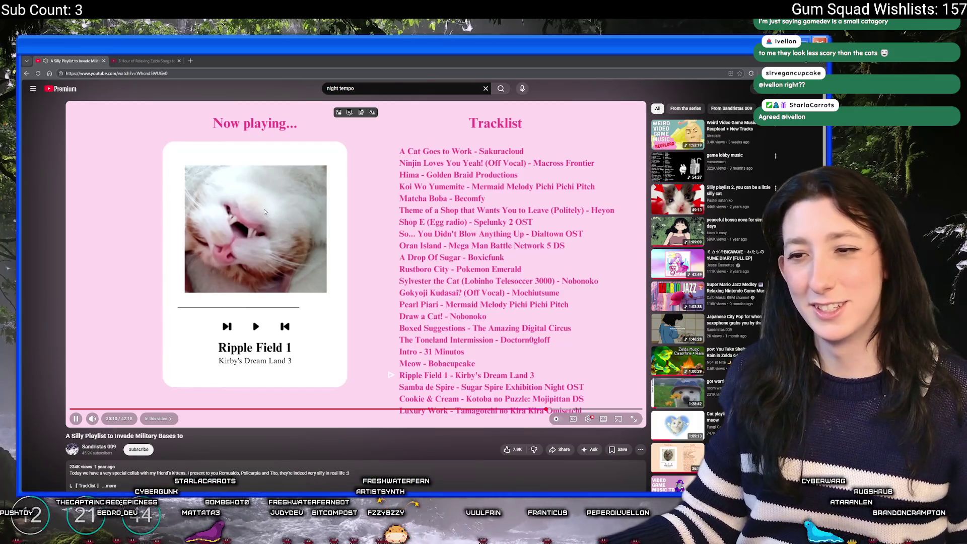
{"action": "key", "text": "alt+Tab"}
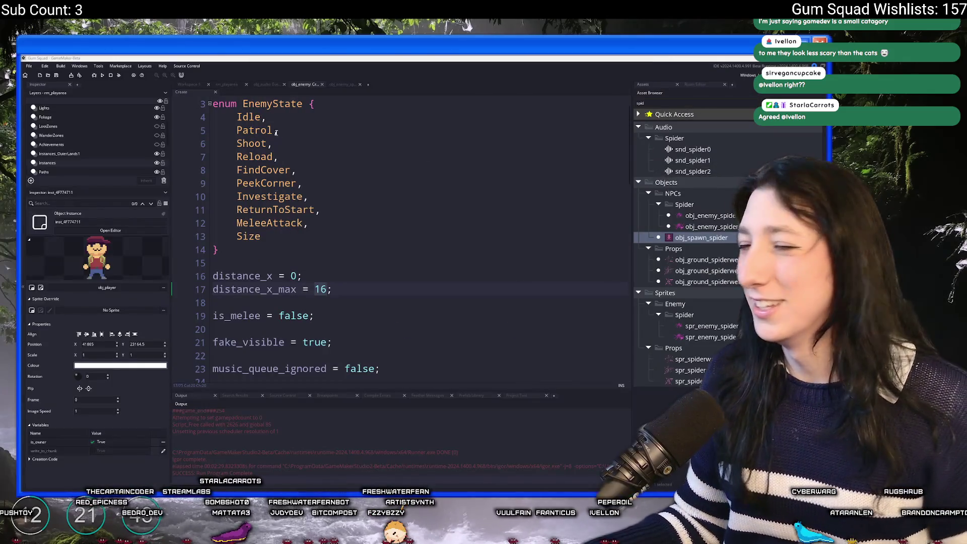
{"action": "left_click", "coordinate": [328, 161]}
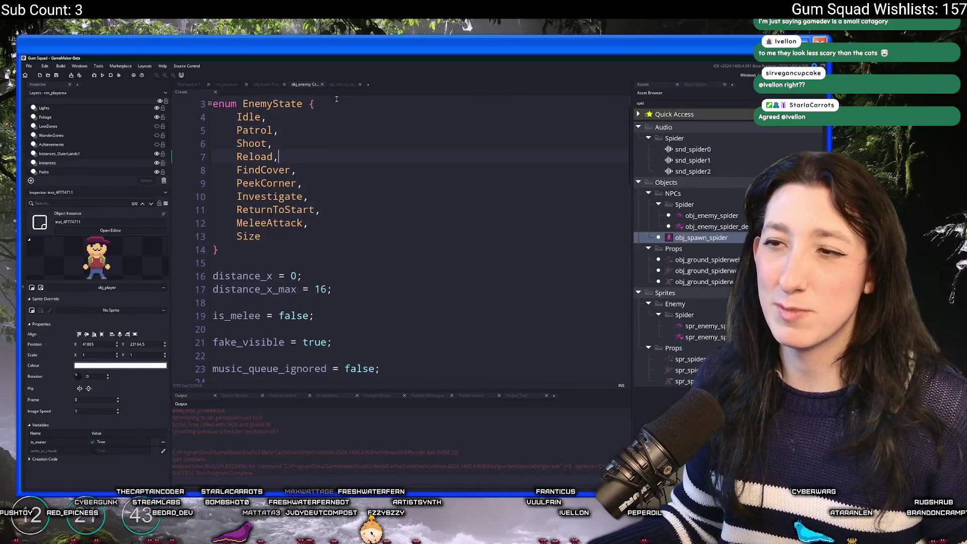
Step: Recheck the spider's Step code, then open obj_enemy's Begin Step event code
{"action": "left_click", "coordinate": [347, 84]}
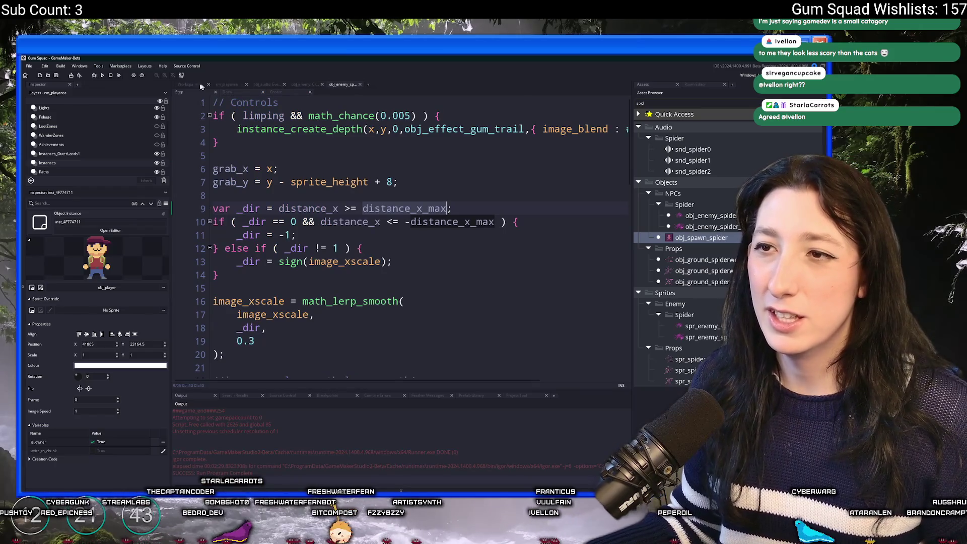
{"action": "left_click", "coordinate": [181, 84]}
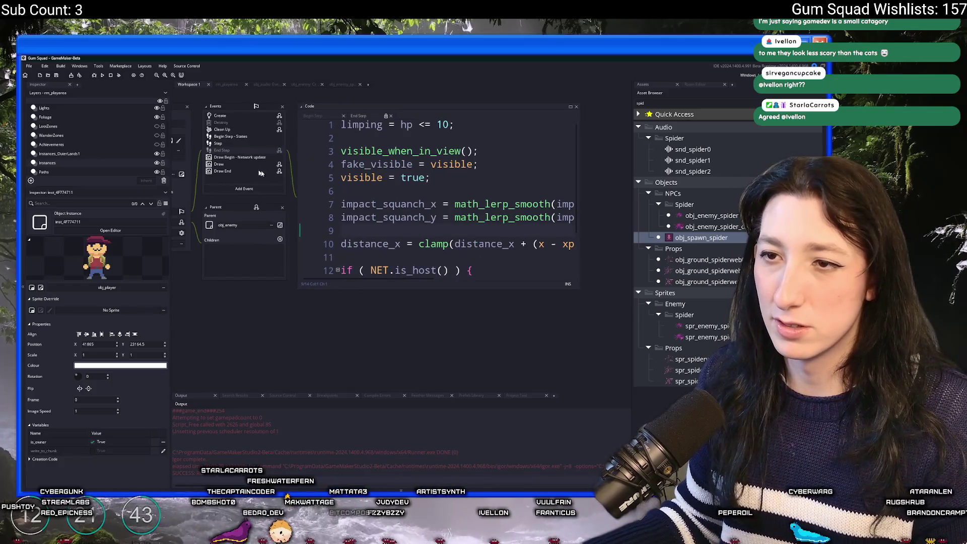
{"action": "scroll", "coordinate": [255, 151], "scroll_direction": "down", "scroll_amount": 2}
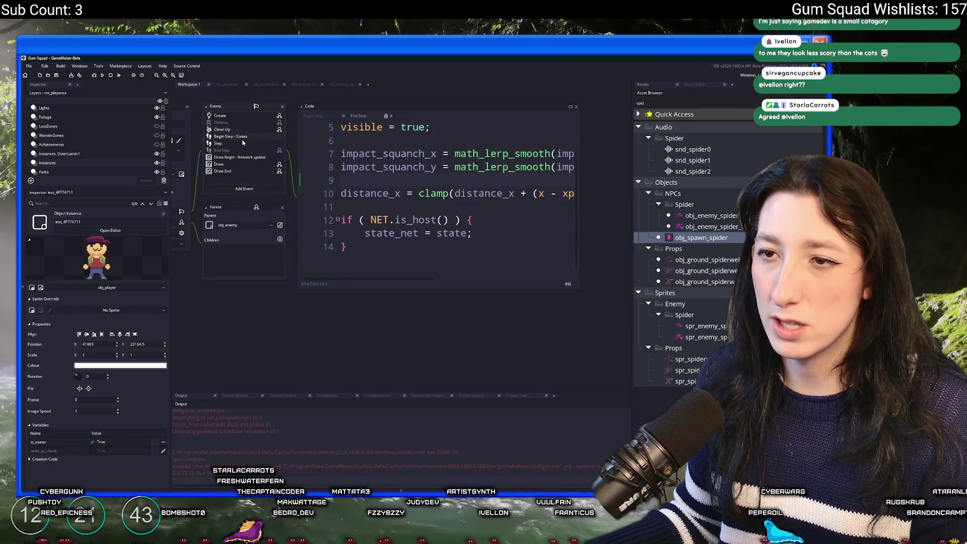
{"action": "left_click", "coordinate": [242, 137]}
{"action": "scroll", "coordinate": [463, 222], "scroll_direction": "up", "scroll_amount": 2}
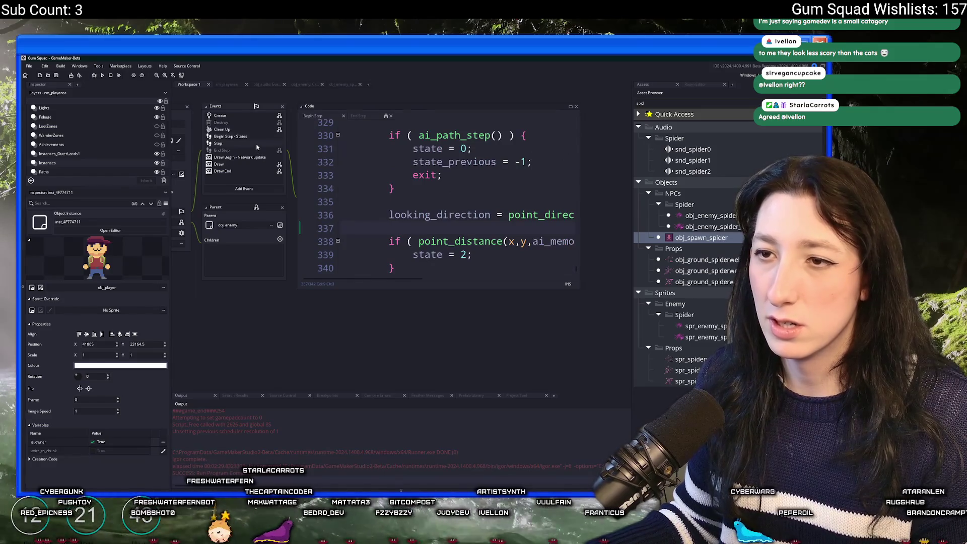
Step: Find the image_xscale smoothing line in the spider's Step code
{"action": "double_click", "coordinate": [256, 146]}
{"action": "mouse_move", "coordinate": [295, 276]}
{"action": "left_mouse_down"}
{"action": "mouse_move", "coordinate": [213, 221]}
{"action": "mouse_move", "coordinate": [213, 209]}
{"action": "left_mouse_up"}
{"action": "scroll", "coordinate": [303, 226], "scroll_direction": "down", "scroll_amount": 2}
{"action": "left_click", "coordinate": [404, 263]}
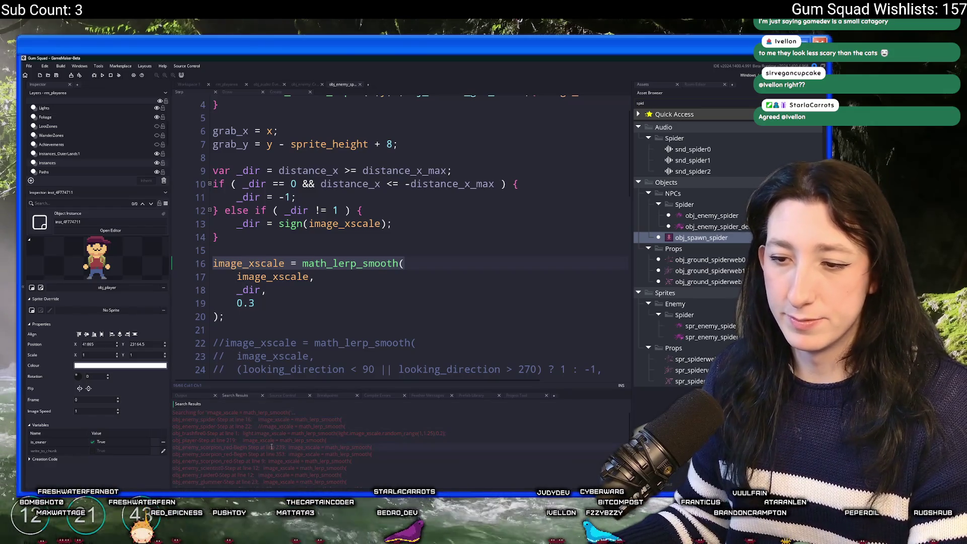
Step: Paste the _dir facing block above the scorpion's image_xscale line and indent it to match
{"action": "double_click", "coordinate": [277, 448]}
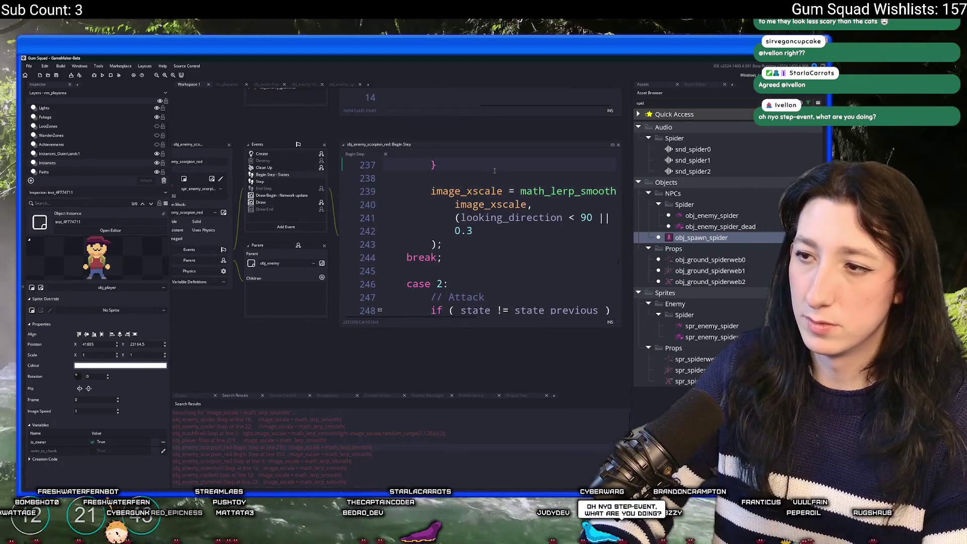
{"action": "left_click", "coordinate": [490, 180]}
{"action": "key", "text": "Return"}
{"action": "key", "text": "Return"}
{"action": "key", "text": "Up"}
{"action": "key", "text": "ctrl+v"}
{"action": "left_click_drag", "start_coordinate": [410, 248], "coordinate": [384, 204]}
{"action": "key", "text": "Tab"}
{"action": "key", "text": "Tab"}
{"action": "left_click", "coordinate": [469, 200]}
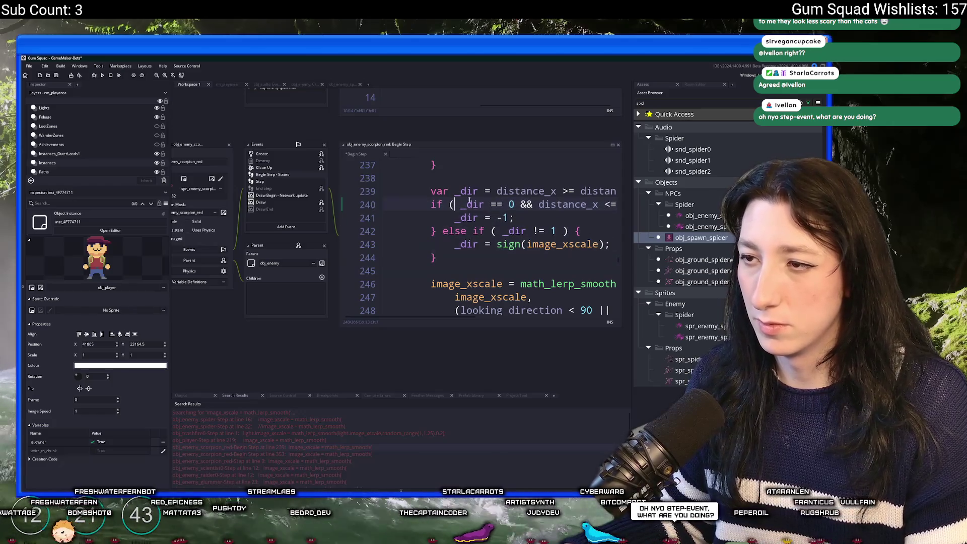
Step: Replace the old looking_direction argument with _dir in the scorpion's smoothing call
{"action": "scroll", "coordinate": [488, 285], "scroll_direction": "down", "scroll_amount": 1}
{"action": "left_click", "coordinate": [489, 286]}
{"action": "key", "text": "End"}
{"action": "key", "text": "shift+Home"}
{"action": "type", "text": "_dir"}
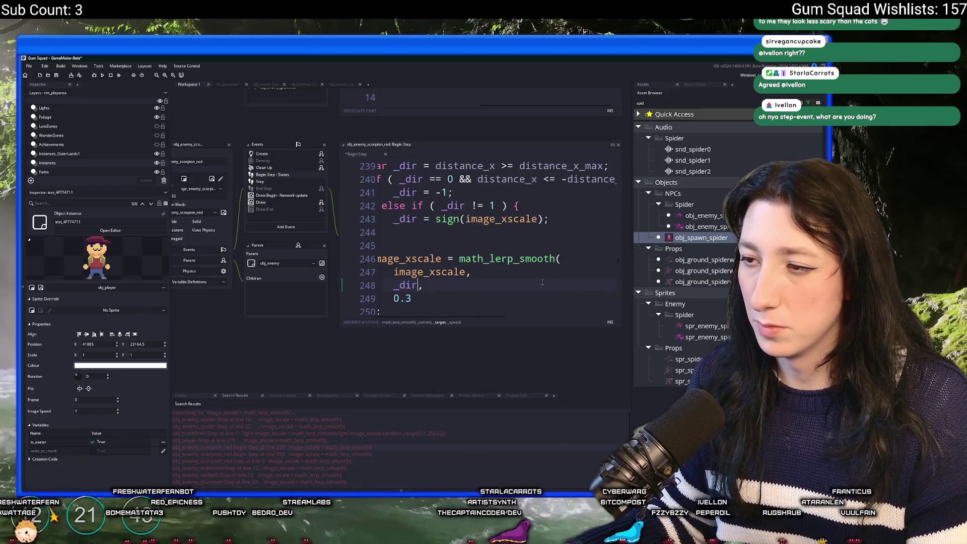
Step: Delete the leftover image_xscale lerp lines below the smoothing call
{"action": "scroll", "coordinate": [478, 272], "scroll_direction": "down", "scroll_amount": 1}
{"action": "left_click", "coordinate": [457, 295]}
{"action": "mouse_move", "coordinate": [456, 295]}
{"action": "left_mouse_down"}
{"action": "mouse_move", "coordinate": [438, 194]}
{"action": "mouse_move", "coordinate": [444, 207]}
{"action": "mouse_move", "coordinate": [450, 202]}
{"action": "left_mouse_up"}
{"action": "scroll", "coordinate": [451, 202], "scroll_direction": "down", "scroll_amount": 1}
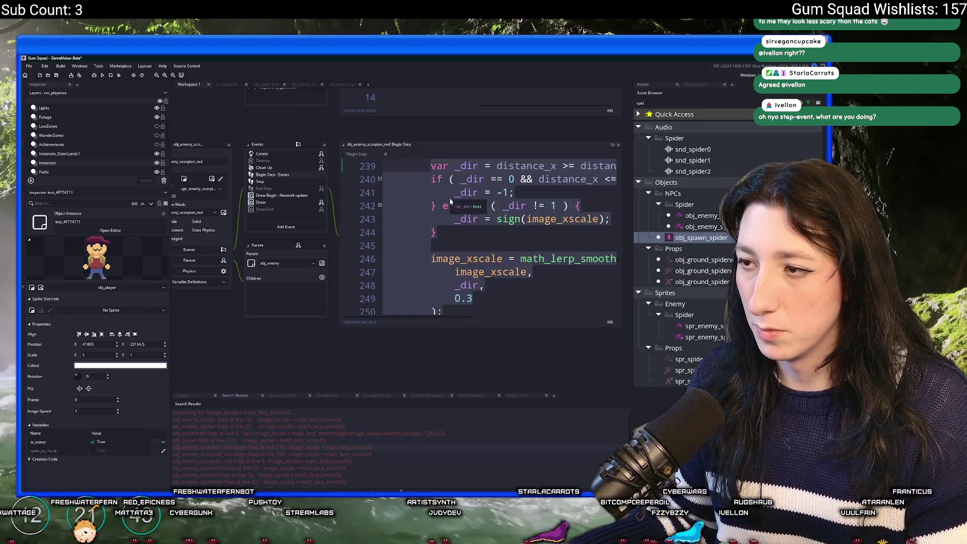
{"action": "left_click_drag", "start_coordinate": [451, 309], "coordinate": [431, 248]}
{"action": "key", "text": "BackSpace"}
Step: Remove the old image_xscale lerp lines from the scorpion's Begin Step
{"action": "scroll", "coordinate": [526, 279], "scroll_direction": "down", "scroll_amount": 7}
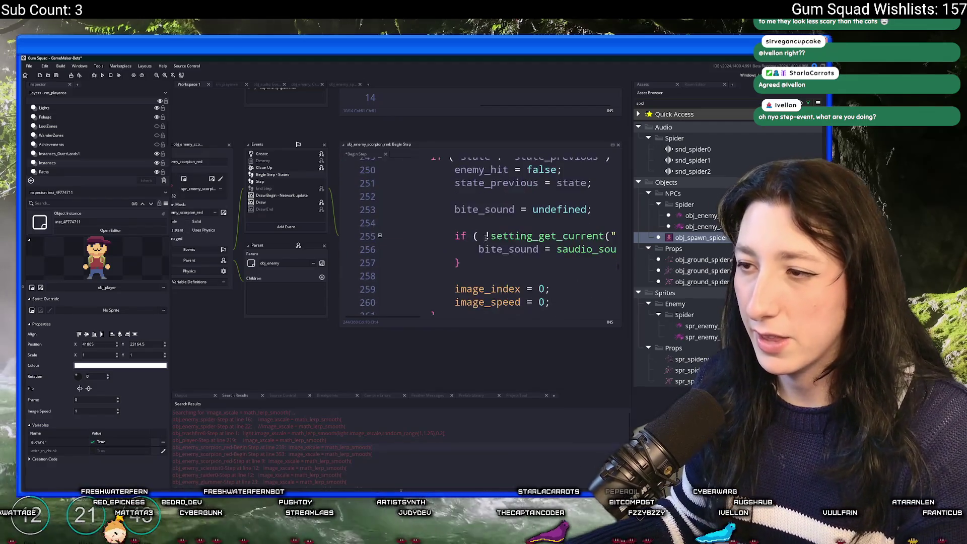
{"action": "scroll", "coordinate": [526, 278], "scroll_direction": "down", "scroll_amount": 9}
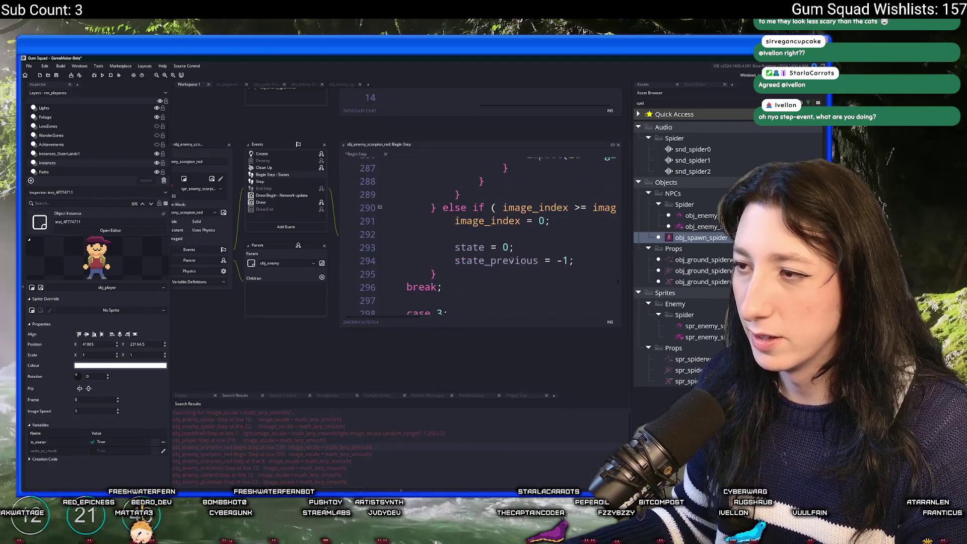
{"action": "left_click_drag", "start_coordinate": [484, 349], "coordinate": [374, 372]}
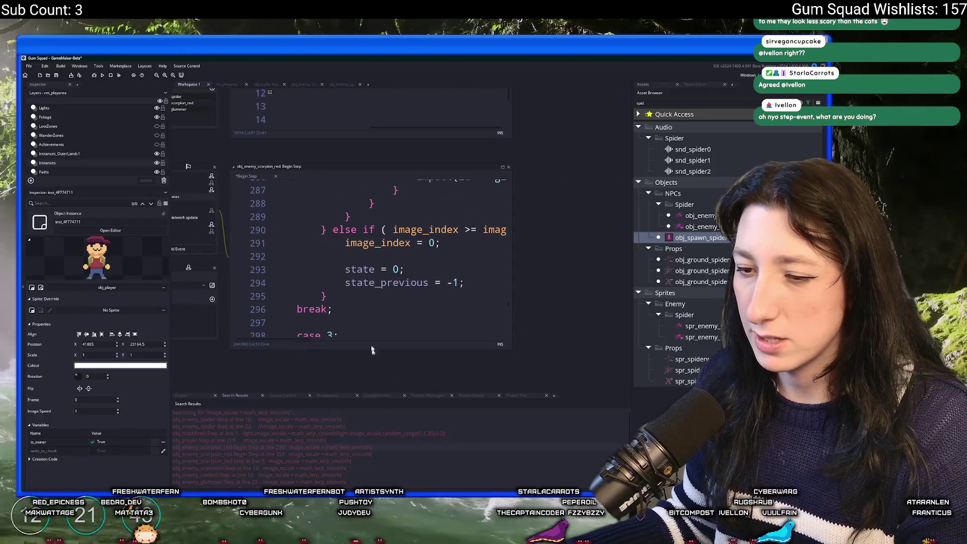
{"action": "double_click", "coordinate": [284, 452]}
{"action": "left_click_drag", "start_coordinate": [503, 266], "coordinate": [280, 206]}
{"action": "key", "text": "BackSpace"}
Step: Paste the _dir facing block over the lerp in the scorpion's Step and unindent it one level
{"action": "left_click", "coordinate": [281, 204]}
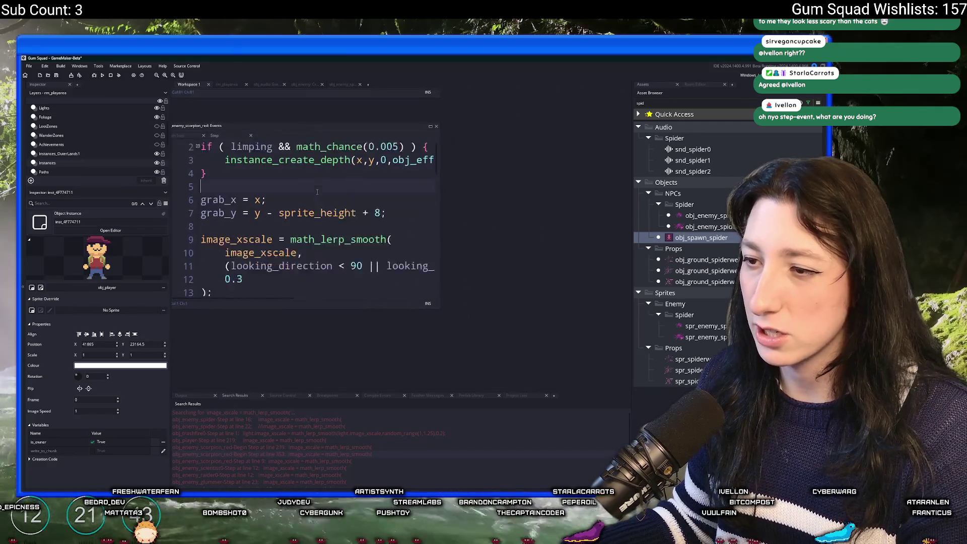
{"action": "scroll", "coordinate": [284, 252], "scroll_direction": "down", "scroll_amount": 1}
{"action": "left_click", "coordinate": [283, 251]}
{"action": "left_click_drag", "start_coordinate": [284, 252], "coordinate": [285, 206]}
{"action": "key", "text": "ctrl+v"}
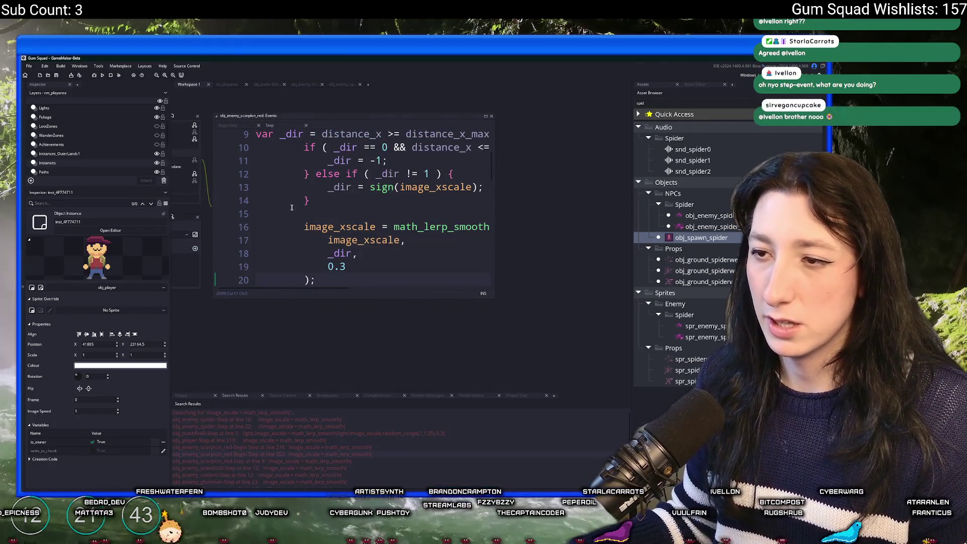
{"action": "key", "text": "shift+Up"}
{"action": "key", "text": "shift+Up"}
{"action": "key", "text": "shift+Up"}
{"action": "key", "text": "shift+Tab"}
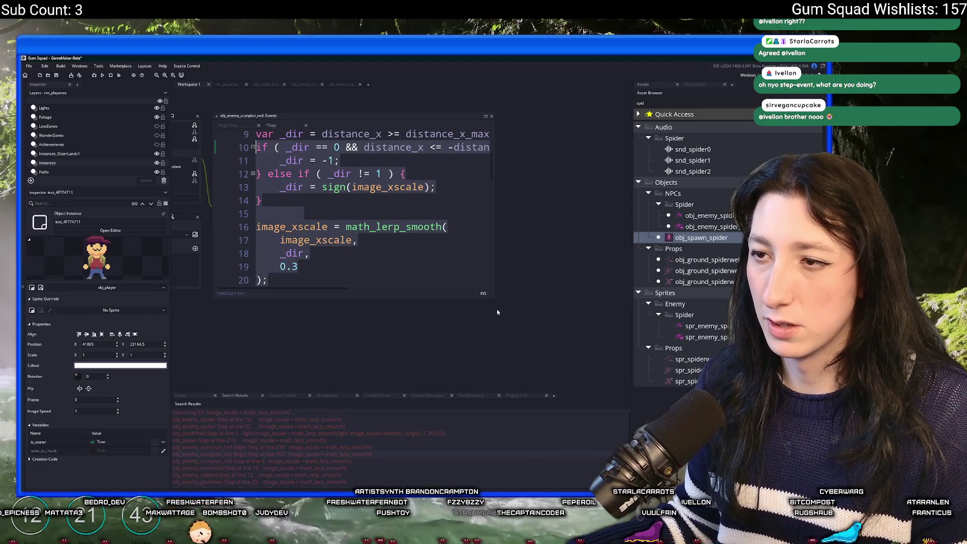
{"action": "mouse_move", "coordinate": [493, 298]}
{"action": "left_mouse_down"}
{"action": "mouse_move", "coordinate": [493, 386]}
{"action": "mouse_move", "coordinate": [493, 336]}
{"action": "left_mouse_up"}
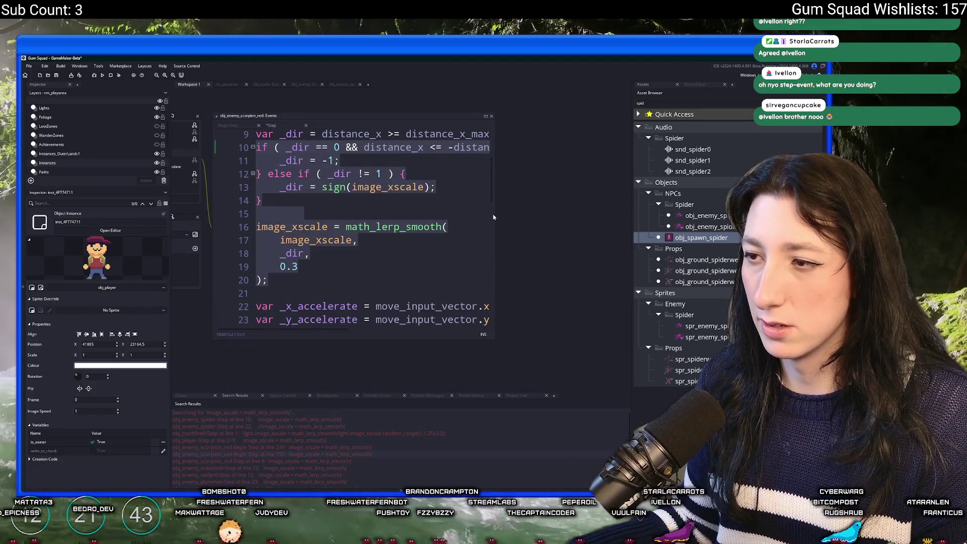
{"action": "left_click", "coordinate": [448, 226]}
{"action": "mouse_move", "coordinate": [273, 279]}
{"action": "left_mouse_down"}
{"action": "mouse_move", "coordinate": [254, 242]}
{"action": "mouse_move", "coordinate": [247, 172]}
{"action": "left_mouse_up"}
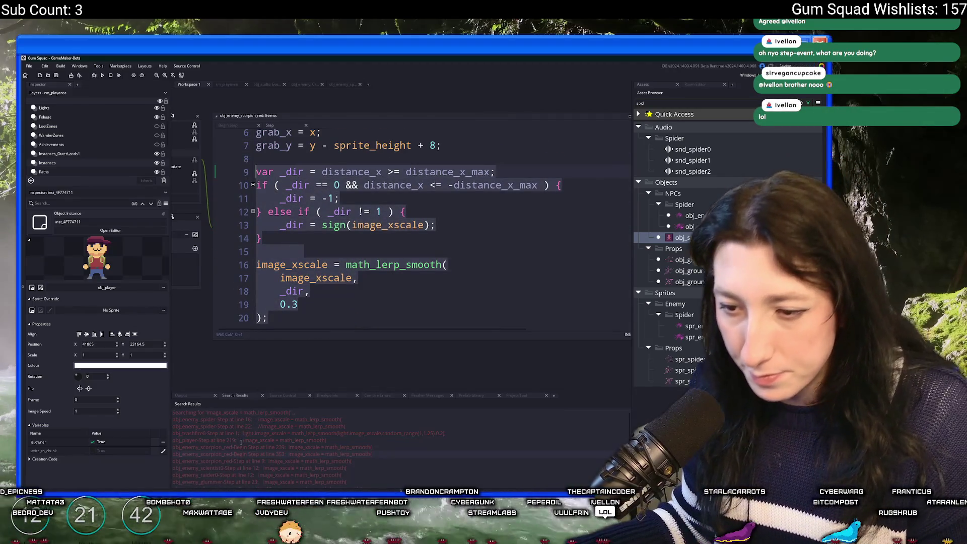
{"action": "left_click", "coordinate": [453, 172]}
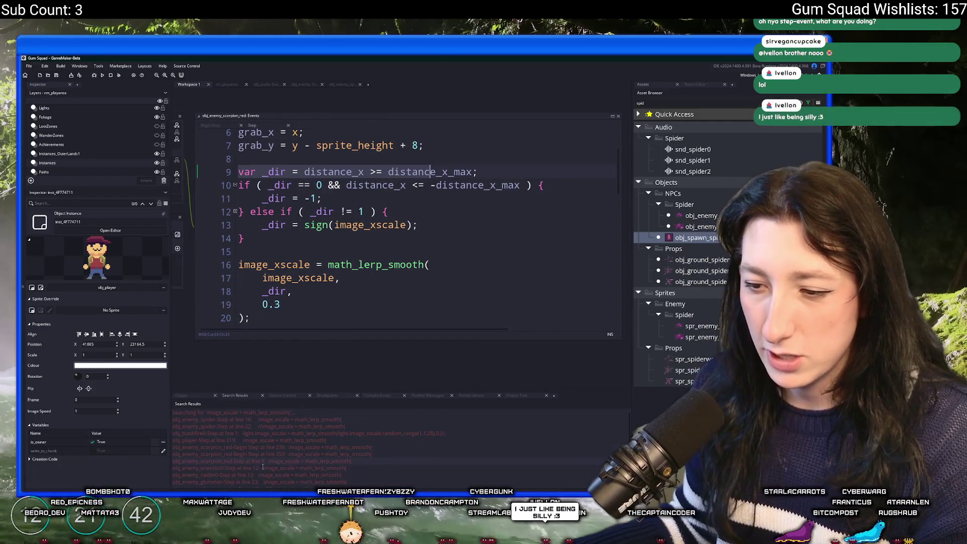
{"action": "scroll", "coordinate": [259, 449], "scroll_direction": "down", "scroll_amount": 2}
{"action": "double_click", "coordinate": [264, 443]}
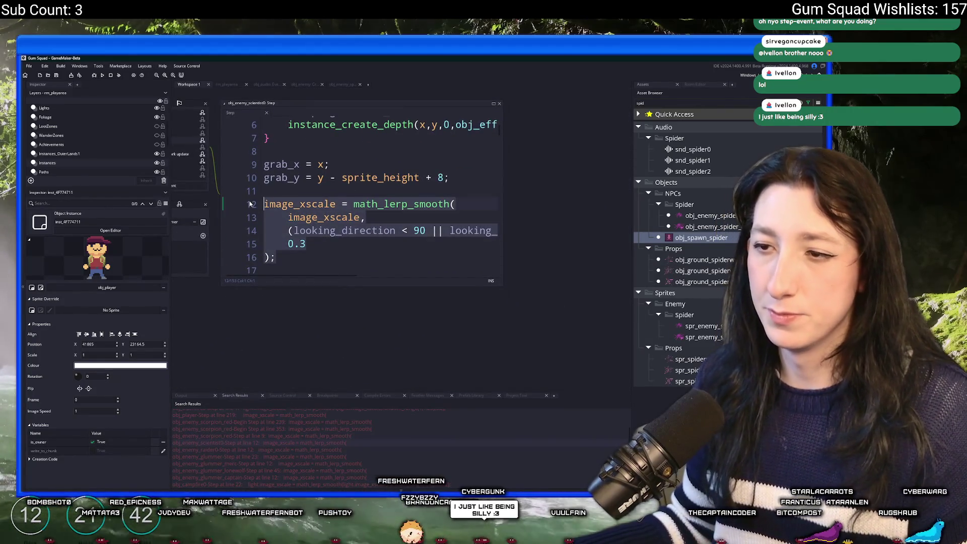
Step: Replace the image_xscale lerp with the _dir facing block in the raider and glummer Step code
{"action": "double_click", "coordinate": [267, 449]}
{"action": "scroll", "coordinate": [412, 280], "scroll_direction": "down", "scroll_amount": 2}
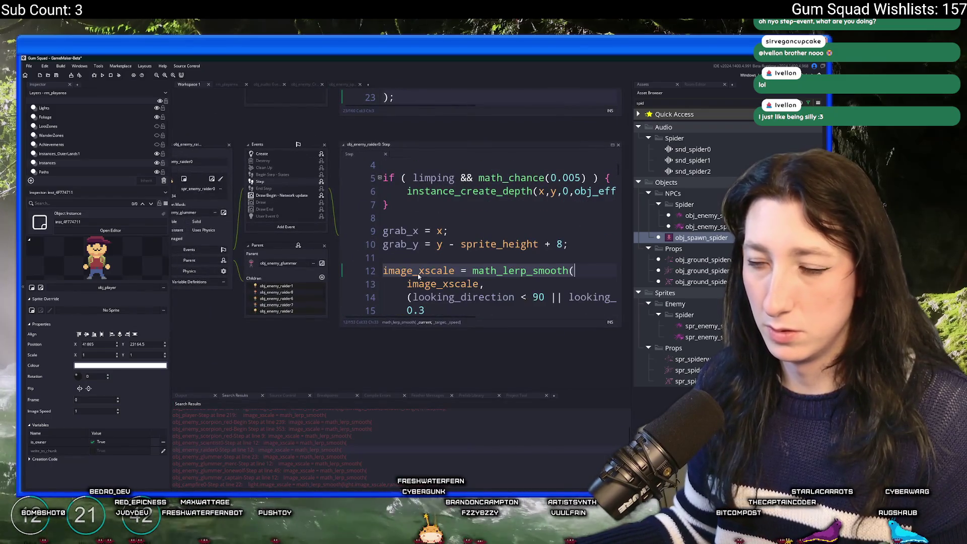
{"action": "left_click_drag", "start_coordinate": [398, 286], "coordinate": [368, 235]}
{"action": "key", "text": "ctrl+v"}
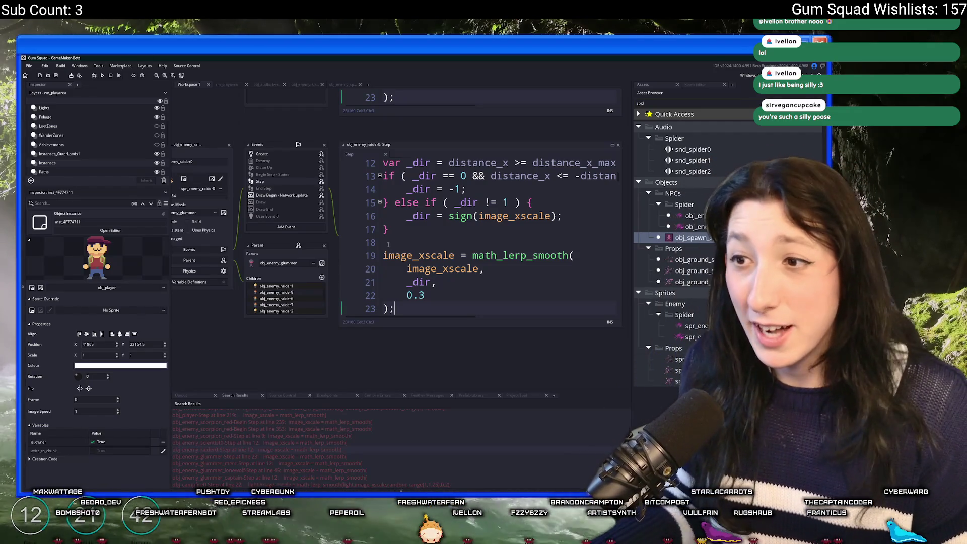
{"action": "double_click", "coordinate": [389, 455]}
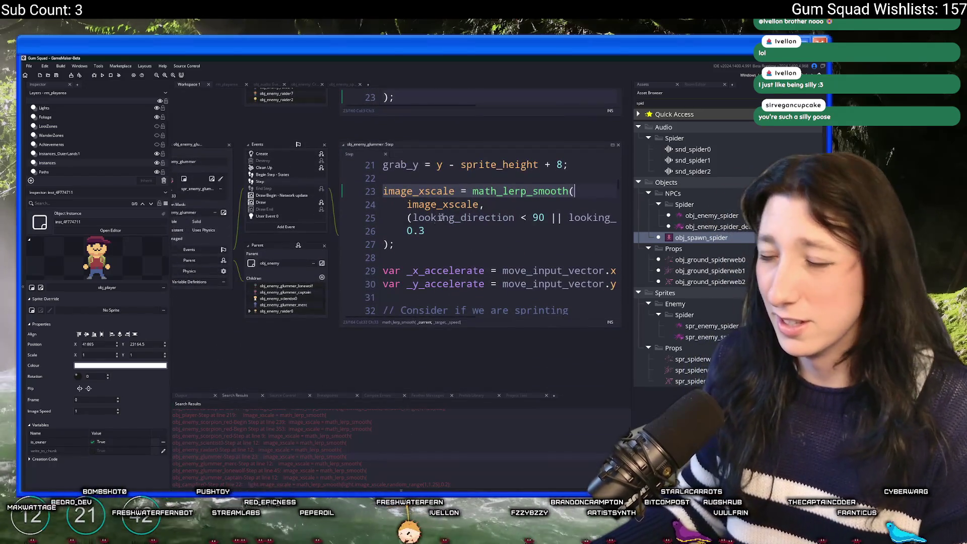
{"action": "left_click_drag", "start_coordinate": [383, 190], "coordinate": [394, 243]}
{"action": "key", "text": "ctrl+v"}
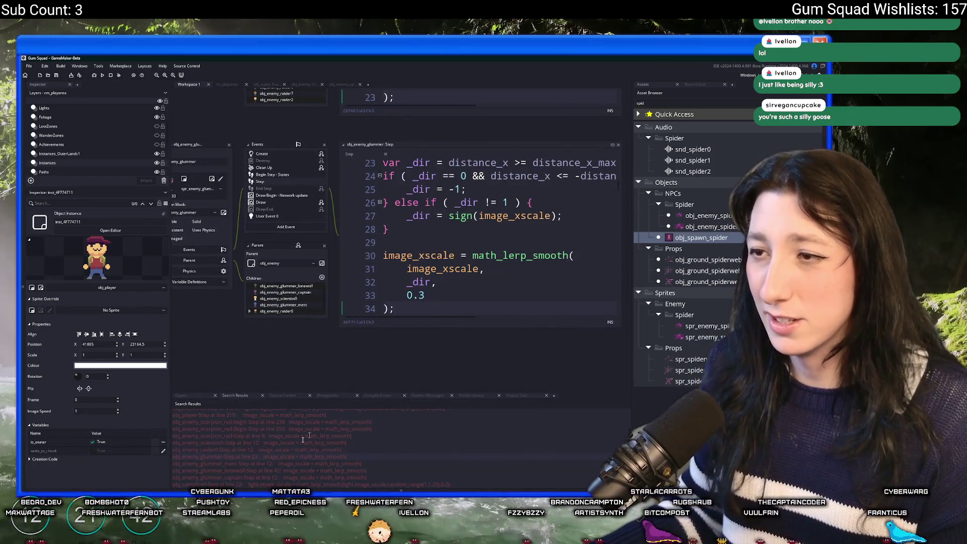
Step: Paste the _dir facing block over the lerp in the glummer_merc and lonewolf Step code
{"action": "double_click", "coordinate": [302, 463]}
{"action": "left_click_drag", "start_coordinate": [383, 350], "coordinate": [379, 357]}
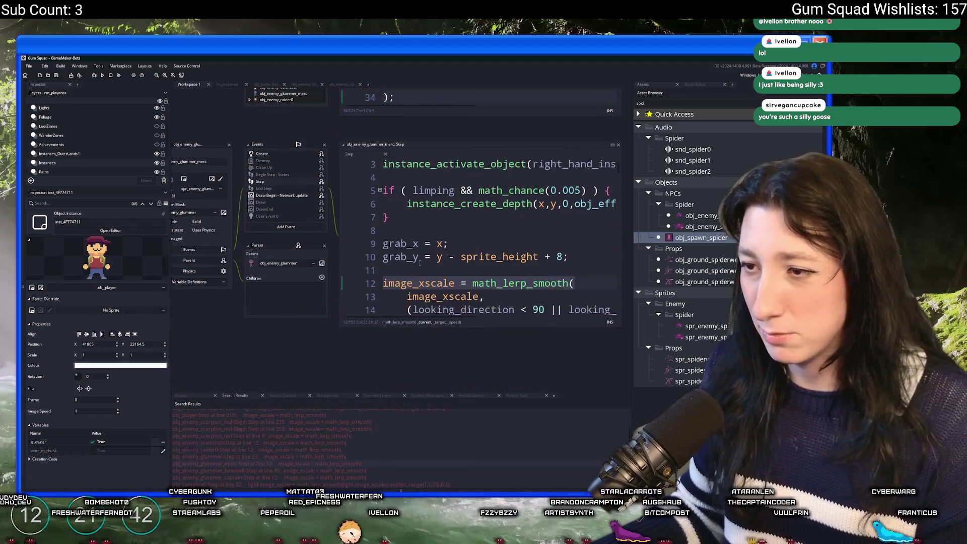
{"action": "key", "text": "ctrl+v"}
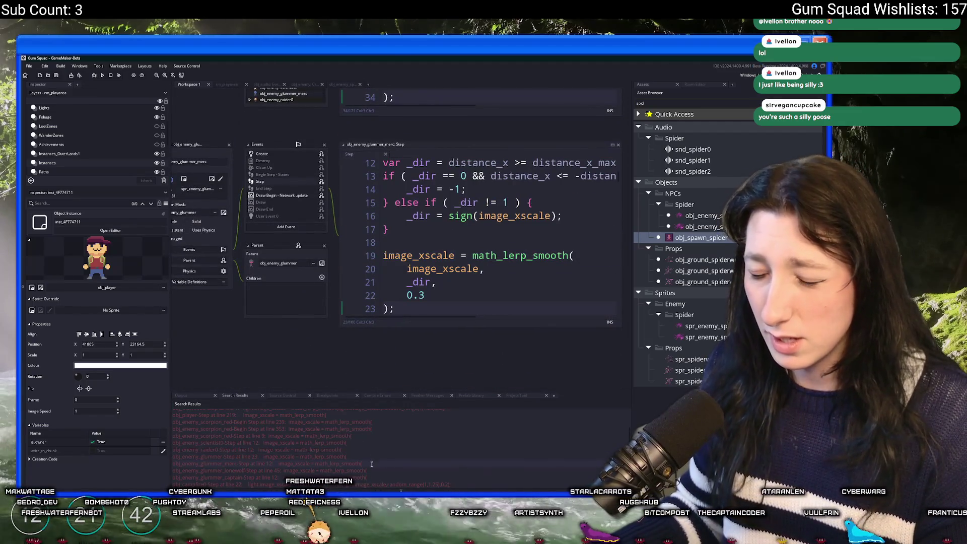
{"action": "double_click", "coordinate": [368, 471]}
{"action": "left_click_drag", "start_coordinate": [396, 245], "coordinate": [361, 194]}
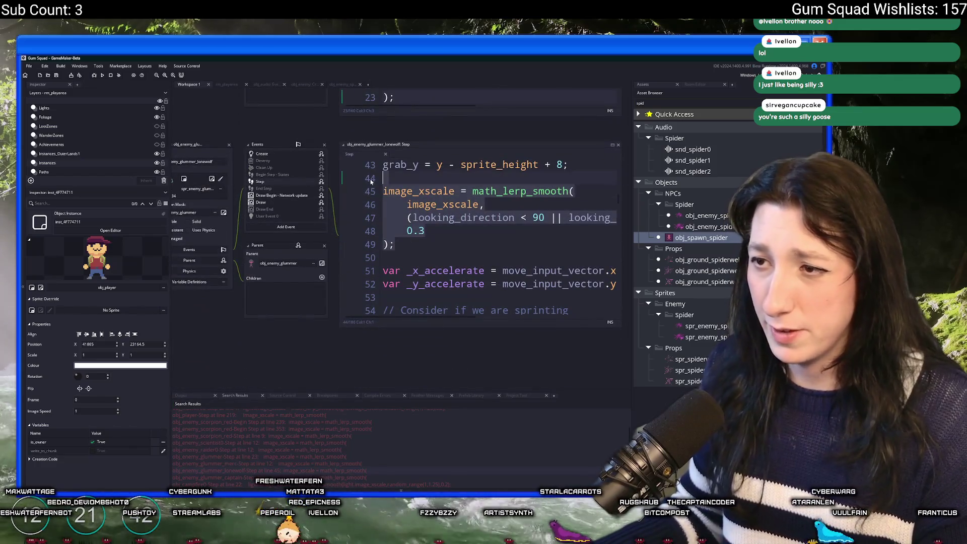
{"action": "key", "text": "ctrl+v"}
Step: Swap the captain's lerp block for the _dir facing code, redoing the paste after an undo
{"action": "double_click", "coordinate": [241, 456]}
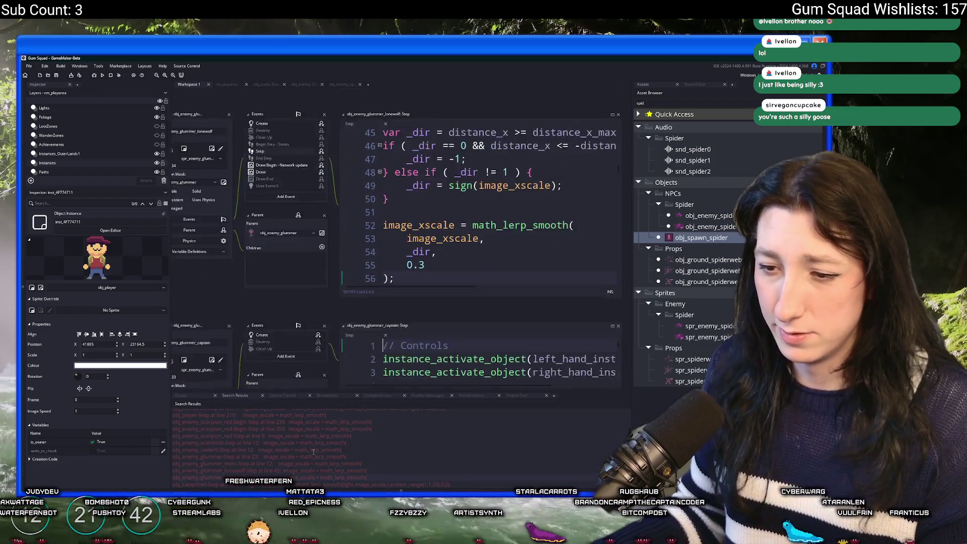
{"action": "scroll", "coordinate": [437, 248], "scroll_direction": "down", "scroll_amount": 3}
{"action": "mouse_move", "coordinate": [398, 282]}
{"action": "left_mouse_down"}
{"action": "mouse_move", "coordinate": [361, 207]}
{"action": "mouse_move", "coordinate": [383, 192]}
{"action": "mouse_move", "coordinate": [374, 177]}
{"action": "left_mouse_up"}
{"action": "key", "text": "ctrl+v"}
{"action": "key", "text": "ctrl+z"}
{"action": "key", "text": "ctrl+v"}
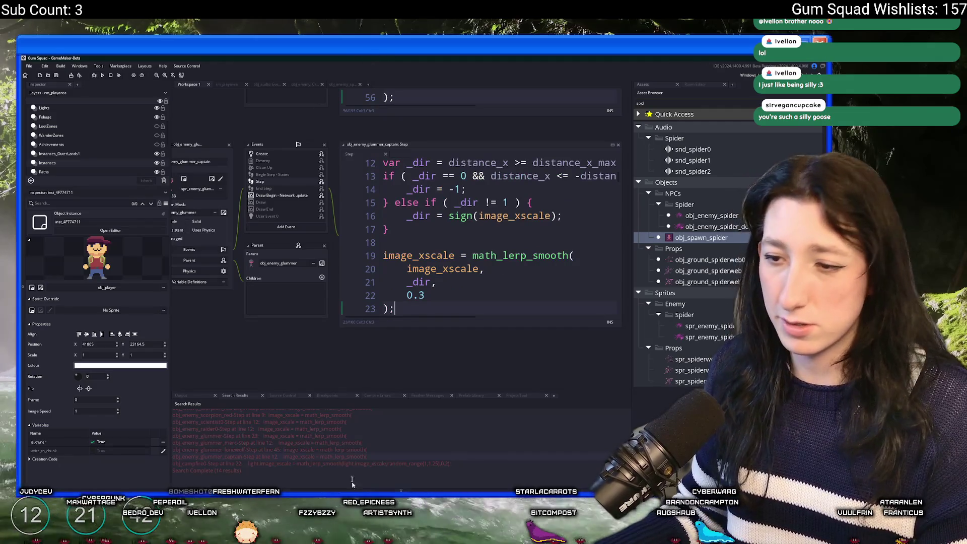
{"action": "double_click", "coordinate": [347, 463]}
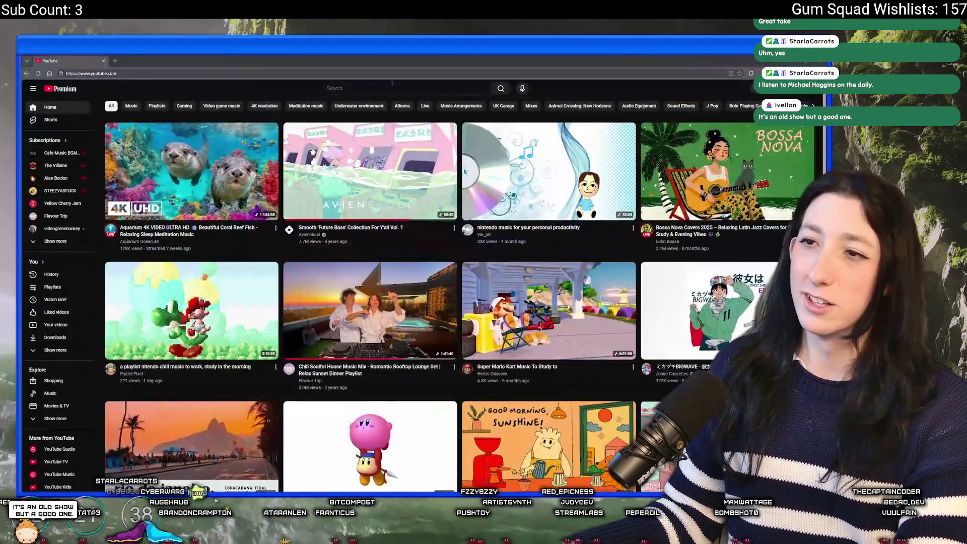
Step: Search YouTube for the last Community episode's cousins writer
{"action": "left_click", "coordinate": [398, 84]}
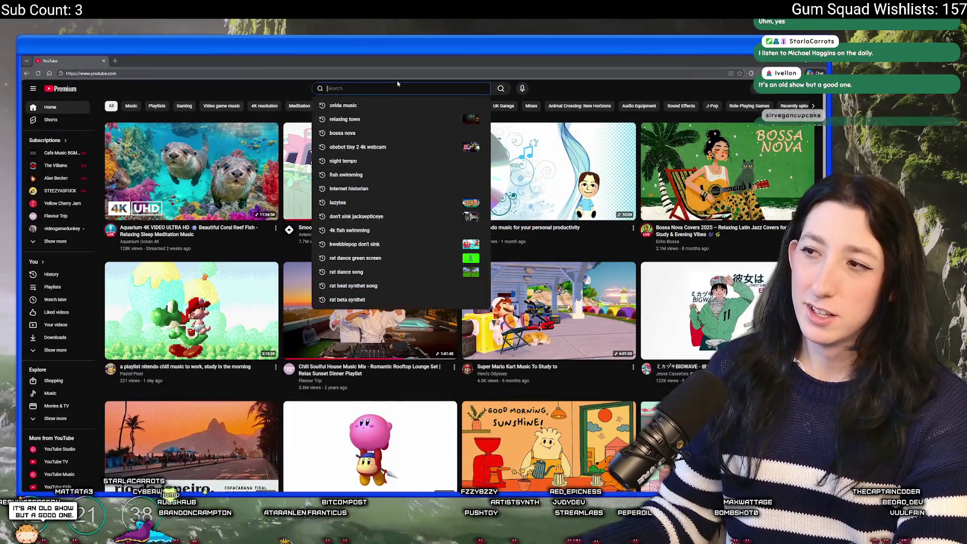
{"action": "type", "text": "lsat epi"}
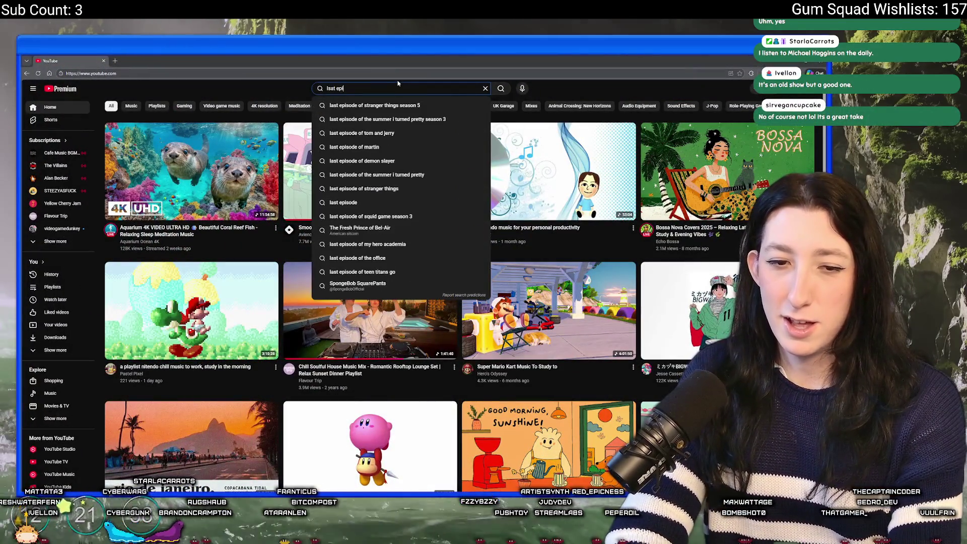
{"action": "type", "text": "sode of communityu"}
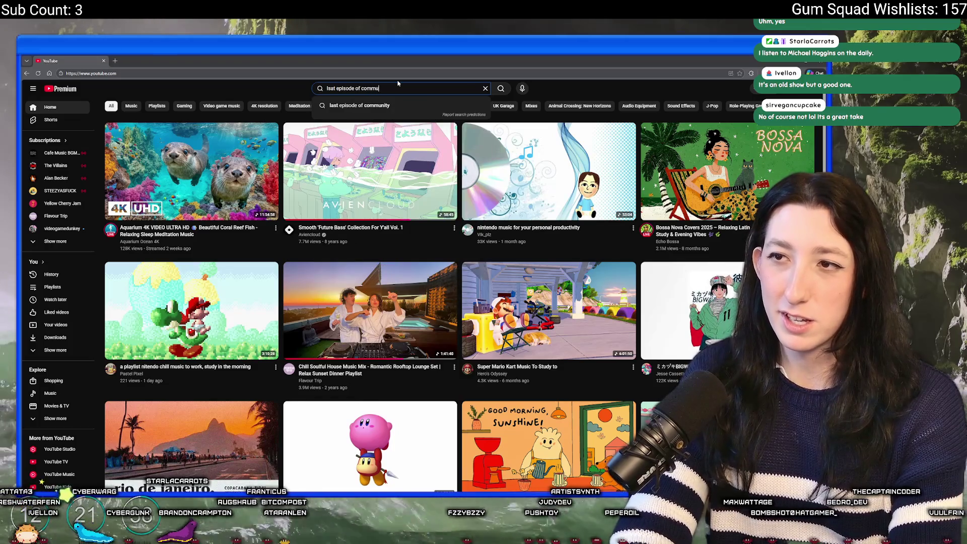
{"action": "key", "text": "BackSpace"}
{"action": "type", "text": "cousins "}
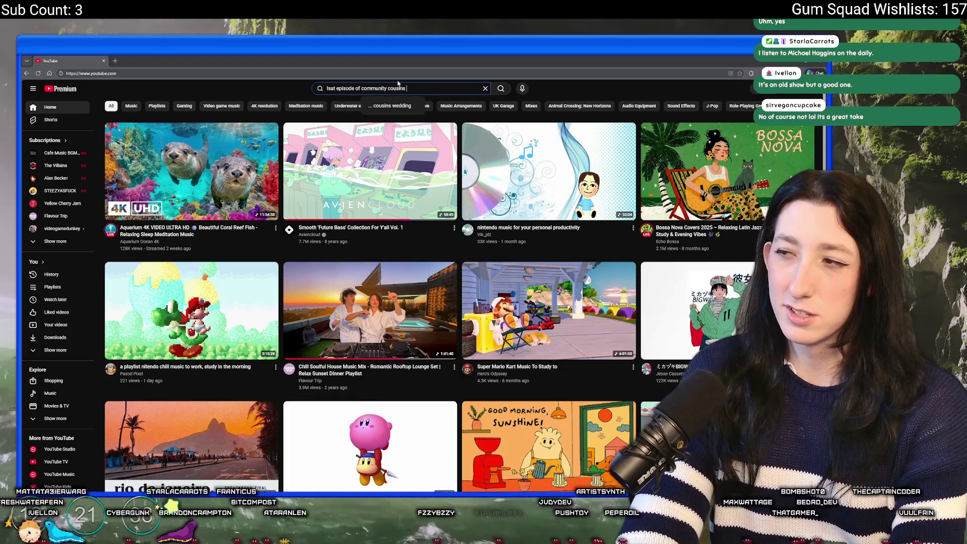
{"action": "type", "text": "writer"}
{"action": "key", "text": "Return"}
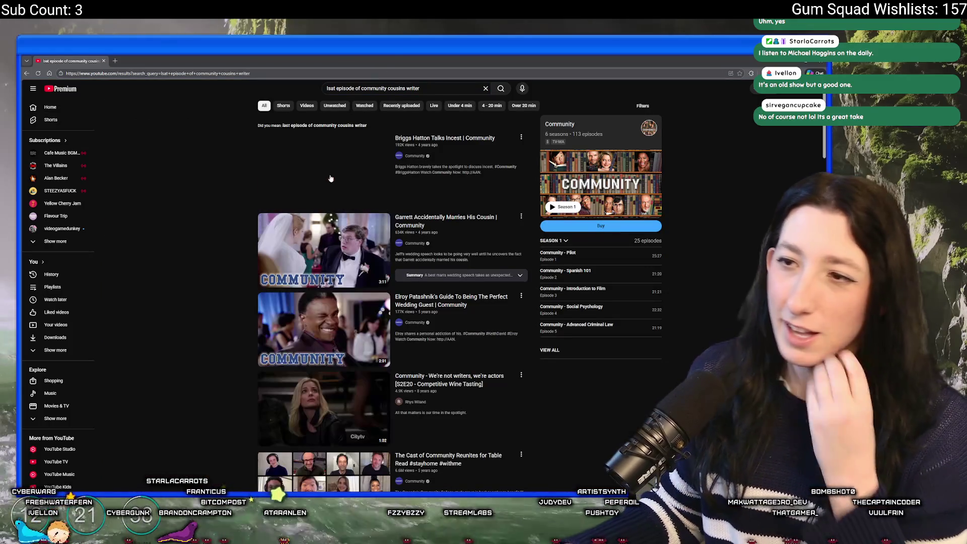
Step: Preview the cousin wedding clip at 1:42, then play the first Community clip in the results
{"action": "left_click", "coordinate": [292, 262]}
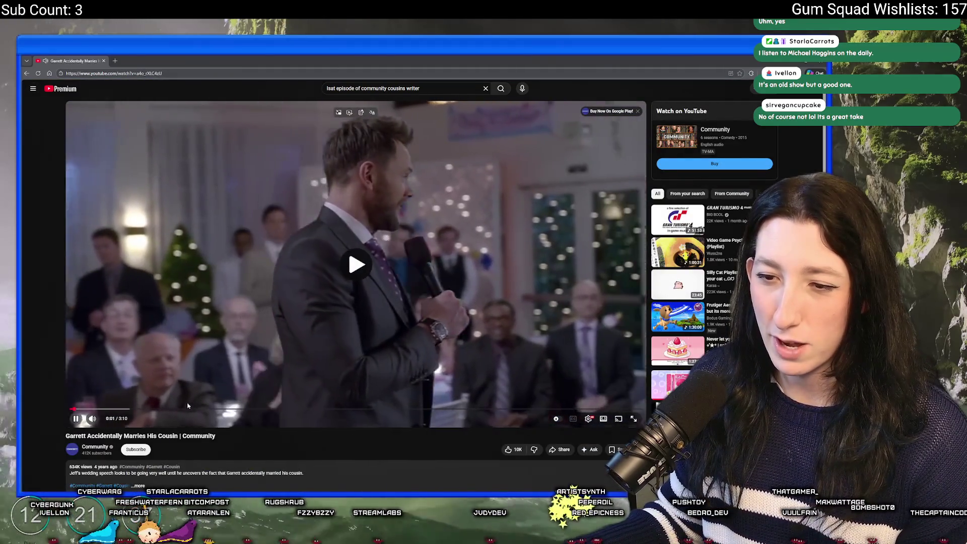
{"action": "left_click_drag", "start_coordinate": [187, 409], "coordinate": [596, 411]}
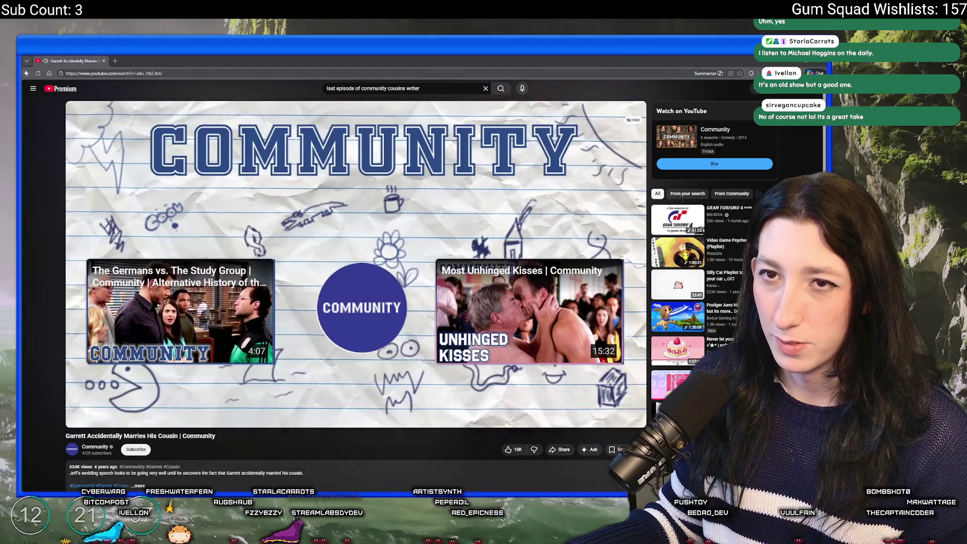
{"action": "left_click", "coordinate": [26, 73]}
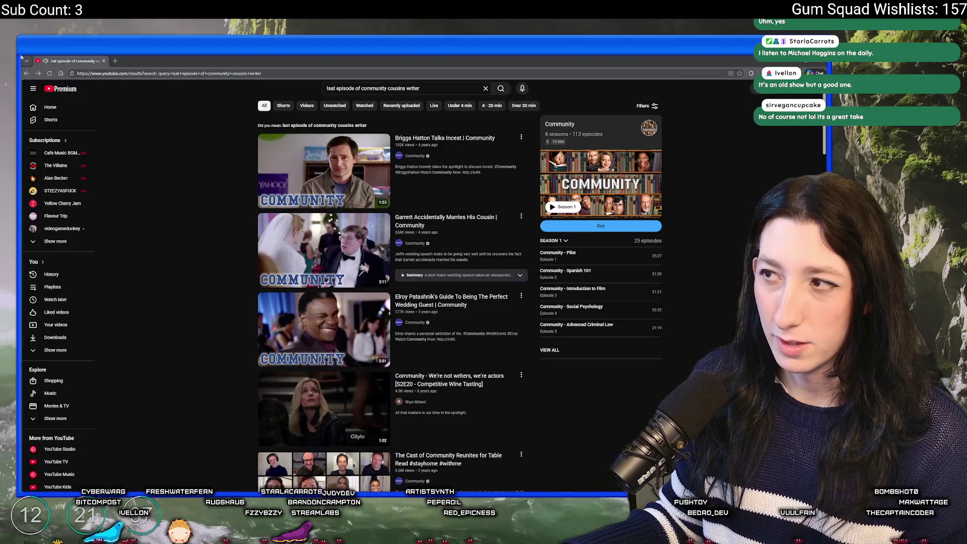
{"action": "left_click", "coordinate": [353, 155]}
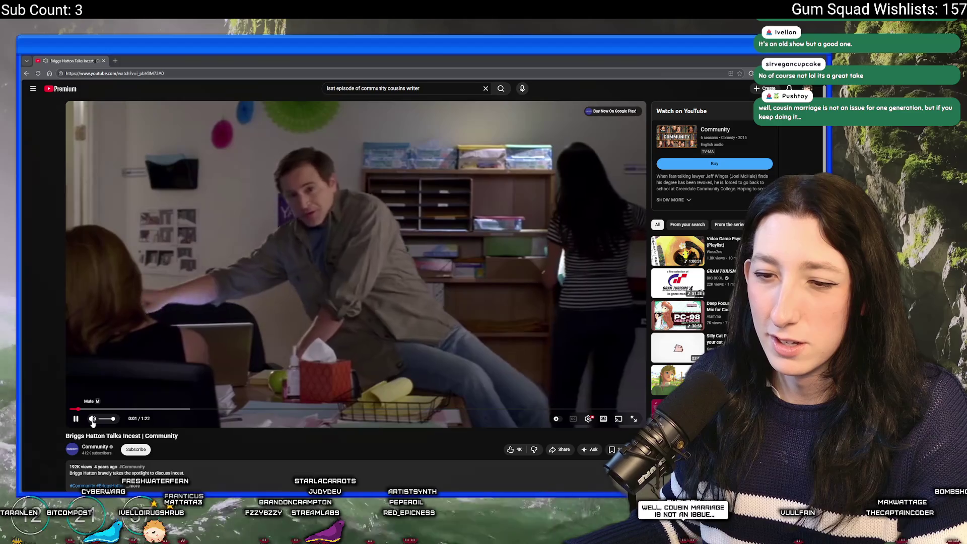